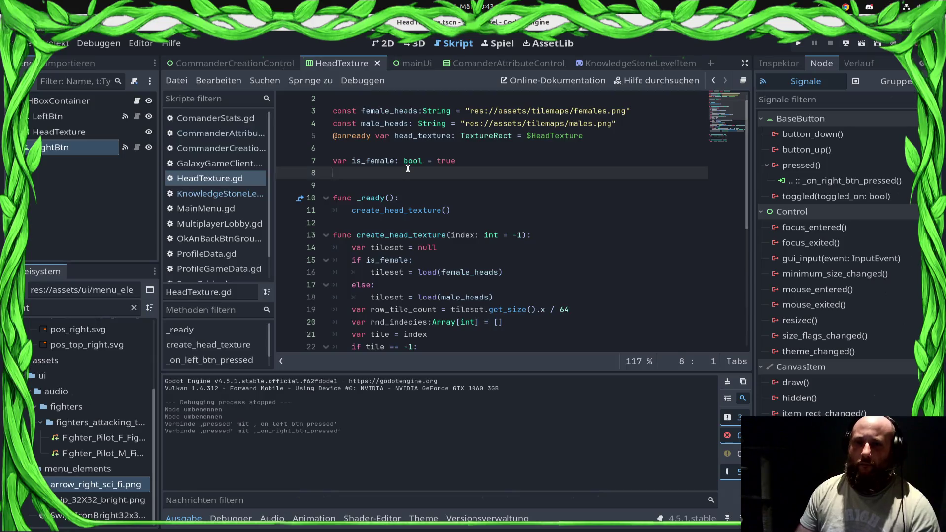
- Declare 'var tile_index = -1' on line 8, save, and make line 21 assign to tile_index
type("inde")
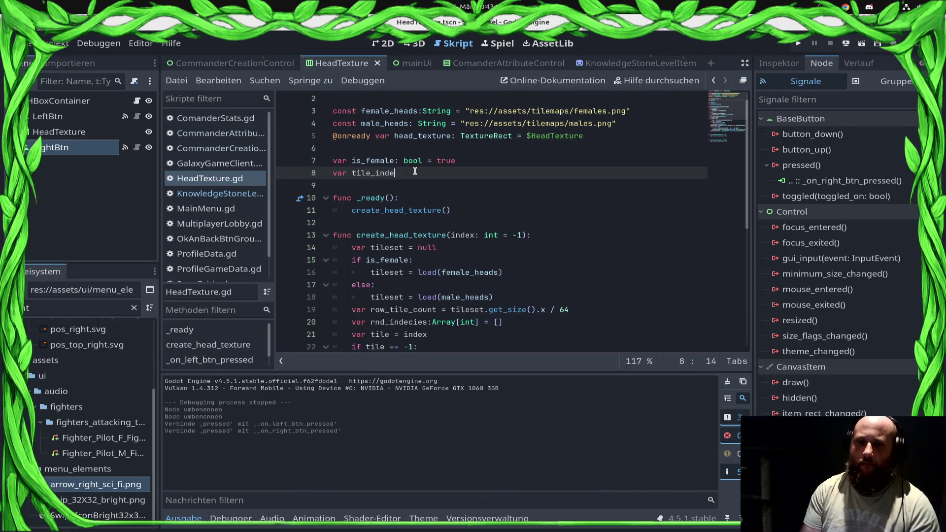
type("x = -1")
key("ctrl+s")
scroll(371, 260, "down", 2)
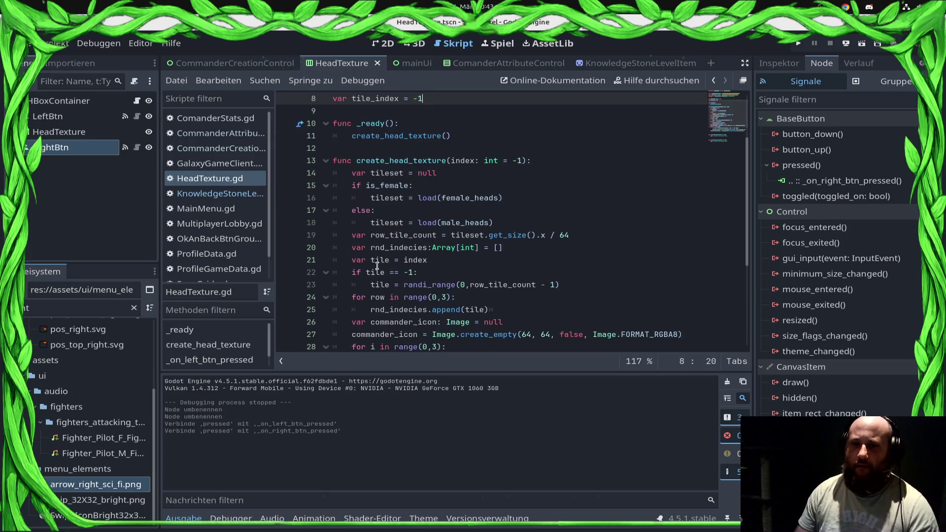
left_click(408, 272)
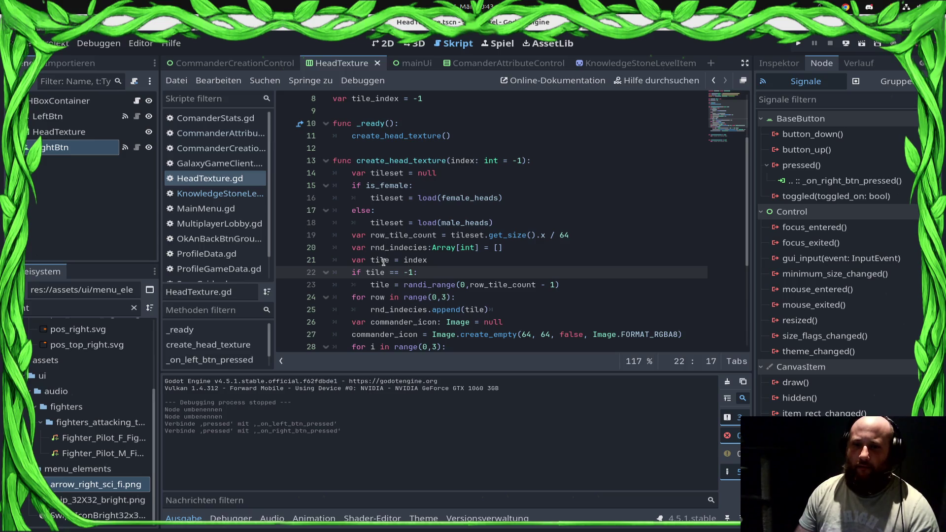
left_click(392, 260)
type("randi_range(0,row_tile_count - 1)")
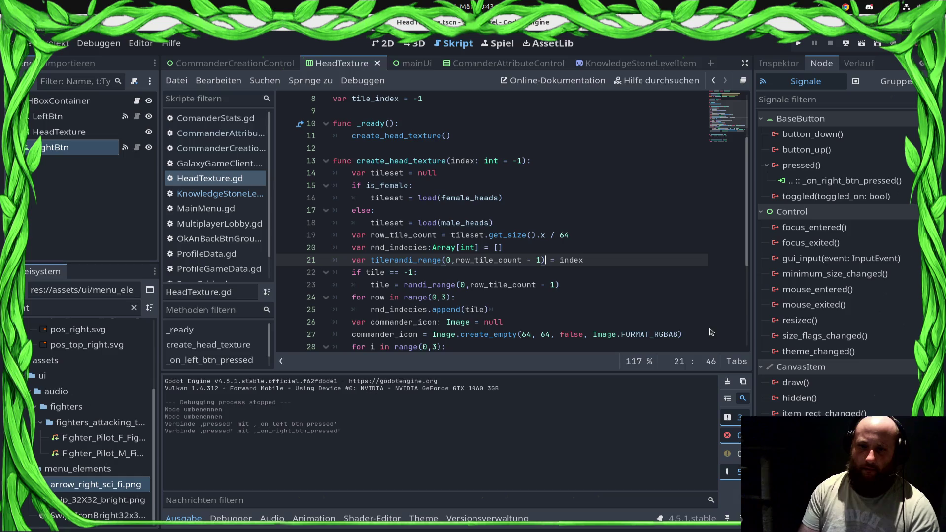
key("ctrl+z")
key("ctrl+s")
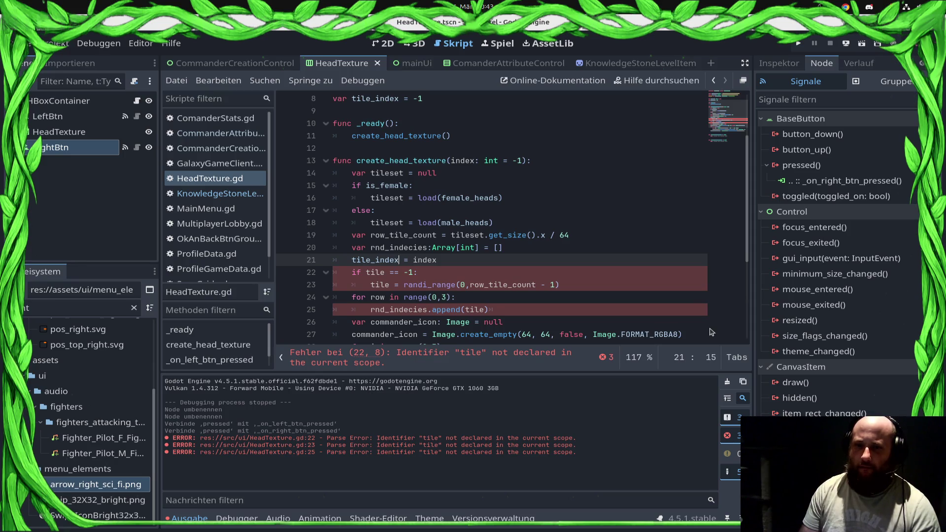
key("Down")
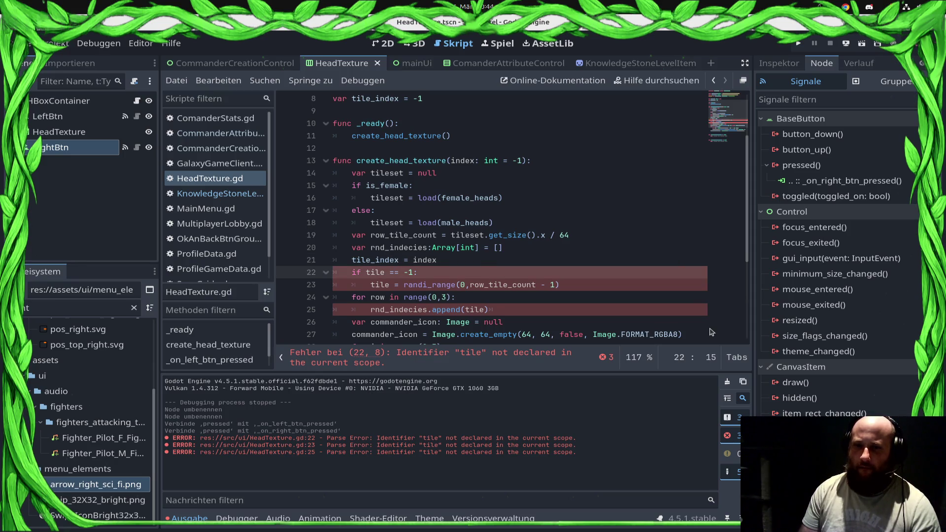
- Replace the undeclared 'tile' with tile_index on lines 22, 23 and 25 of create_head_texture
double_click(377, 261)
key("ctrl+c")
double_click(376, 272)
key("ctrl+v")
double_click(379, 285)
key("ctrl+v")
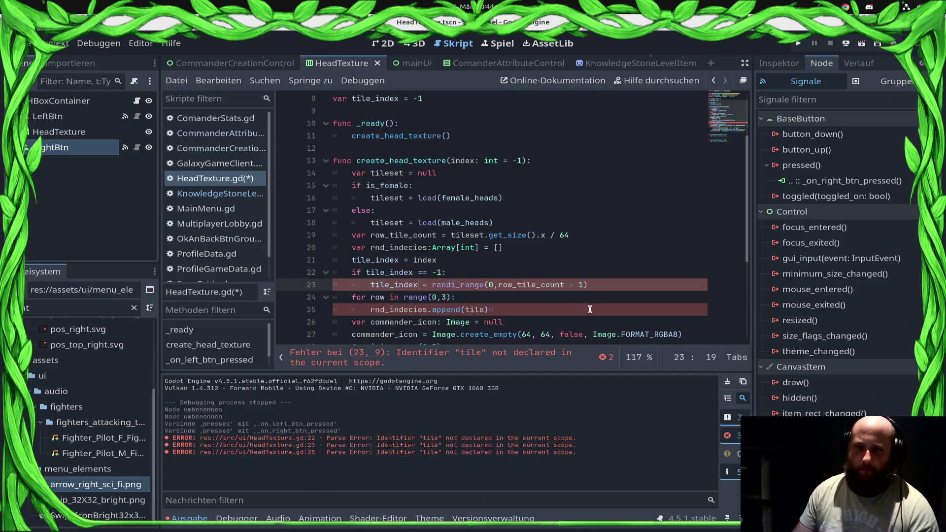
double_click(468, 311)
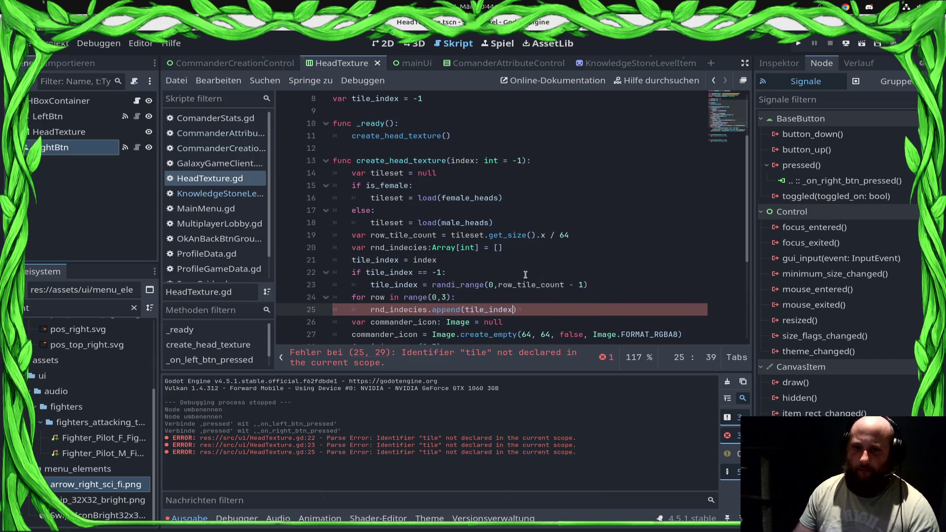
key("ctrl+v")
scroll(468, 310, "down", 3)
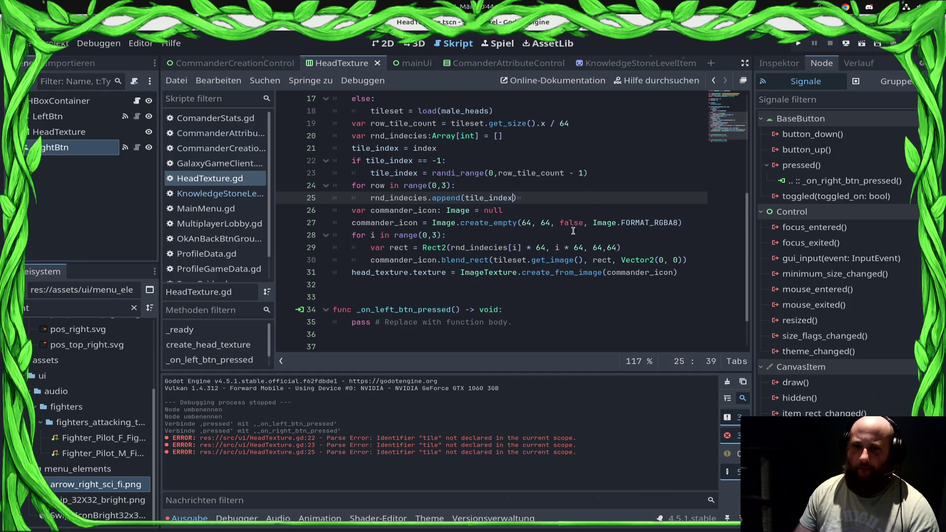
left_click(531, 325)
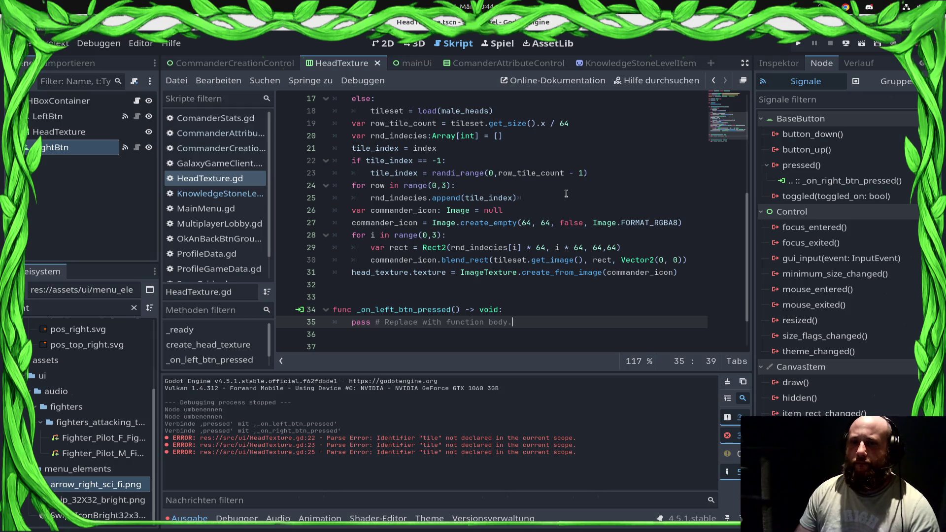
- Delete the rnd_indecies array declaration and its for-row filling loop with the append call
left_click(523, 248)
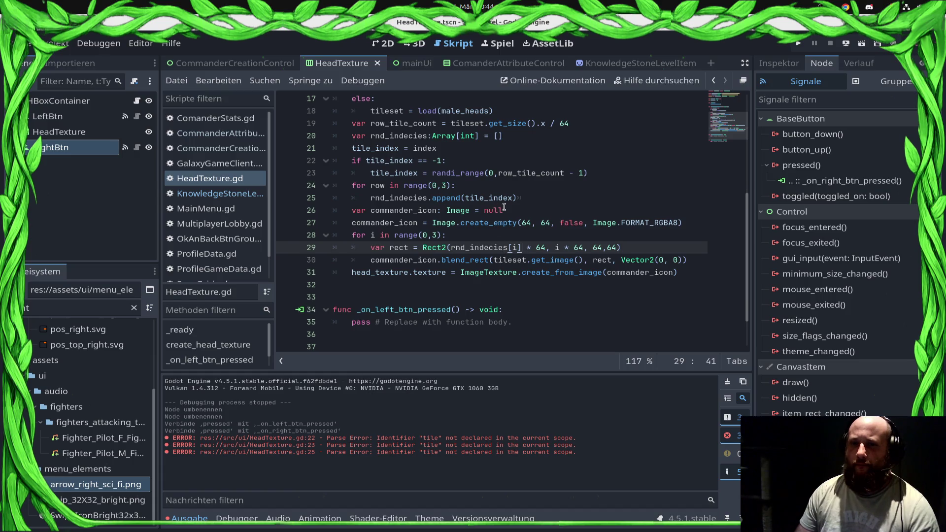
left_click(527, 193)
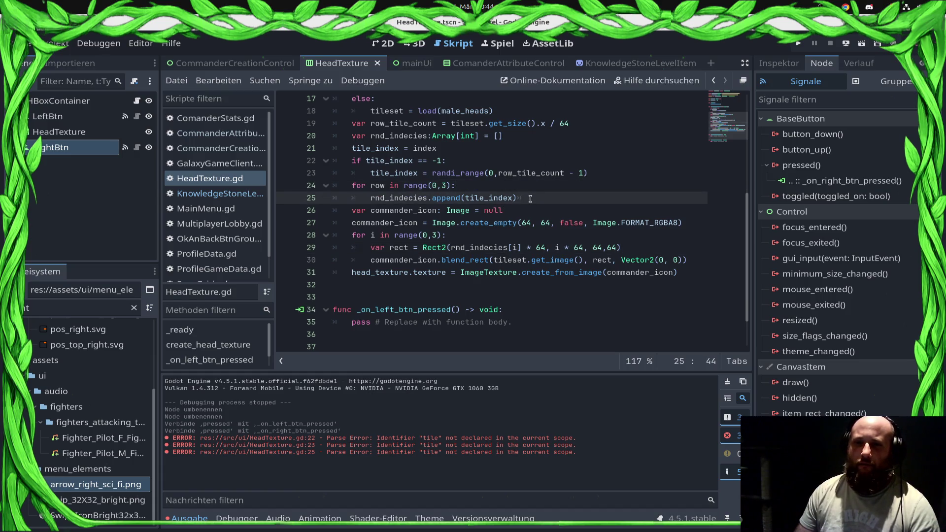
left_click(509, 136)
key("shift+Home")
key("BackSpace")
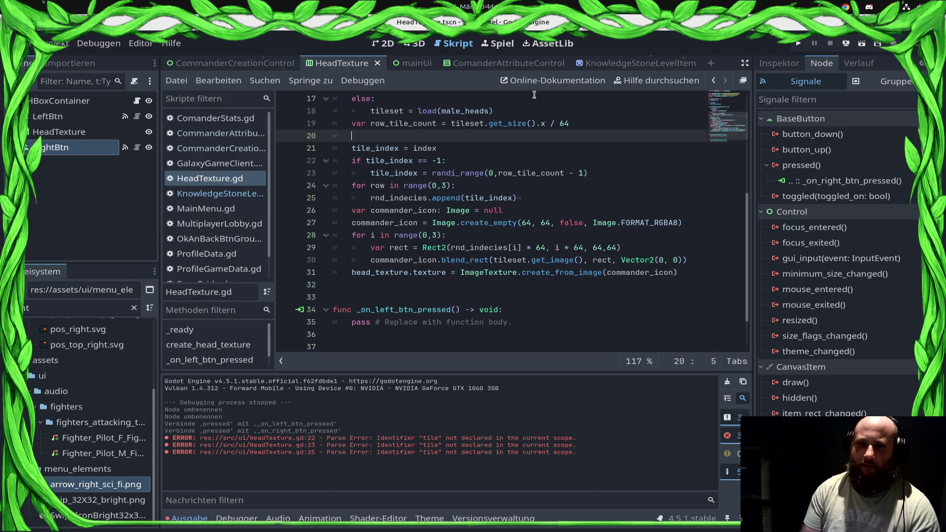
key("BackSpace")
key("BackSpace")
key("Down")
key("Down")
key("Down")
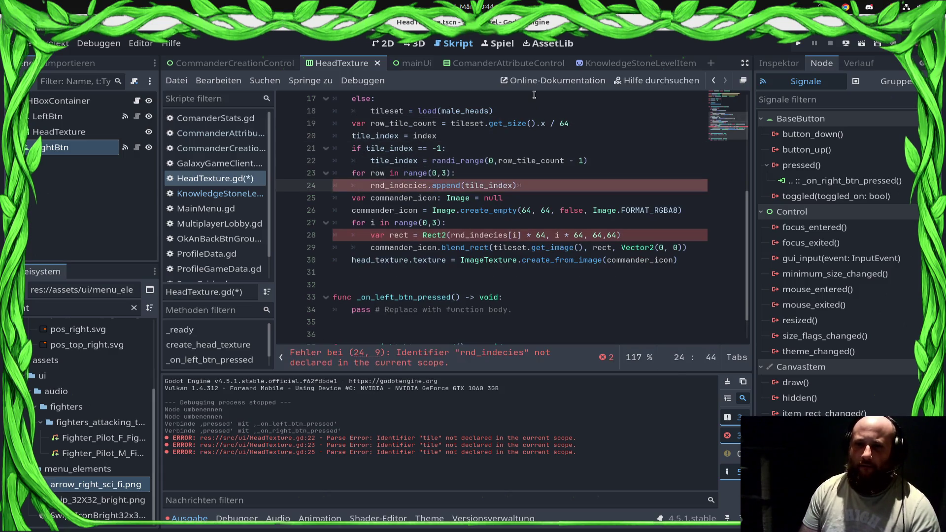
key("shift+Home")
key("BackSpace")
key("BackSpace")
key("shift+Home")
key("BackSpace")
key("BackSpace")
key("Down")
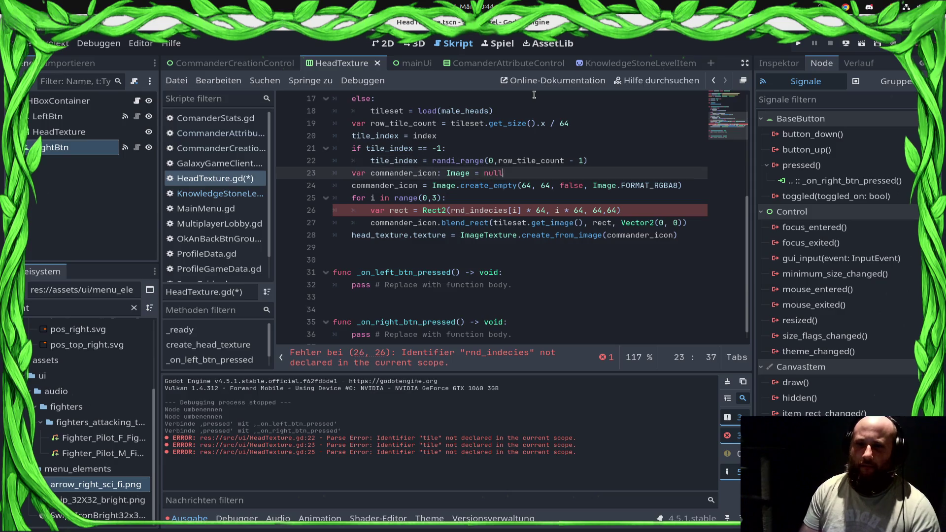
key("Down")
key("Down")
key("Down")
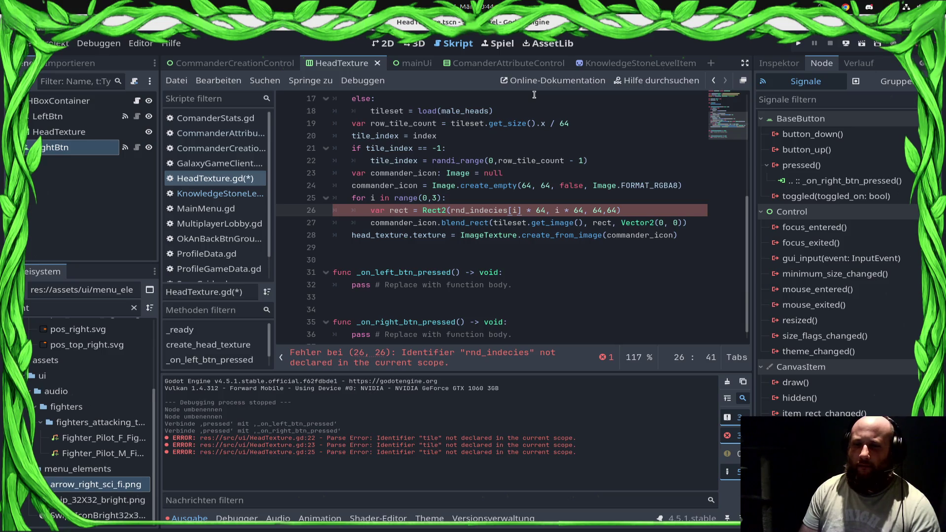
- Build the Rect2 from tile_index instead of rnd_indecies[i], and save
key("BackSpace")
key("BackSpace")
key("BackSpace")
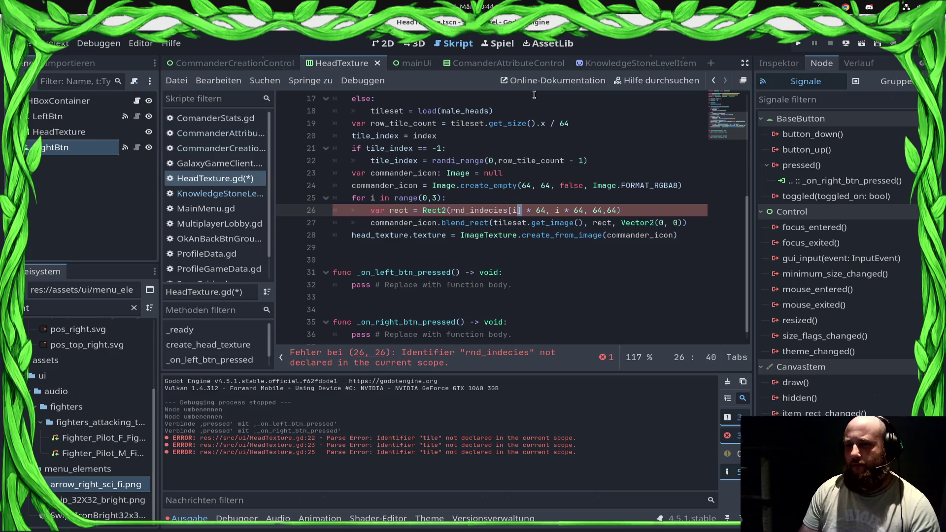
type("ti")
type("le_index")
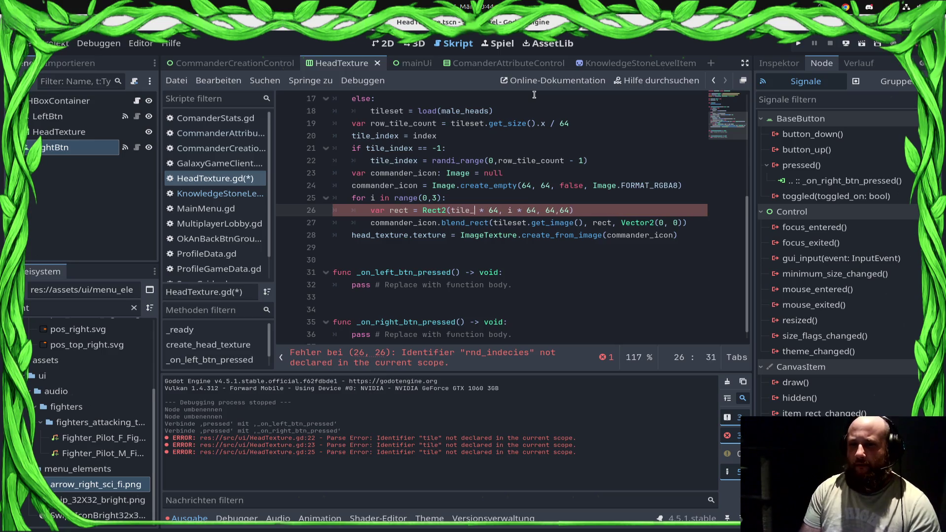
key("ctrl+s")
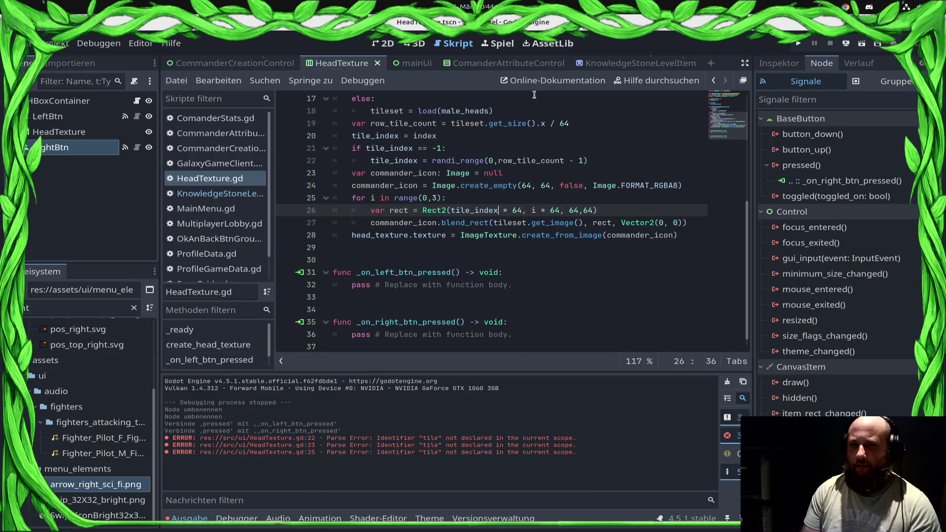
- Remove the placeholder pass line, leaving _on_left_btn_pressed with an empty body
key("Down")
key("Down")
key("Down")
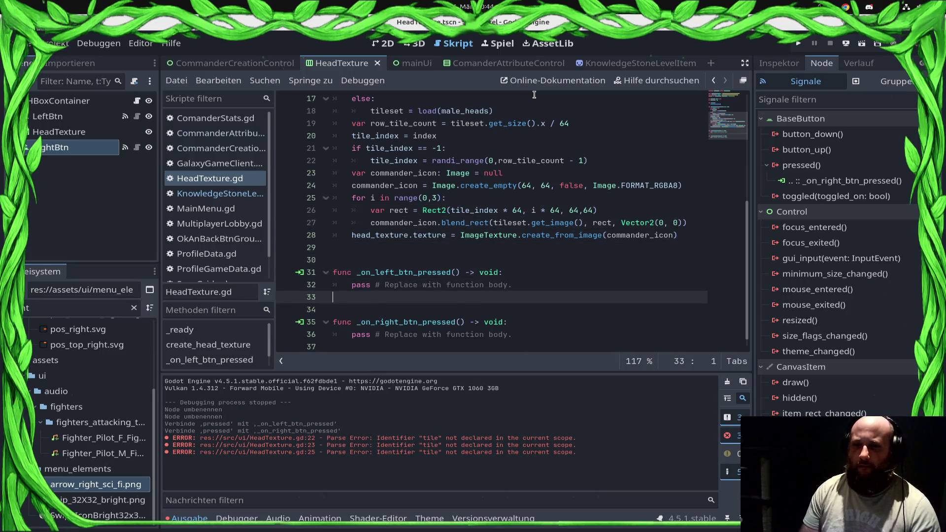
key("Up")
key("shift+Home")
key("BackSpace")
type("if tile")
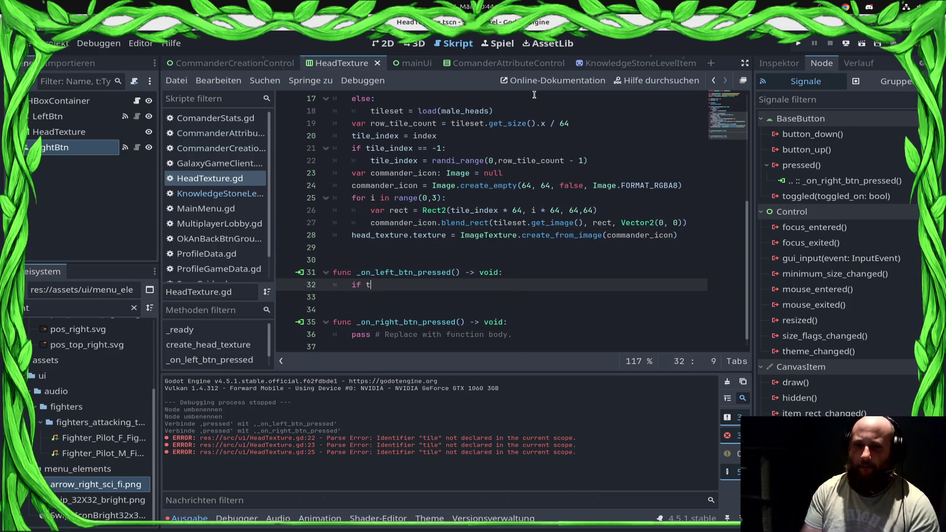
key("BackSpace")
key("BackSpace")
key("BackSpace")
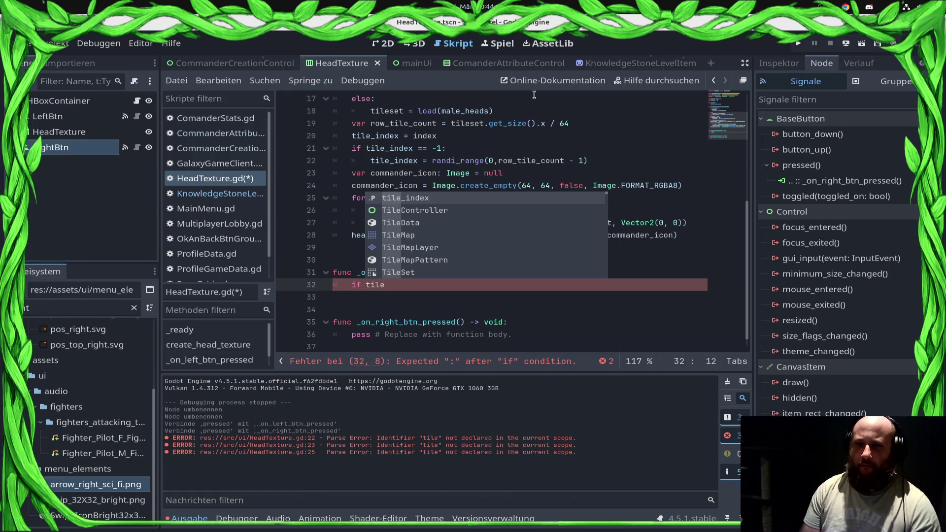
scroll(413, 192, "up", 4)
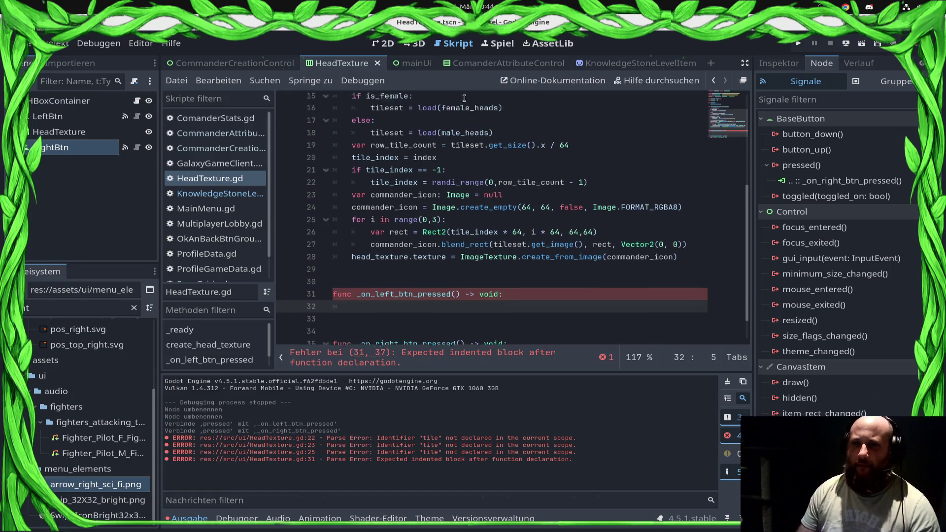
- Add a script-level 'var tile_count = -1' below tile_index, with blank lines around the declarations
left_click(523, 143)
type("var ")
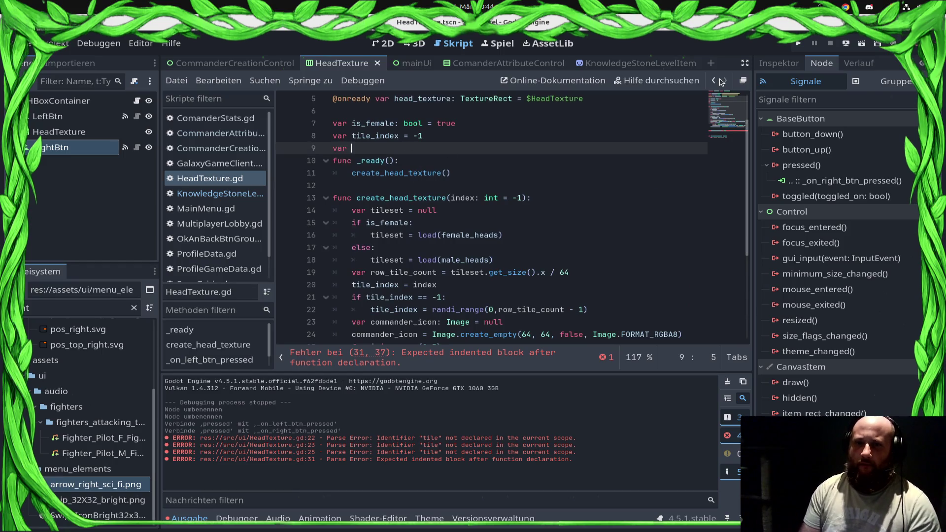
type("max_")
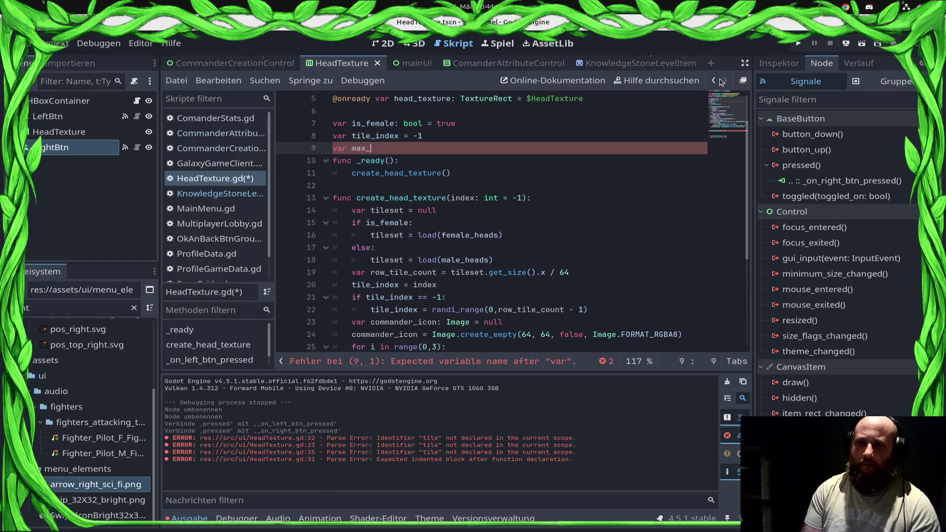
key("BackSpace")
key("BackSpace")
key("BackSpace")
type("tile_amount_")
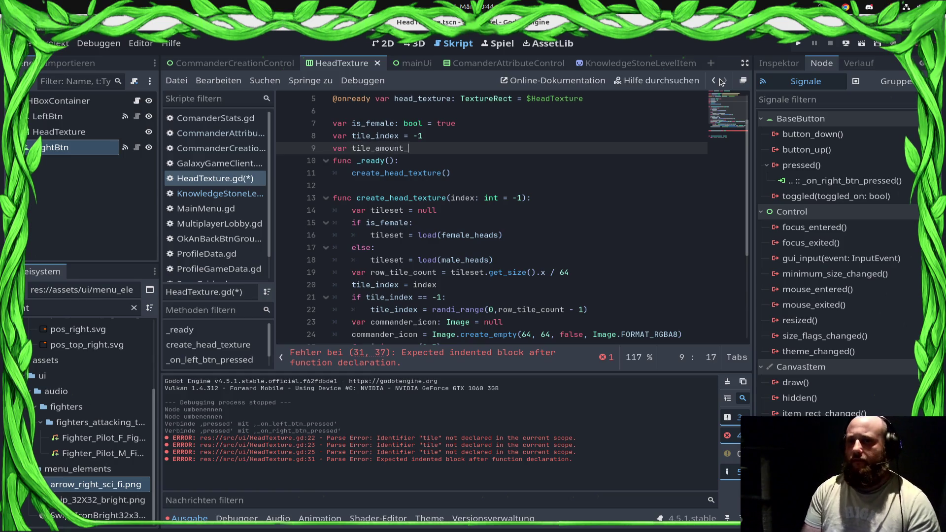
key("BackSpace")
key("BackSpace")
key("BackSpace")
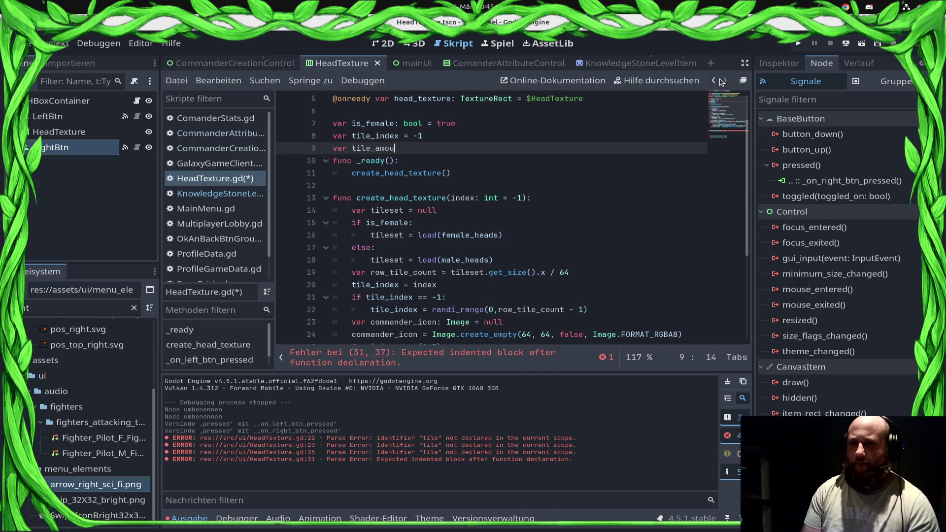
type("count = -1")
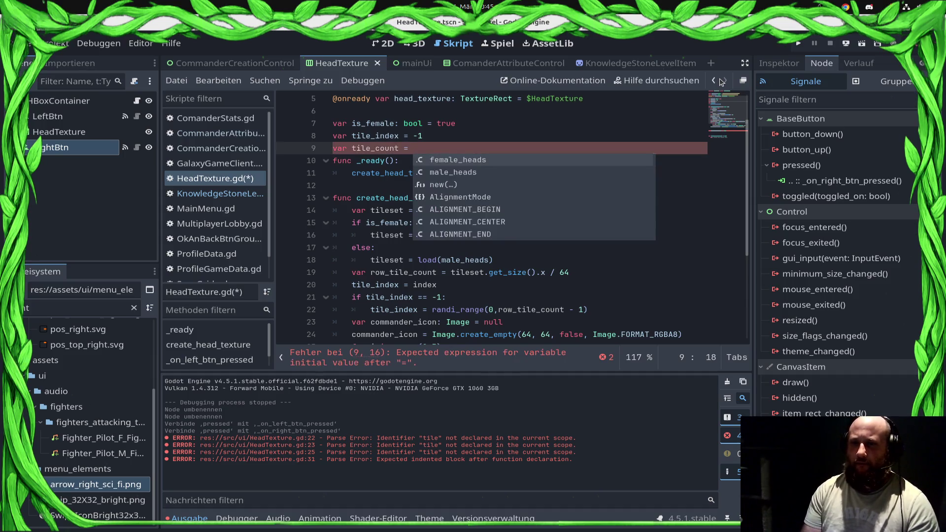
key("ctrl+s")
key("Return")
key("Return")
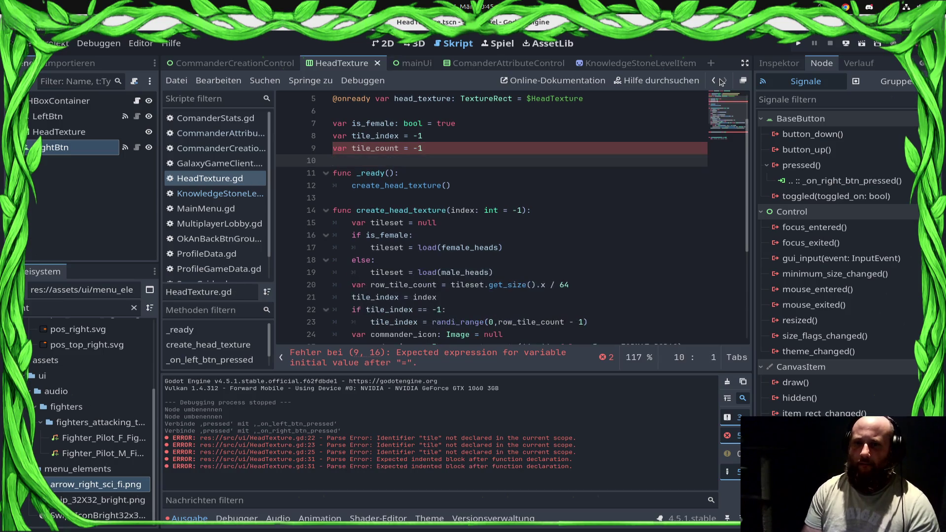
key("Down")
key("Down")
key("Down")
key("Return")
key("Down")
key("Down")
key("Down")
key("Down")
key("Down")
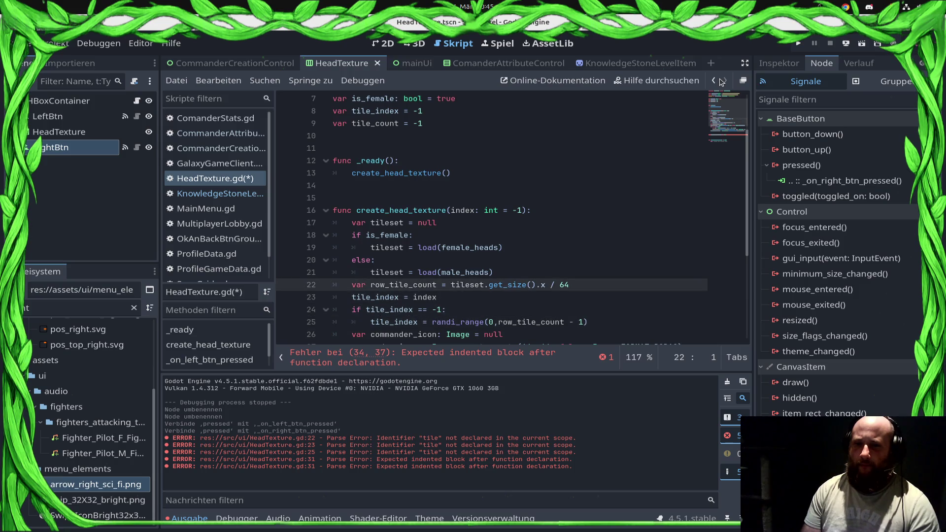
- Make line 22 assign the tileset width to tile_count instead of a local row_tile_count, and save
key("Home")
key("Delete")
key("Delete")
key("Delete")
type("tile_count")
key("ctrl+s")
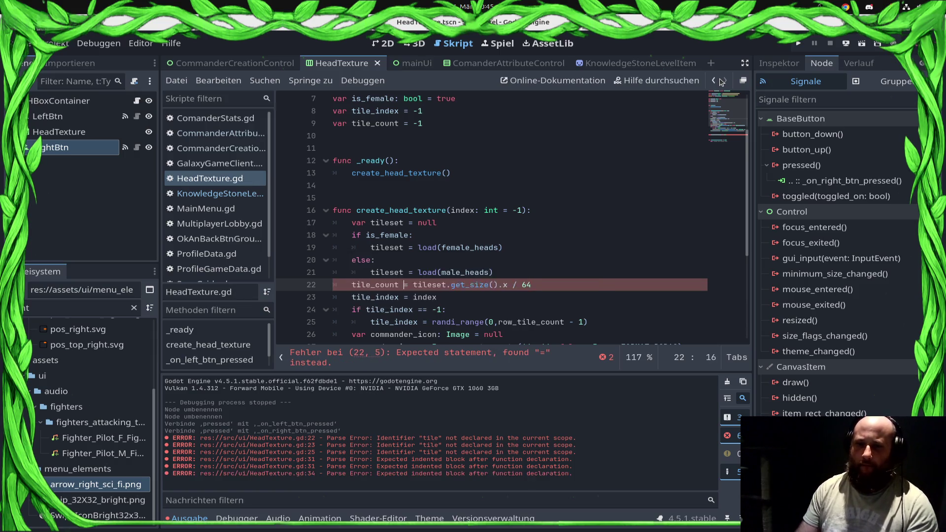
scroll(438, 210, "down", 3)
double_click(383, 174)
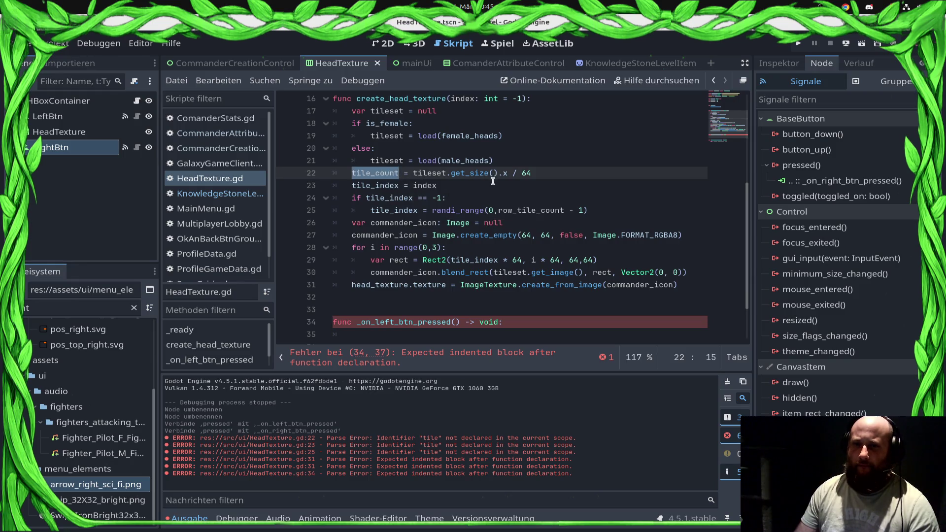
key("ctrl+s")
scroll(592, 236, "down", 2)
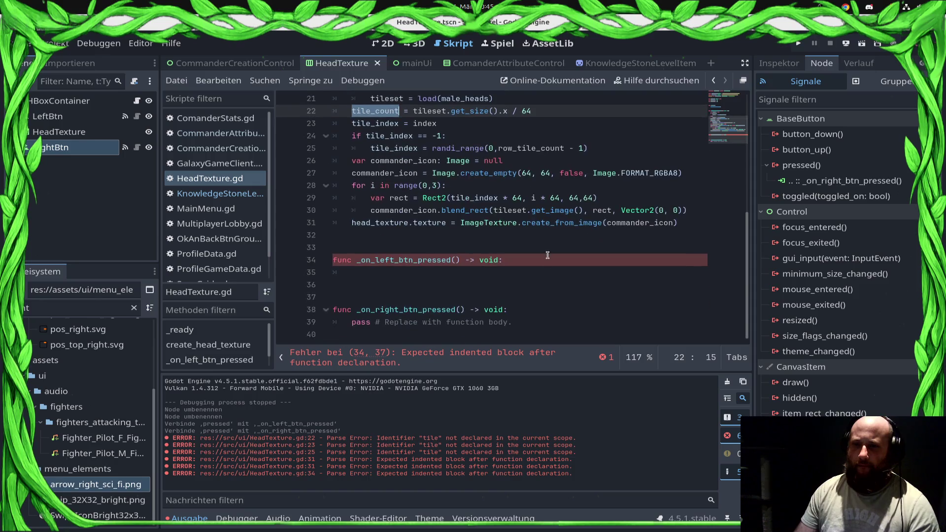
left_click(541, 276)
- Replace the undeclared row_tile_count with tile_count in the randi_range call on line 25
type("pass")
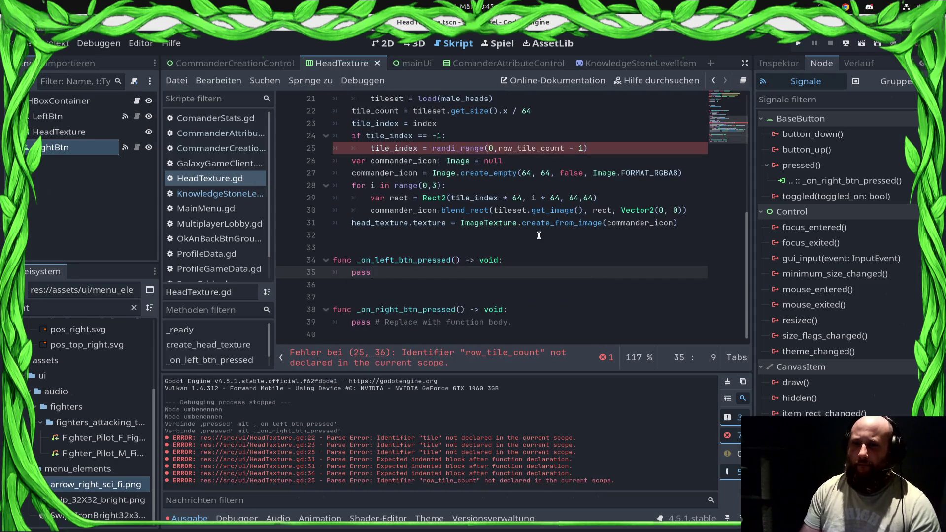
scroll(582, 157, "up", 2)
double_click(363, 183)
key("ctrl+c")
double_click(517, 222)
key("ctrl+v")
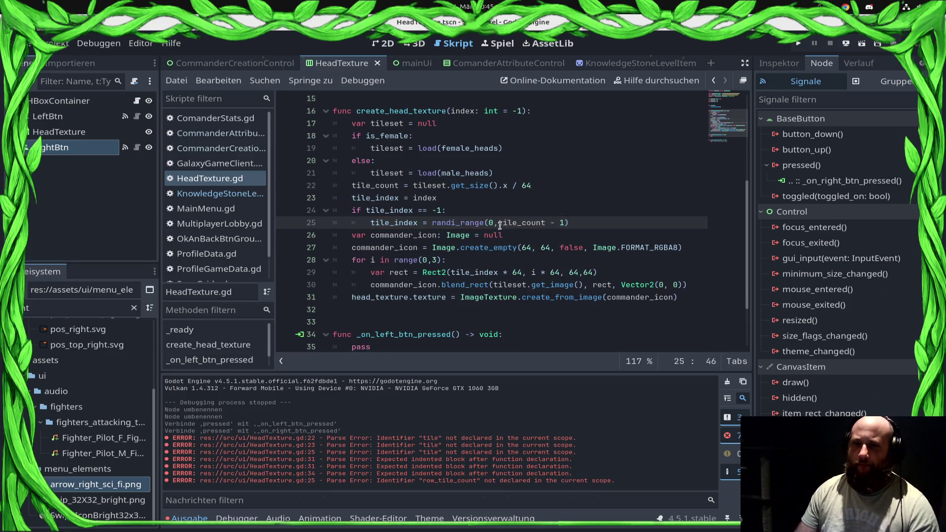
left_click(496, 223)
- In the left handler, replace pass with 'if tile_index < 0:' and begin a tile_index assignment
scroll(493, 247, "down", 2)
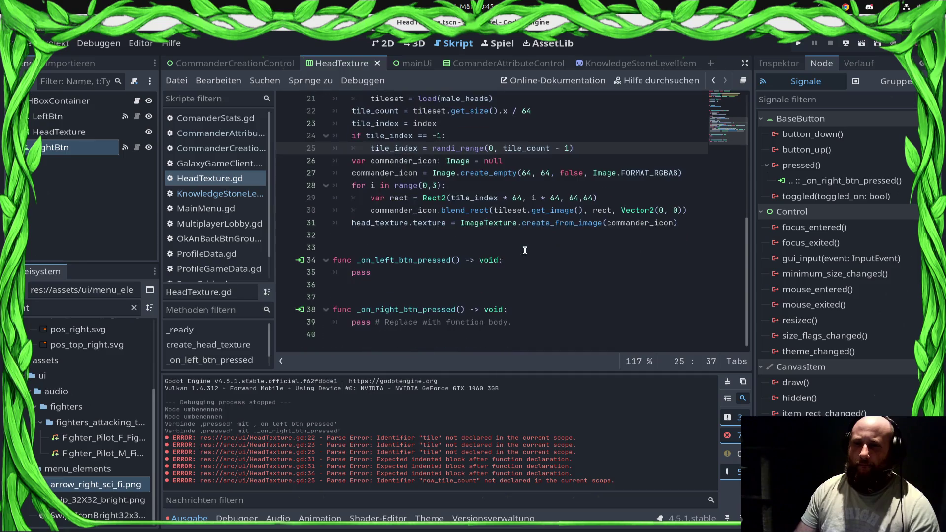
left_click(490, 261)
key("Down")
key("ctrl+shift+Left")
key("BackSpace")
type("tile")
key("Down")
key("Return")
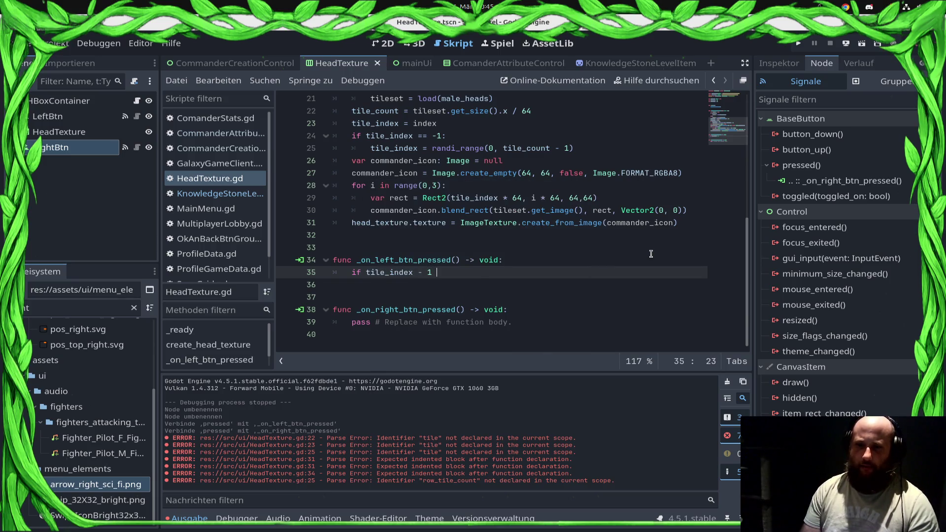
key("BackSpace")
type("0:")
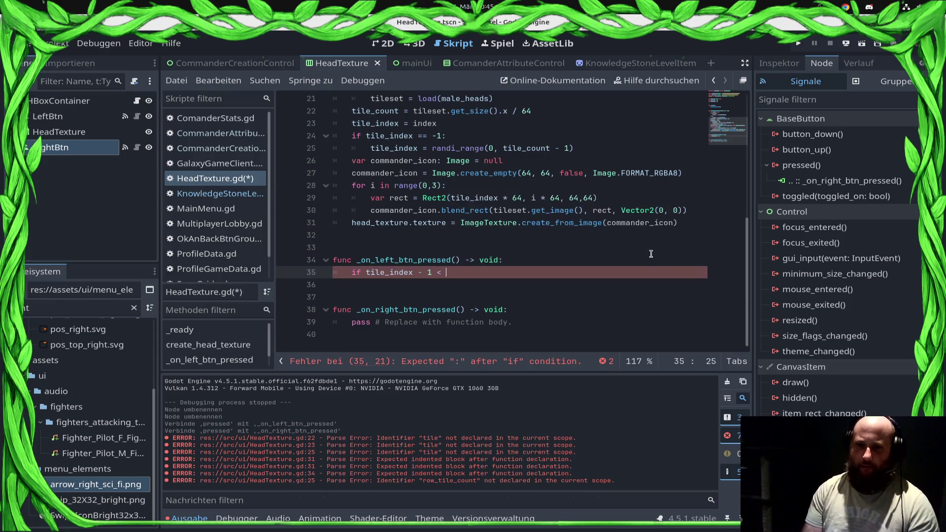
key("Return")
type("tile")
key("Down")
key("Return")
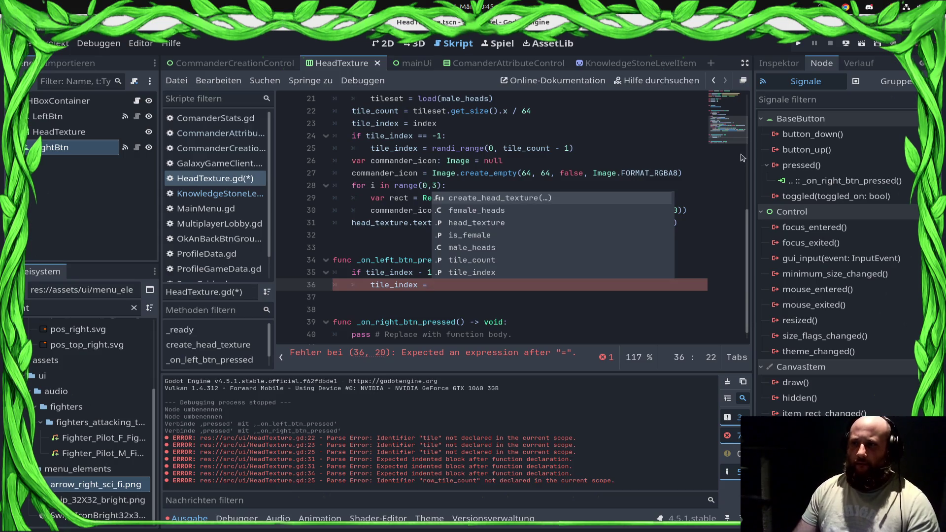
- Remove the index parameter from the create_head_texture signature and save
left_click(595, 157)
scroll(582, 152, "up", 2)
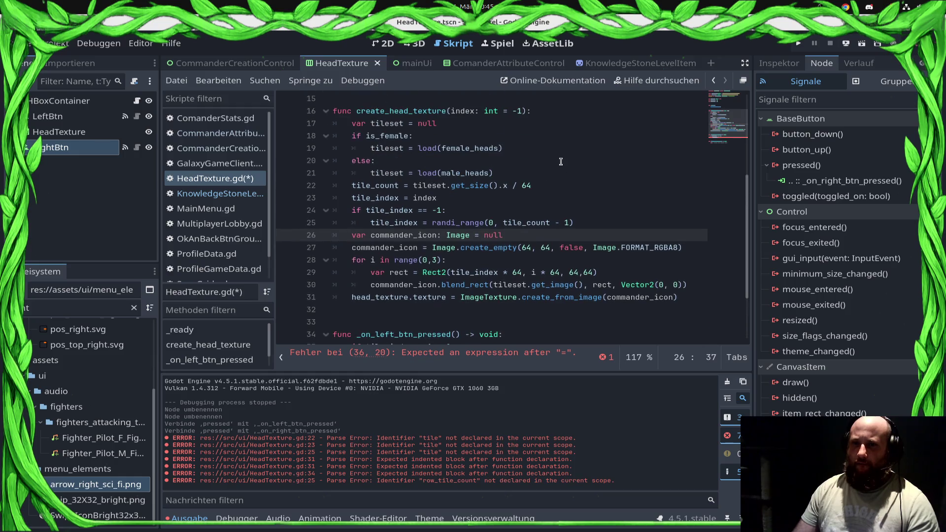
left_click(521, 112)
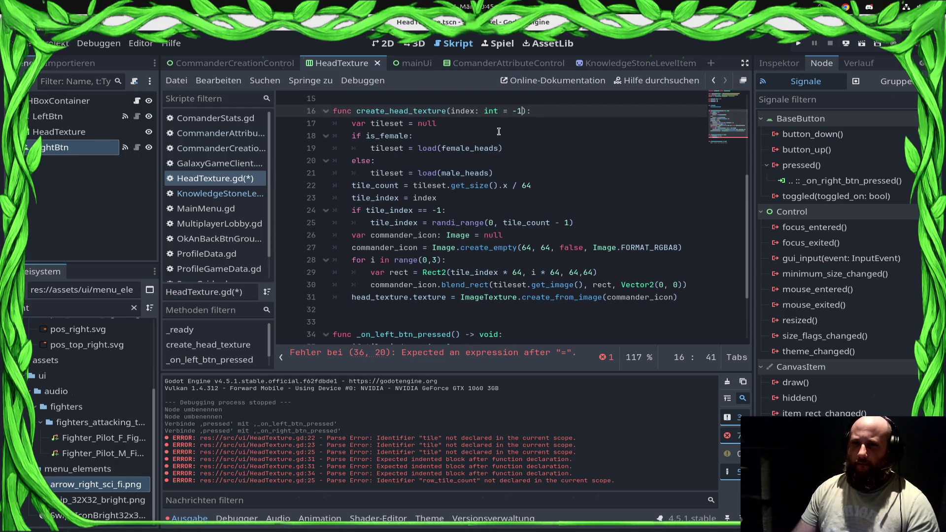
left_click(451, 111, "shift")
key("BackSpace")
key("ctrl+s")
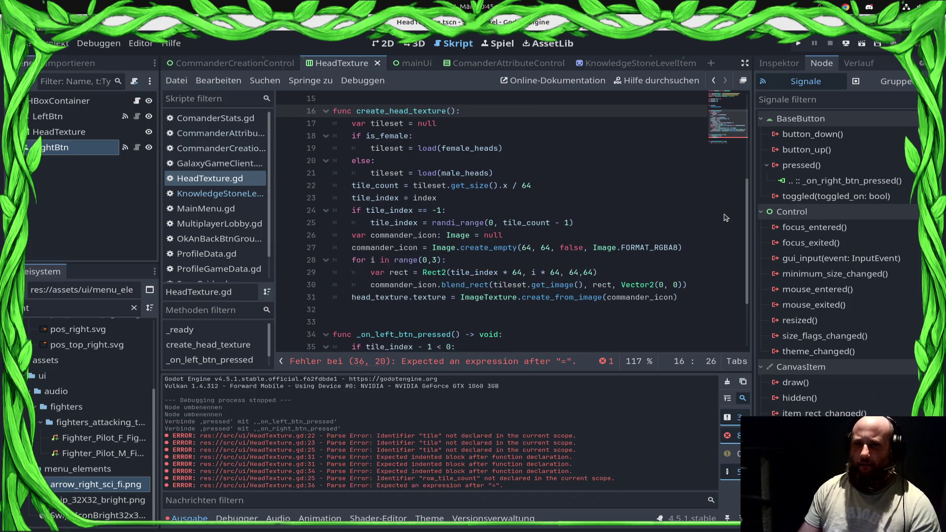
- Delete the now-obsolete 'tile_index = index' line from create_head_texture and save
left_click(442, 206)
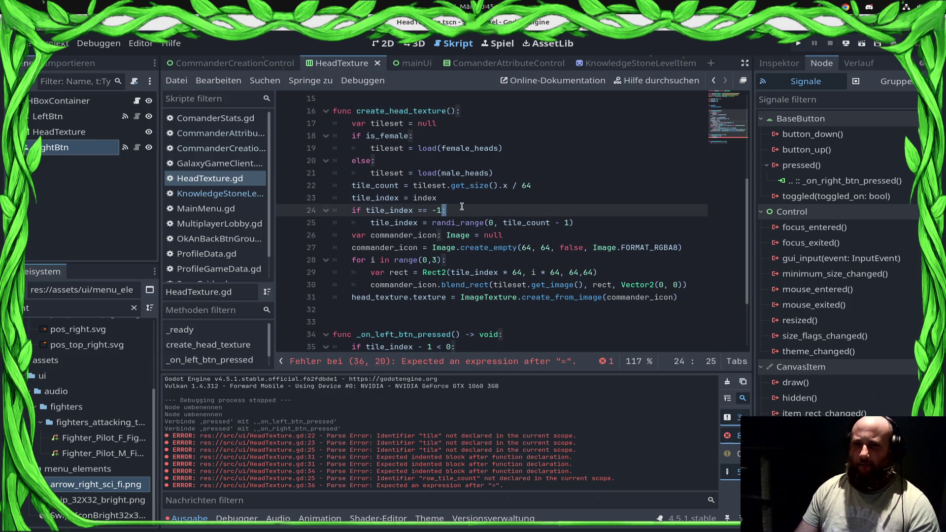
scroll(453, 206, "up", 3)
scroll(462, 206, "down", 5)
left_click(524, 273)
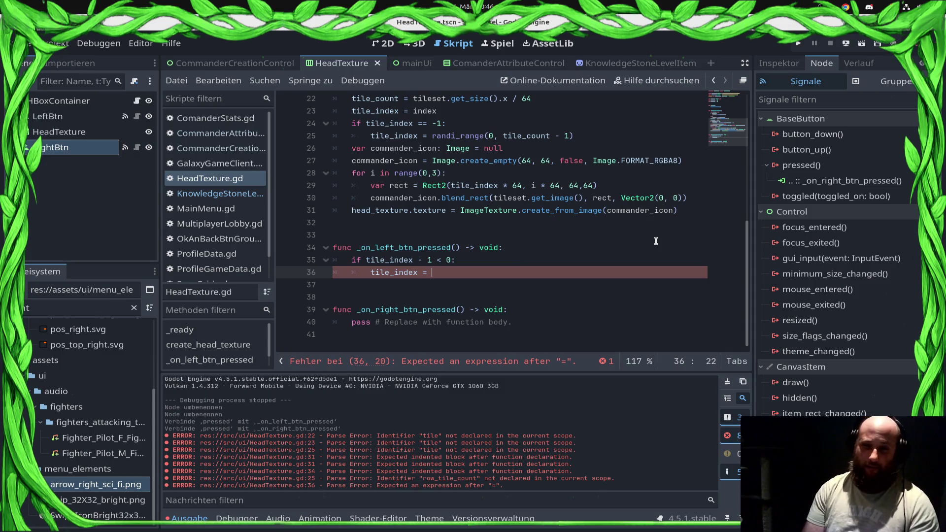
type("r")
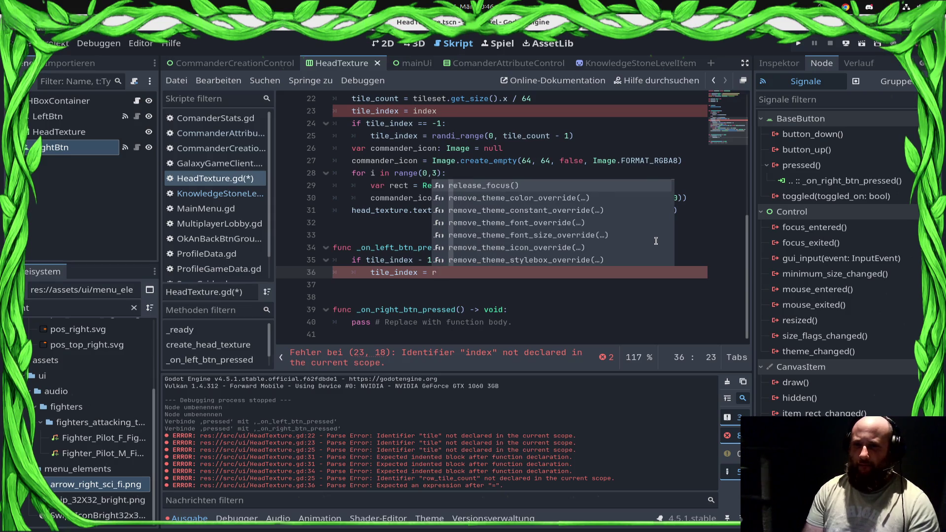
type("ow_")
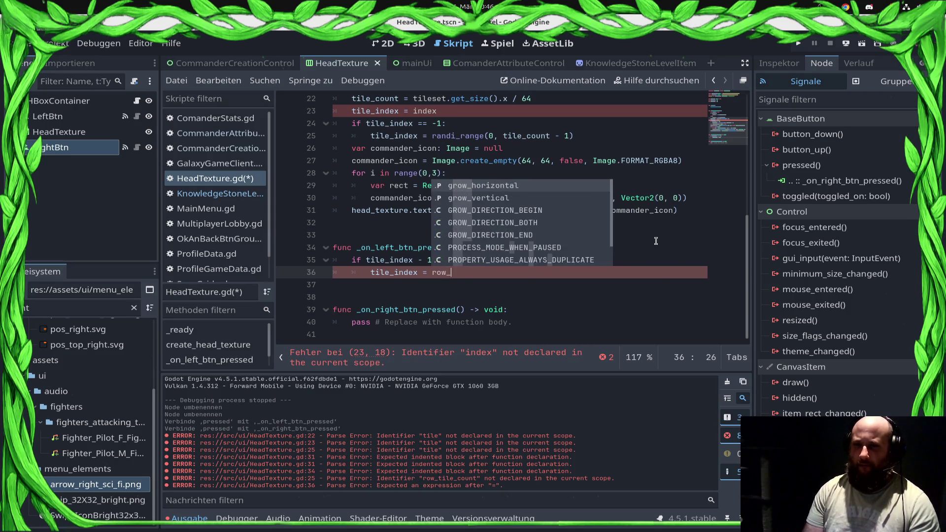
key("Escape")
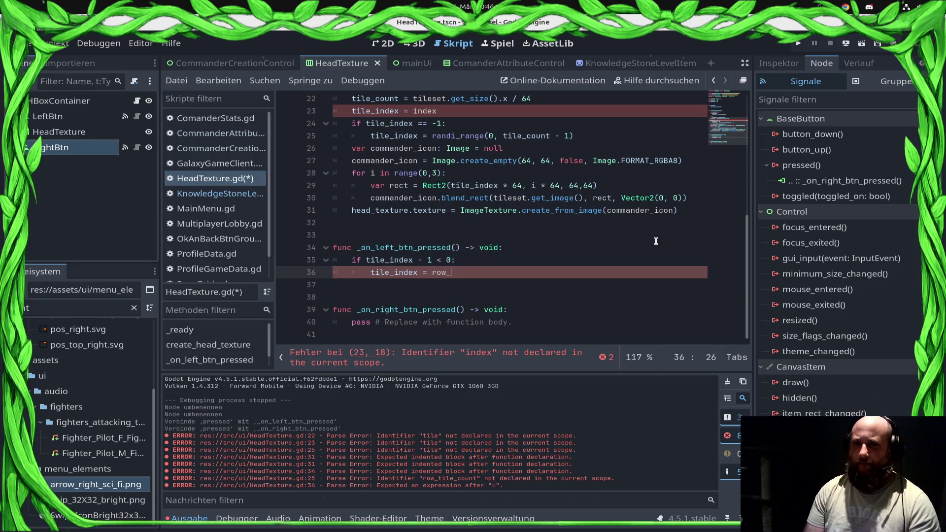
left_click(493, 110)
scroll(493, 110, "up", 1)
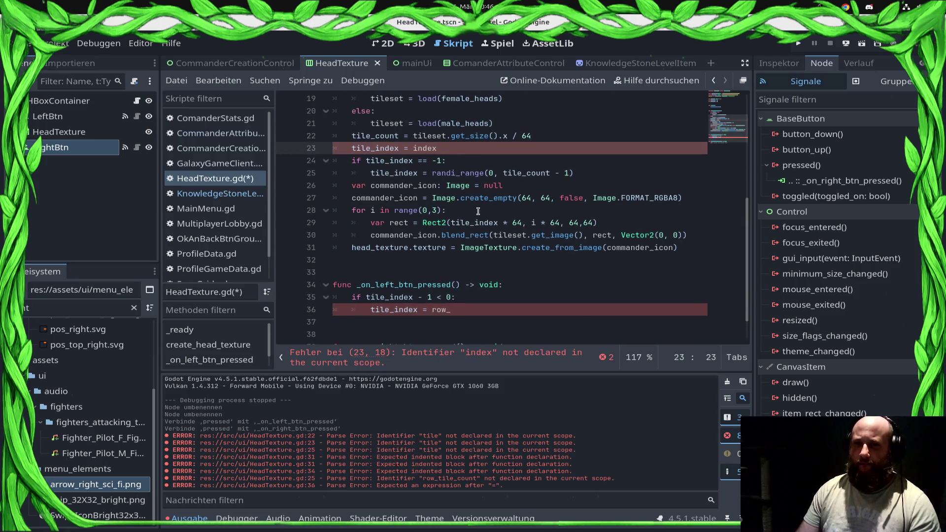
left_click(399, 149)
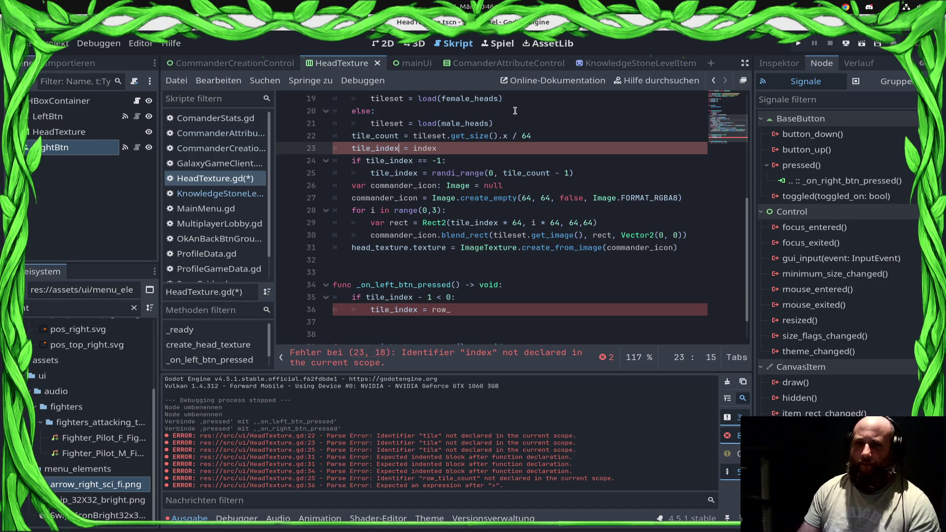
key("shift+Home")
key("BackSpace")
key("BackSpace")
key("BackSpace")
key("ctrl+s")
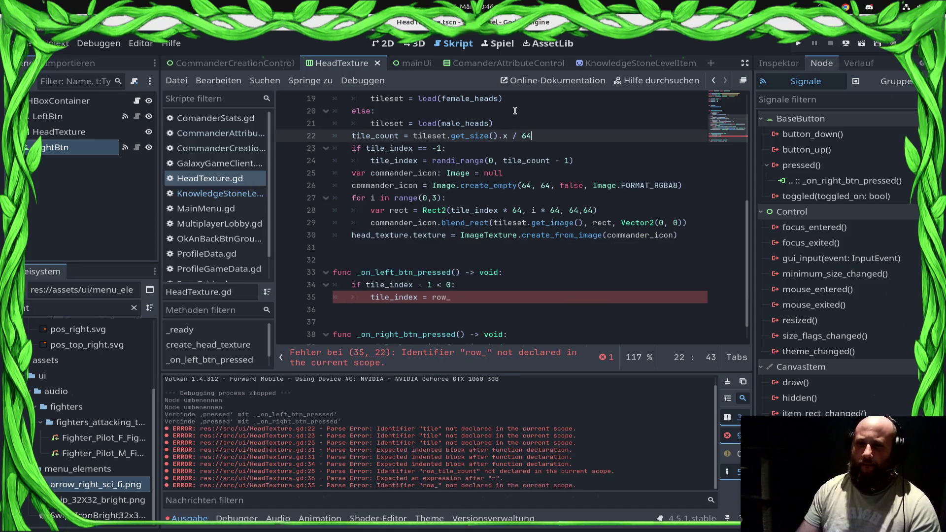
- Finish the left handler: wrap tile_index to tile_count - 1 and return, otherwise 'tile_index -= 1'
double_click(525, 160)
key("ctrl+c")
double_click(439, 297)
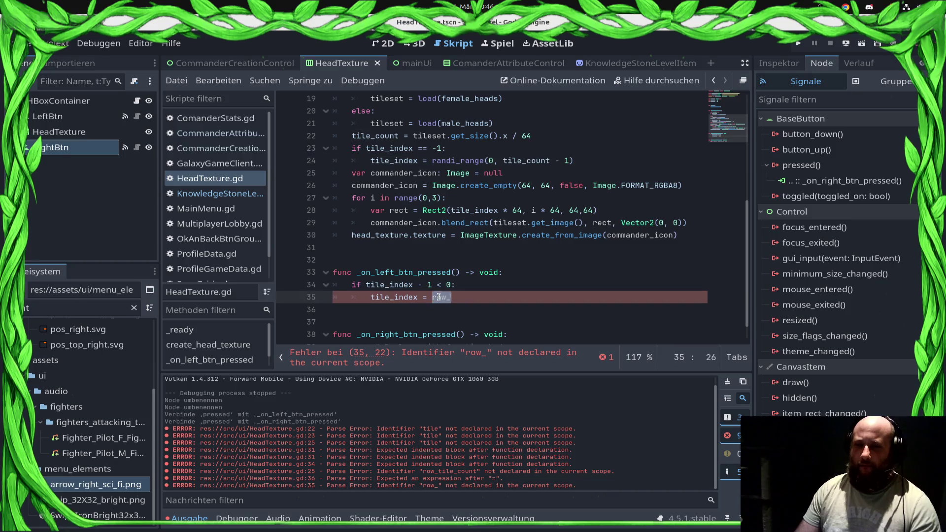
key("ctrl+v")
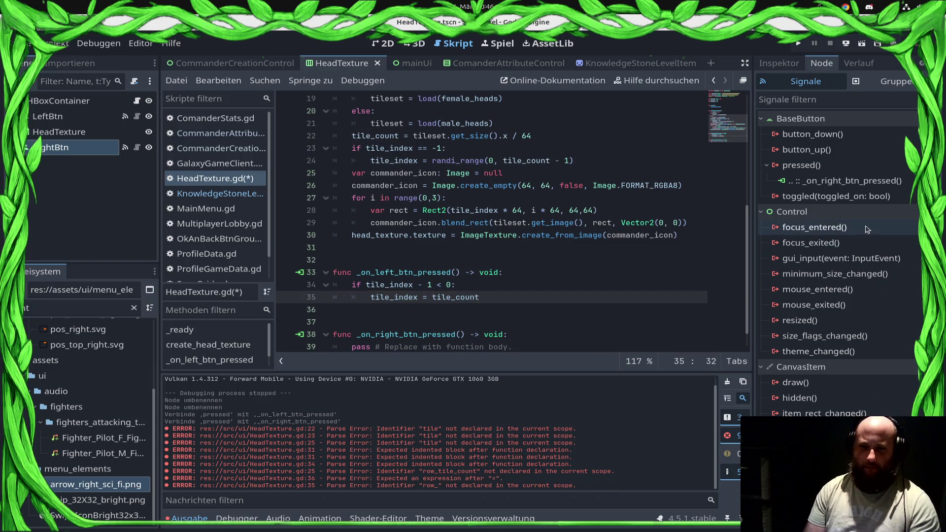
type("- 1")
key("ctrl+s")
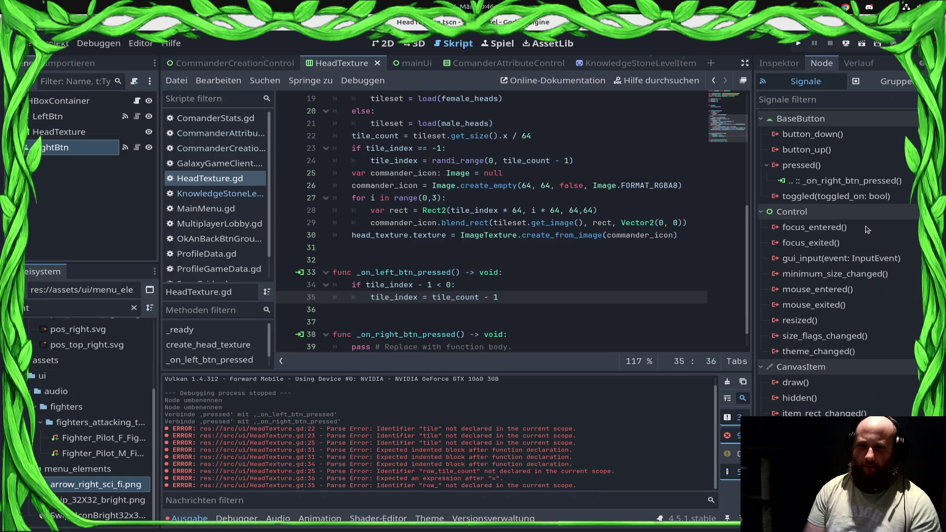
key("Return")
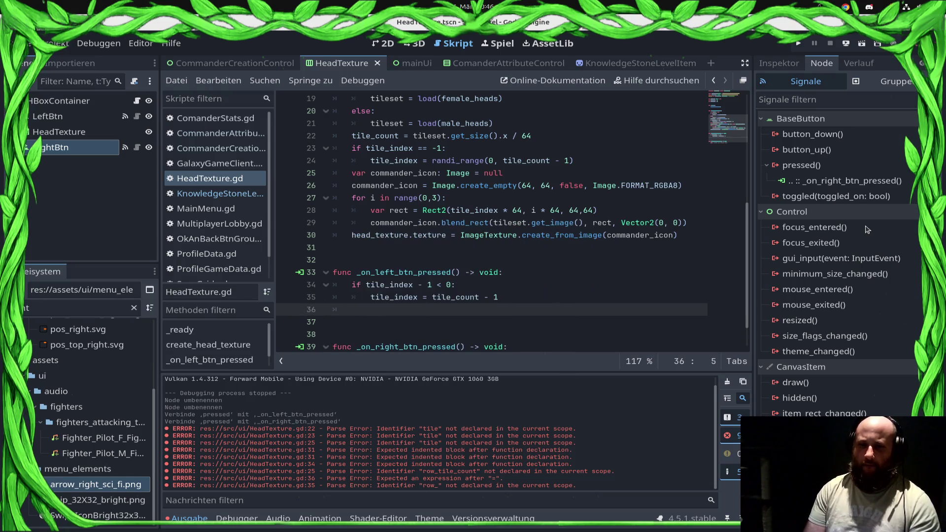
type("return")
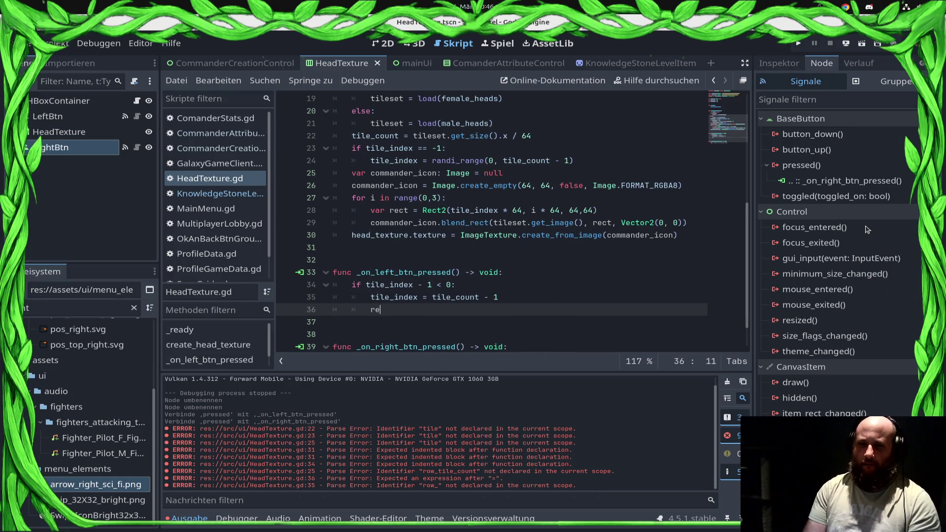
key("Return")
type("tile_index -= ")
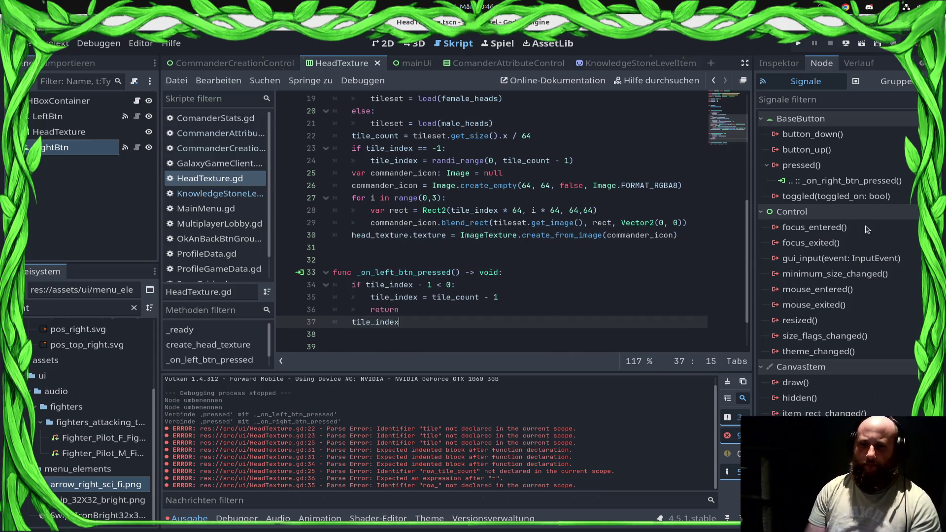
type("1")
key("ctrl+s")
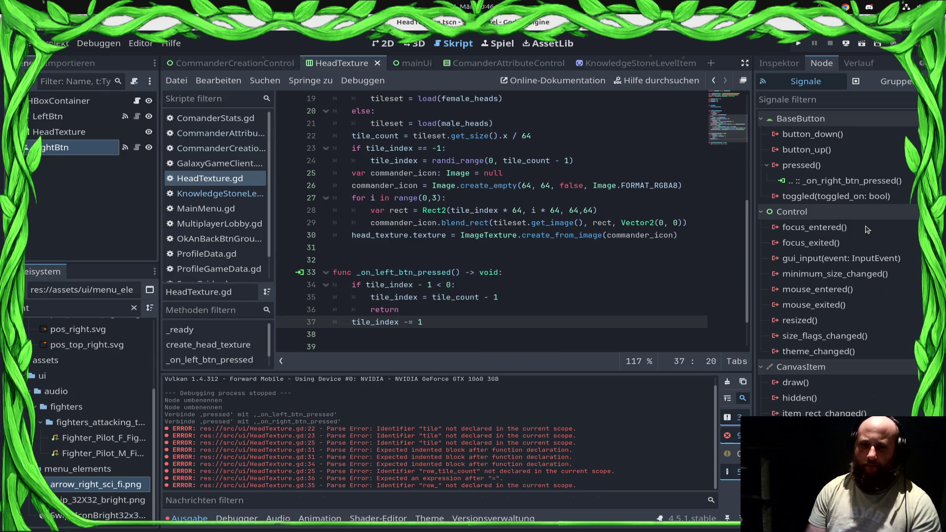
- Delete the pass placeholder from the right-button handler
key("Up")
key("End")
key("shift+Home")
key("BackSpace")
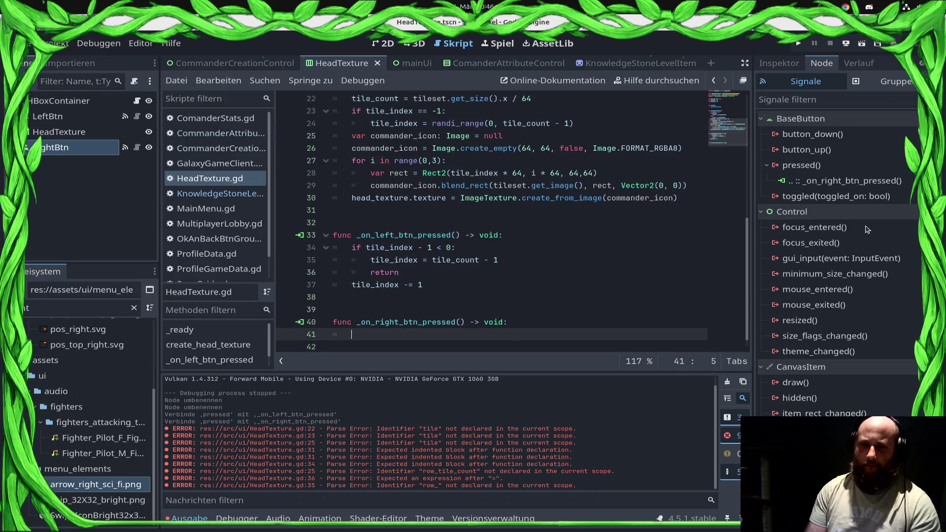
- Write the right handler: reset tile_index to 0 and return when tile_index + 1 > tile_count, otherwise step it
type("le")
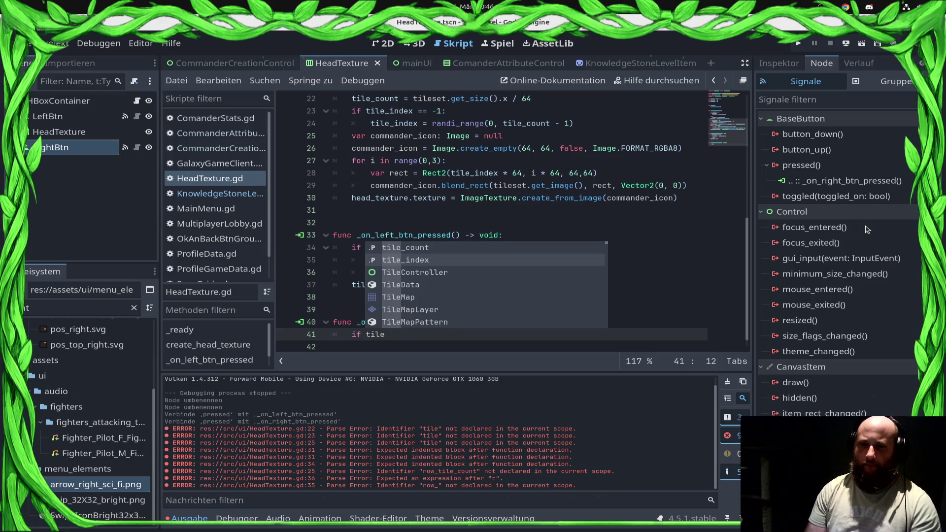
key("Return")
type("+ 1 ")
type(">")
type(" tile")
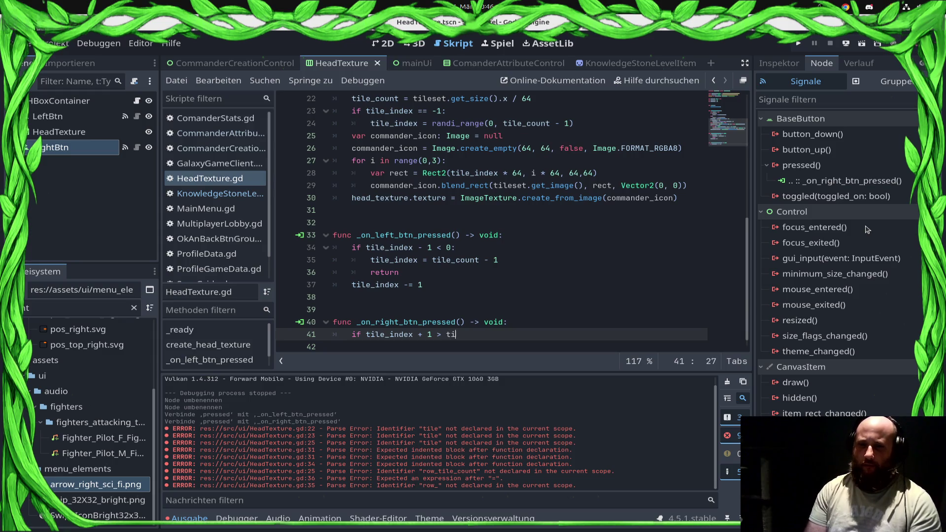
key("Up")
key("Return")
type(":")
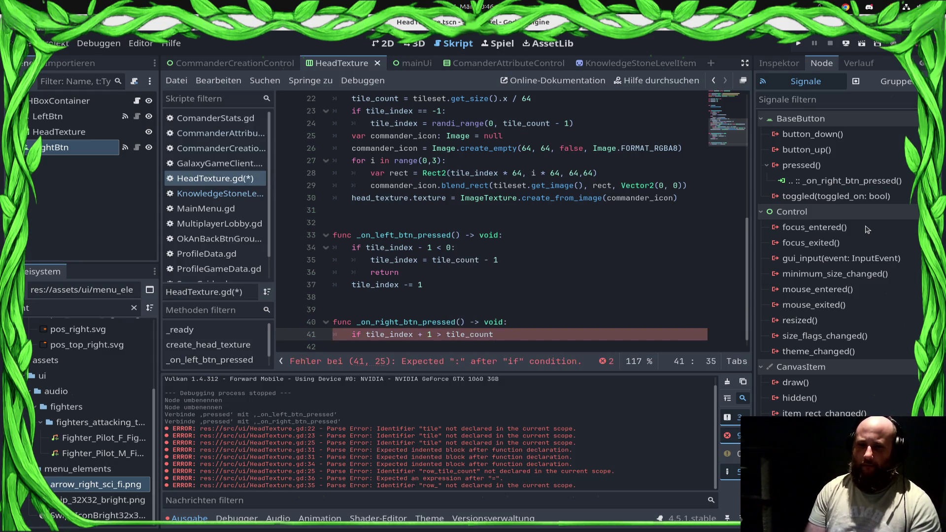
key("Return")
type("tile")
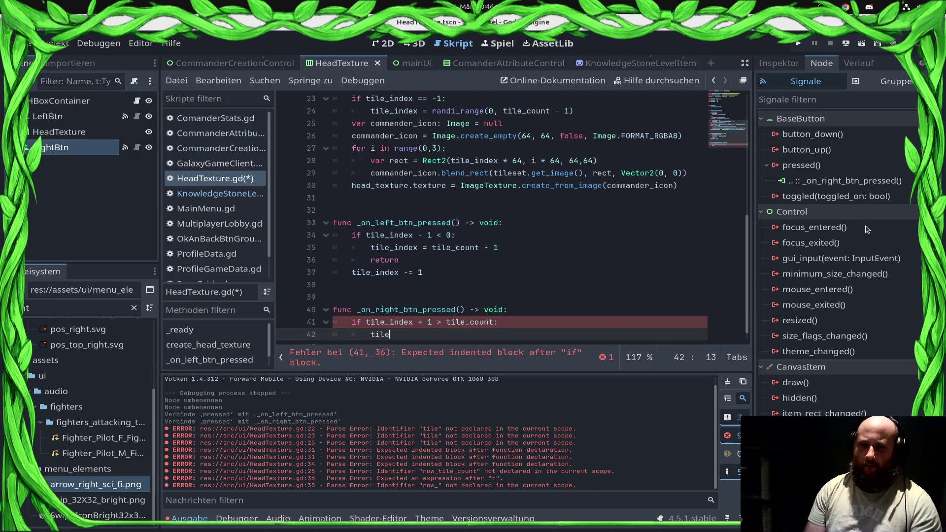
key("Down")
key("Return")
type("= 0")
key("Return")
type("return")
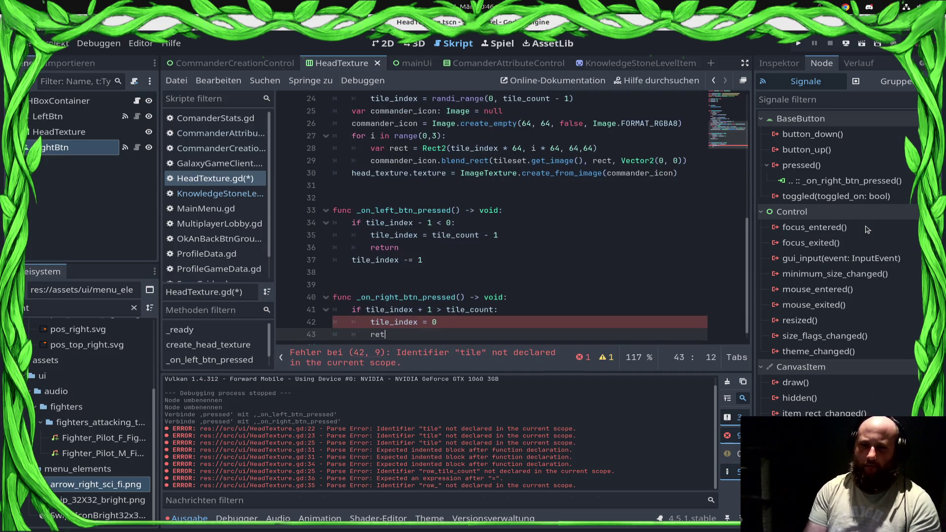
key("Return")
type("tile_in")
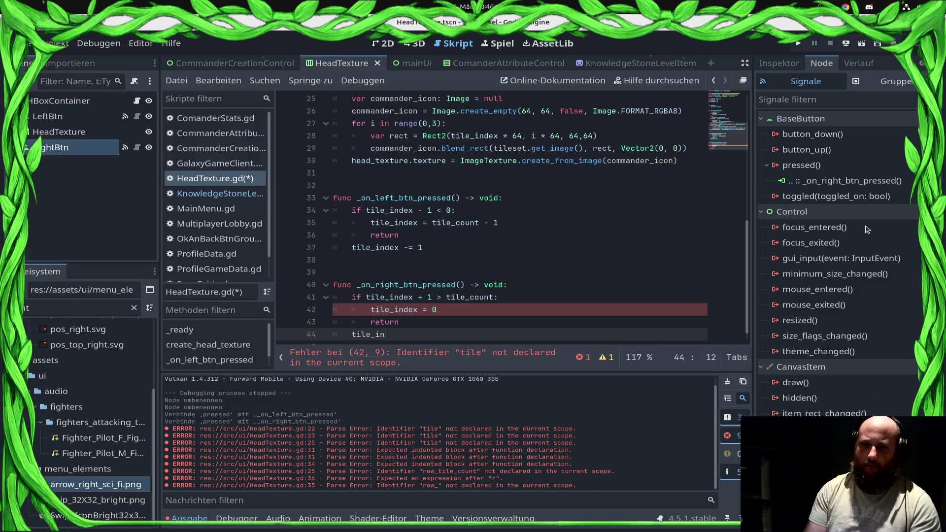
type("dex -= 1")
key("ctrl+s")
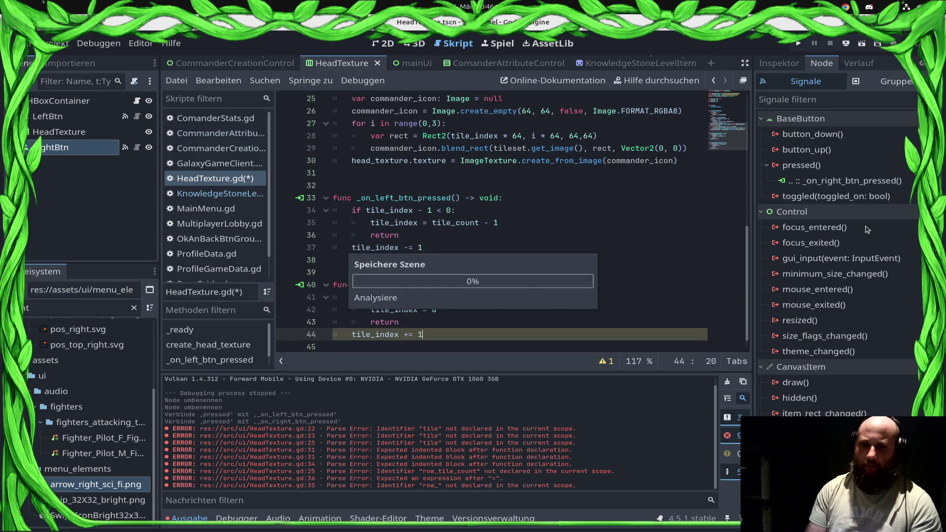
- Run the current scene to test switching the head texture
scroll(372, 188, "up", 3)
scroll(372, 188, "up", 1)
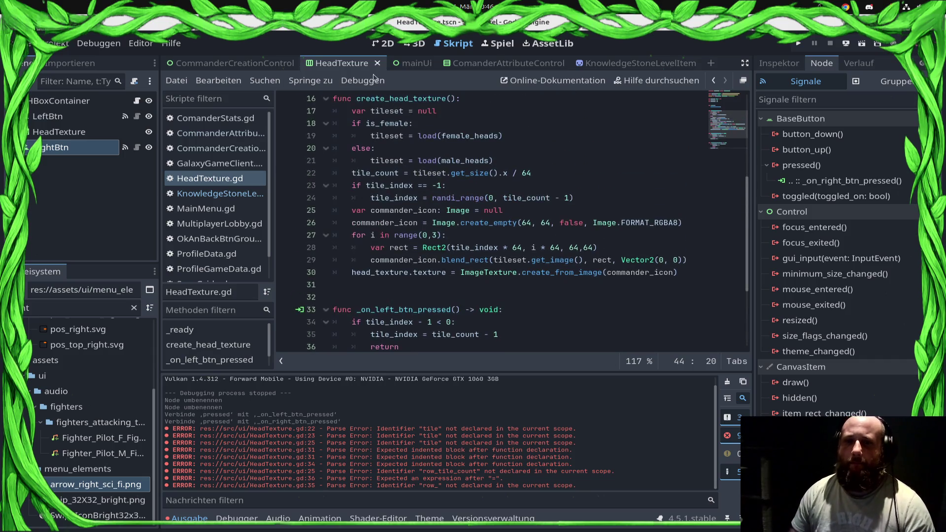
left_click(862, 43)
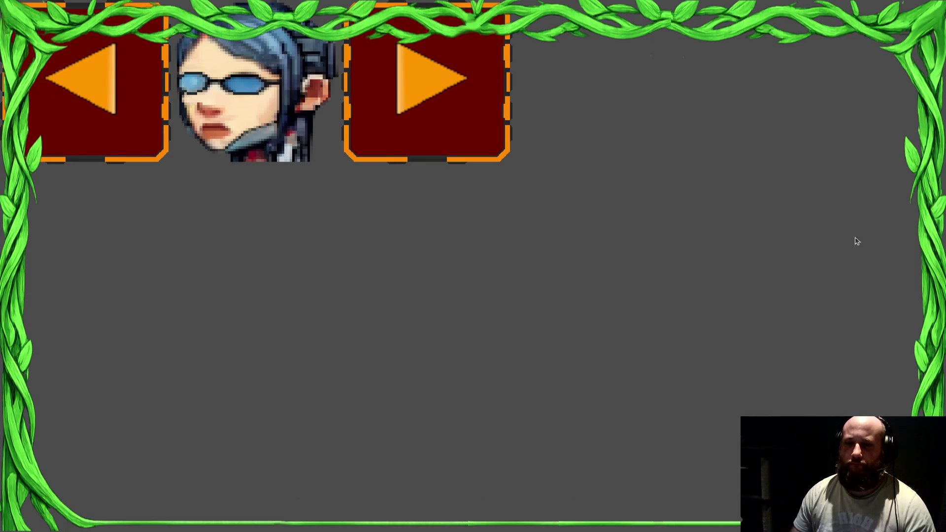
scroll(488, 302, "down", 5)
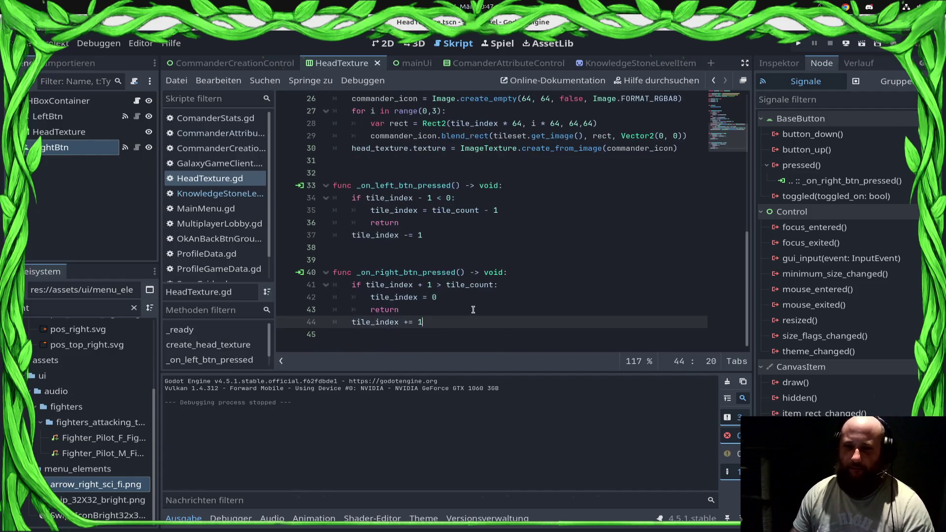
- Add a create_head_texture() call in the left-arrow handler's wraparound branch and copy it
left_click(456, 234)
left_click(524, 213)
key("Return")
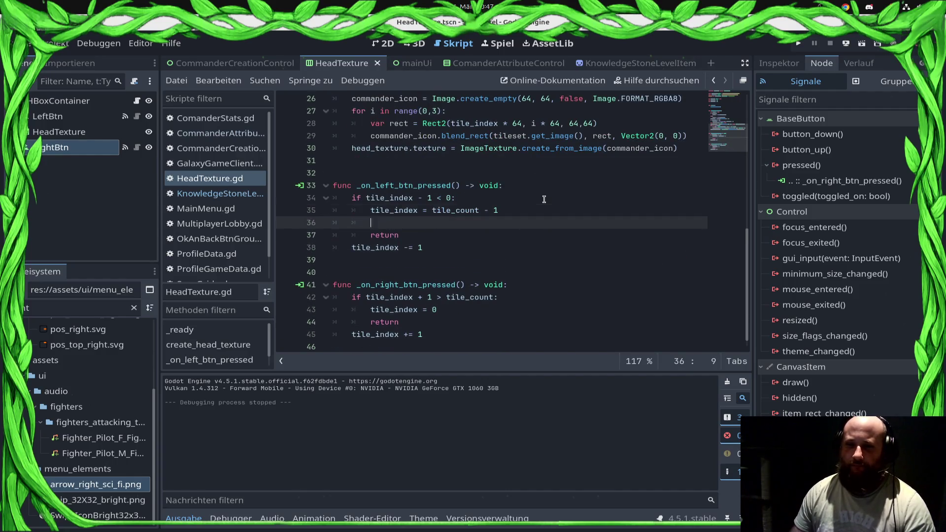
type("loa")
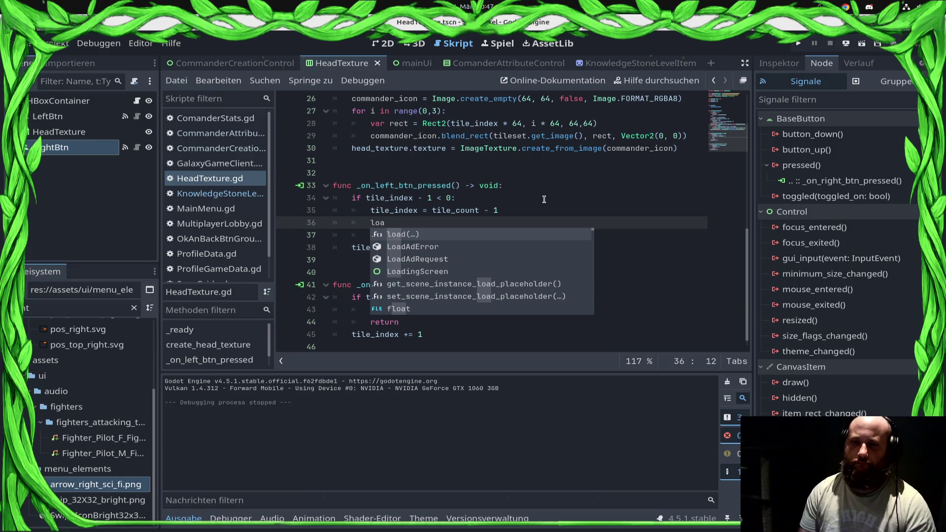
key("Escape")
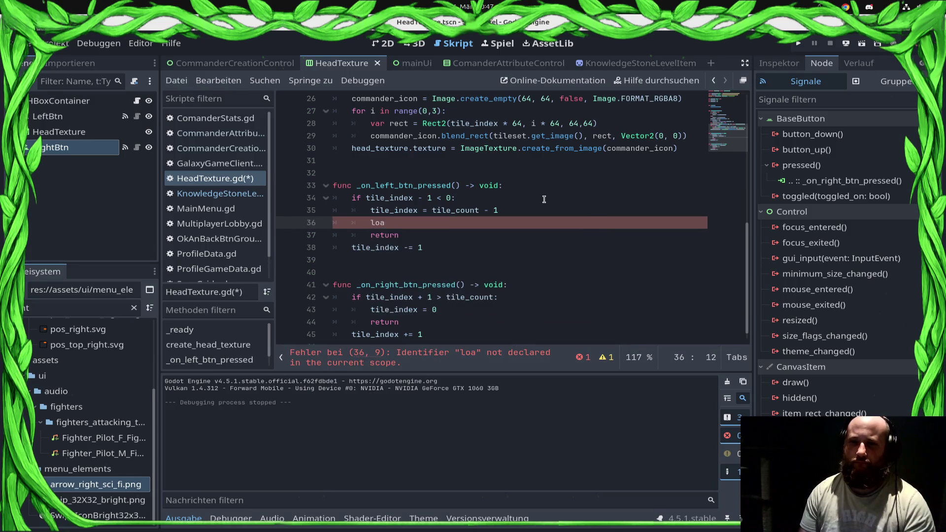
key("ctrl+space")
key("BackSpace")
key("BackSpace")
key("BackSpace")
type("cre")
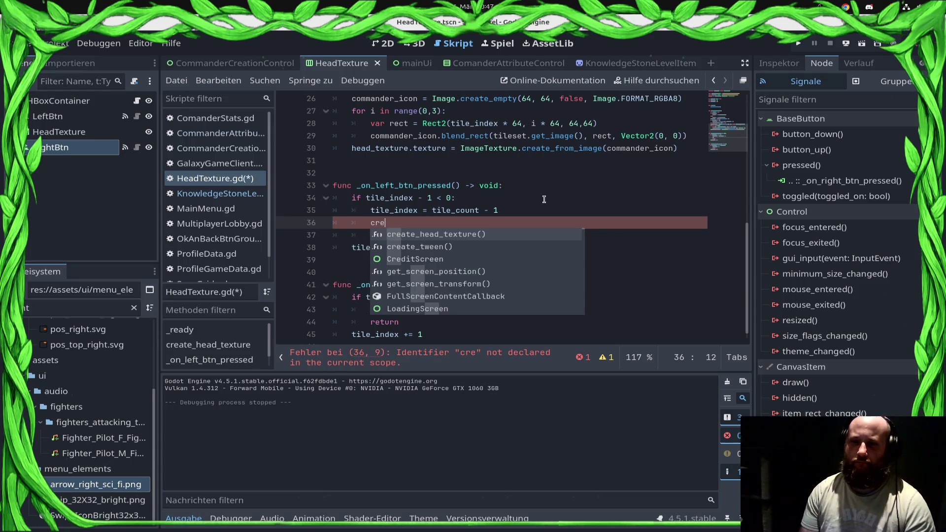
key("Return")
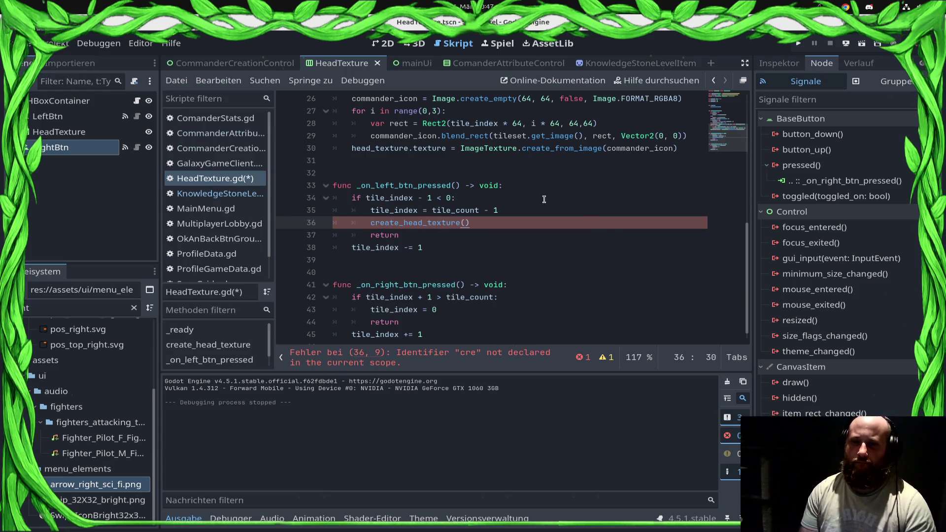
key("shift+Home")
key("ctrl+c")
- Paste create_head_texture() after the left decrement and both right-arrow tile_index changes, then save
key("Down")
key("Down")
key("End")
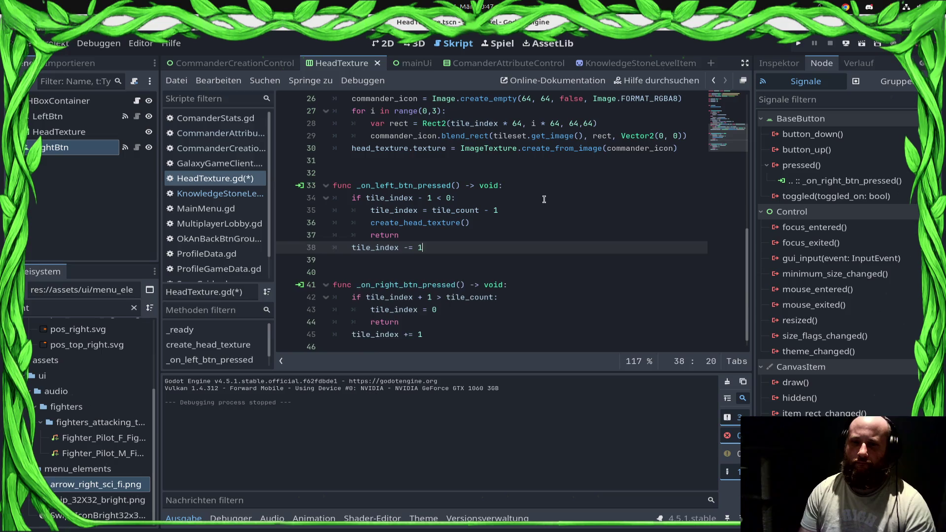
key("Return")
key("ctrl+v")
key("Down")
key("Down")
key("Down")
key("Down")
key("Return")
key("ctrl+v")
key("Down")
key("Down")
key("Return")
key("ctrl+v")
key("ctrl+s")
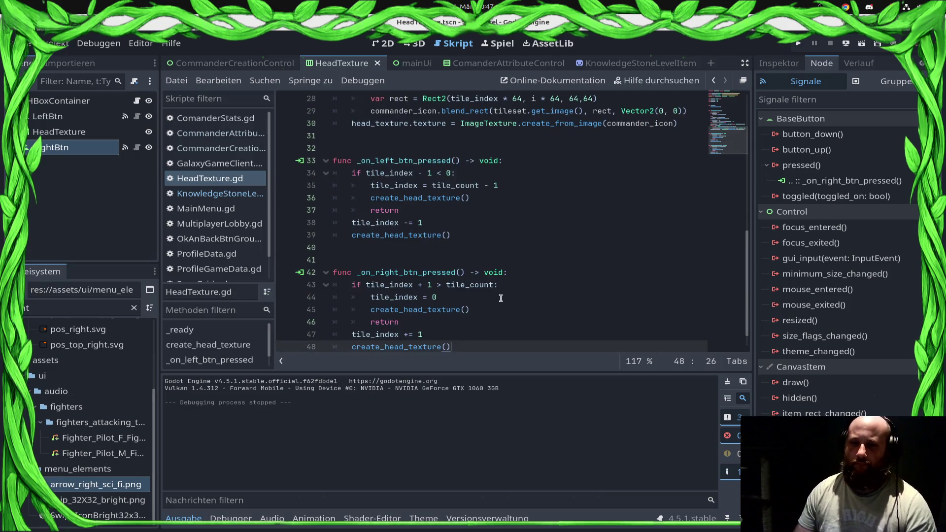
- Inspect the updated arrow handlers around the tile_index += 1 line
left_click(494, 310)
left_click(495, 320)
scroll(513, 312, "up", 1)
scroll(512, 309, "down", 3)
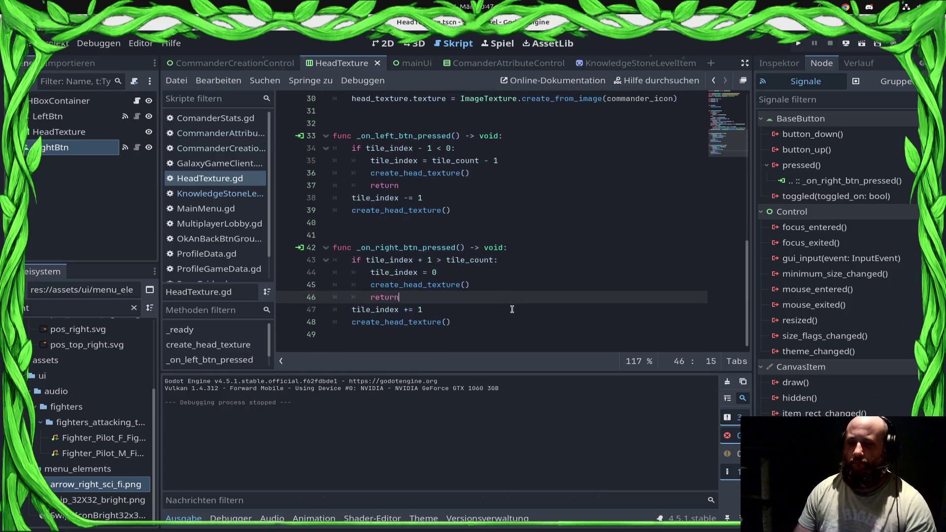
left_click(469, 307)
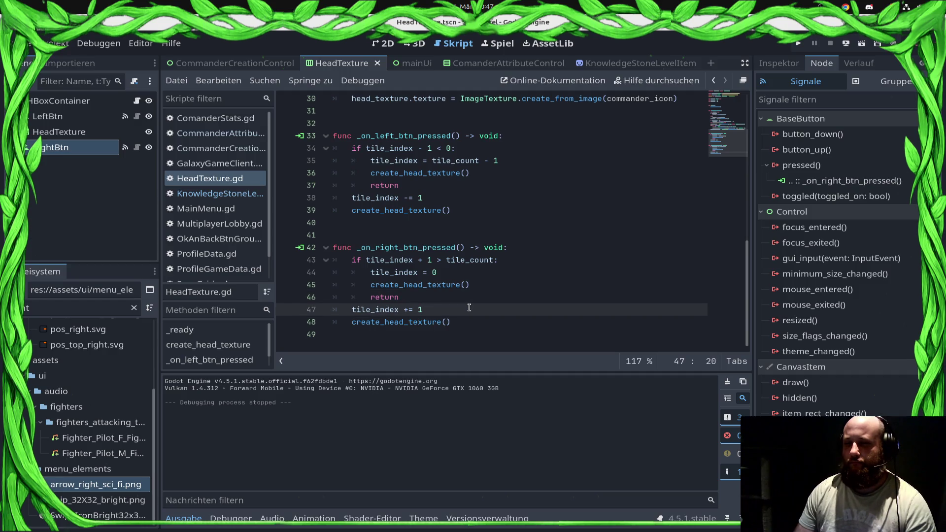
left_click(857, 48)
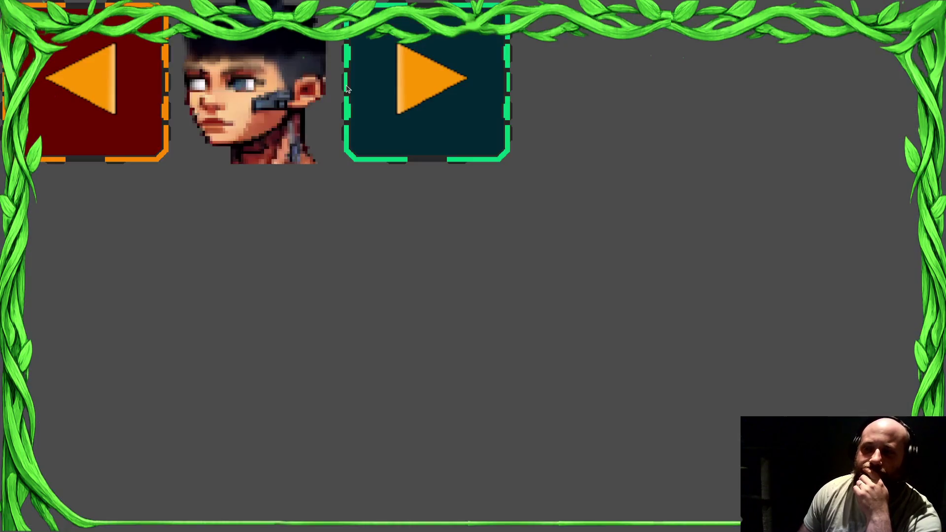
left_click(427, 87)
left_click(69, 76)
left_click(69, 75)
left_click(69, 75)
left_click(70, 75)
left_click(424, 108)
left_click(419, 108)
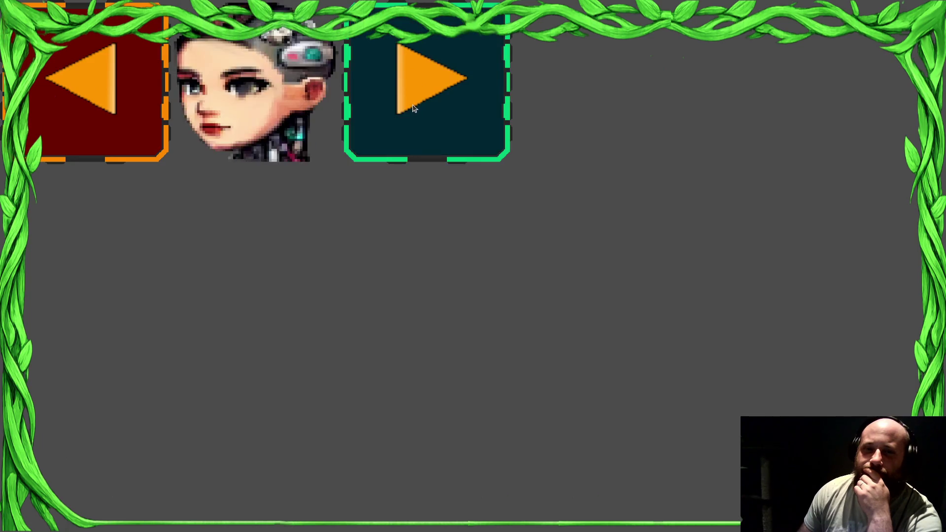
left_click(449, 115)
left_click(394, 92)
left_click(450, 115)
left_click(434, 104)
left_click(436, 109)
left_click(436, 105)
left_click(435, 104)
left_click(436, 104)
left_click(435, 104)
left_click(79, 75)
left_click(88, 74)
left_click(88, 74)
left_click(90, 75)
left_click(90, 75)
left_click(90, 75)
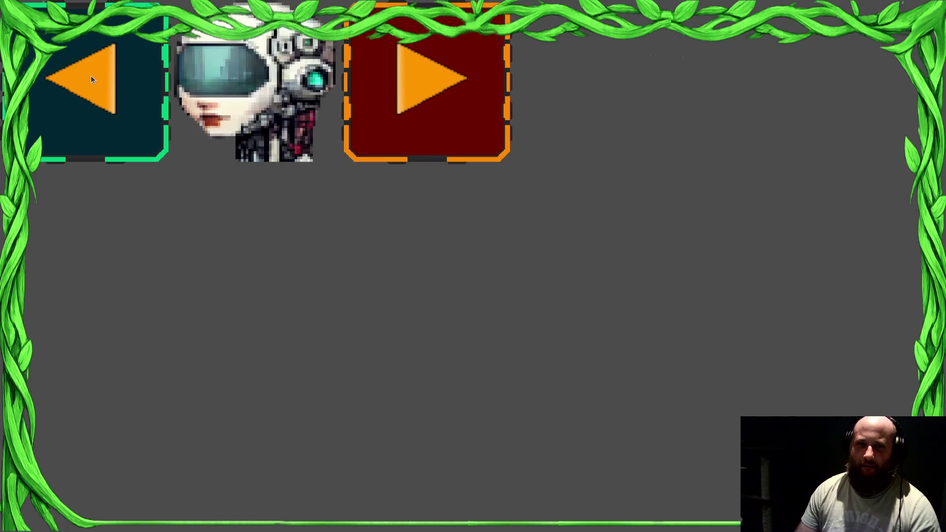
left_click(90, 76)
left_click(90, 76)
left_click(91, 76)
left_click(91, 76)
left_click(91, 76)
left_click(91, 76)
left_click(91, 76)
left_click(90, 76)
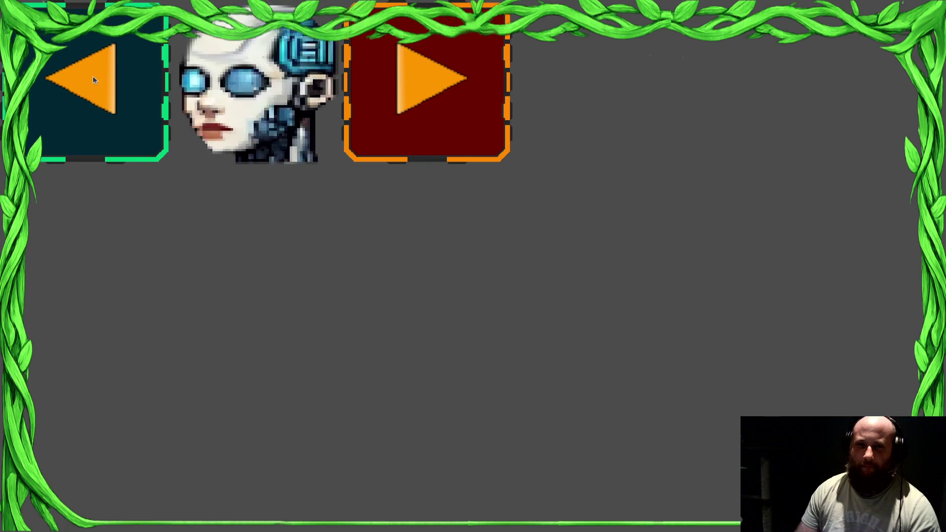
left_click(92, 78)
left_click(92, 78)
left_click(92, 78)
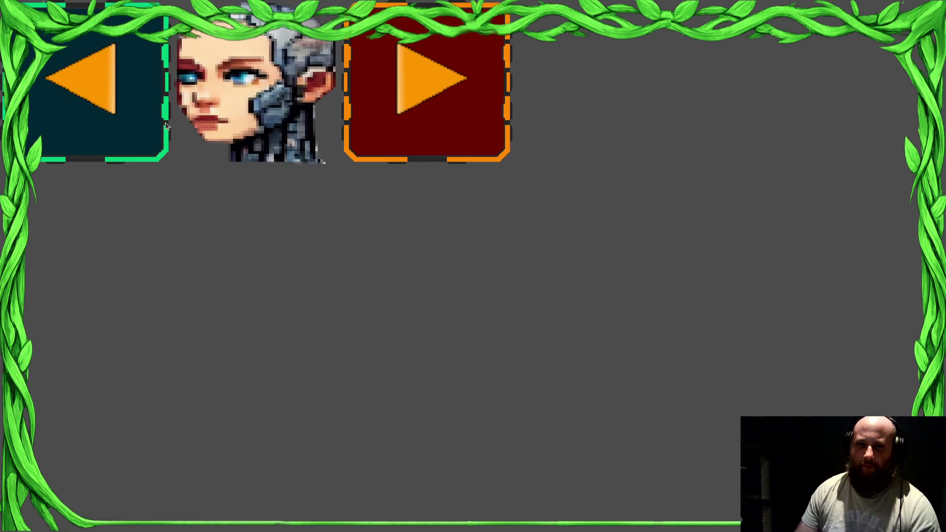
key("F8")
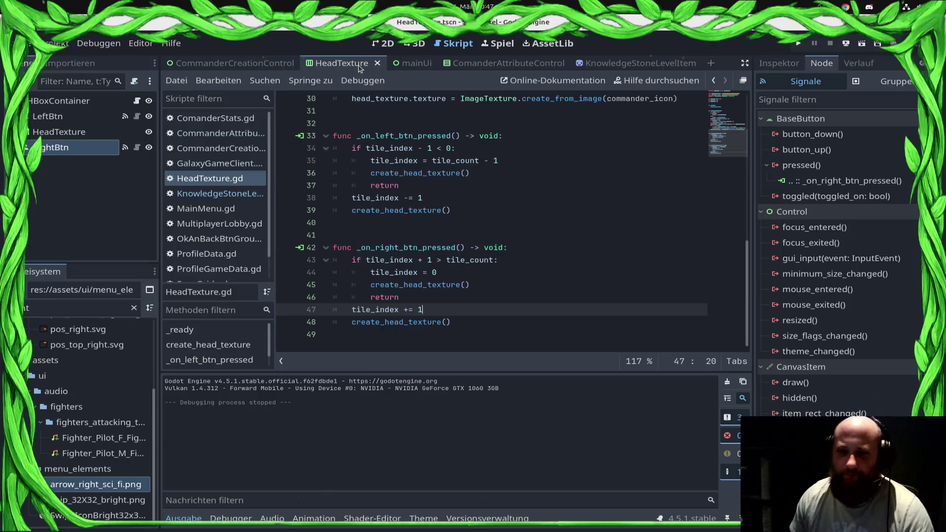
key("Up")
key("Up")
key("Up")
key("End")
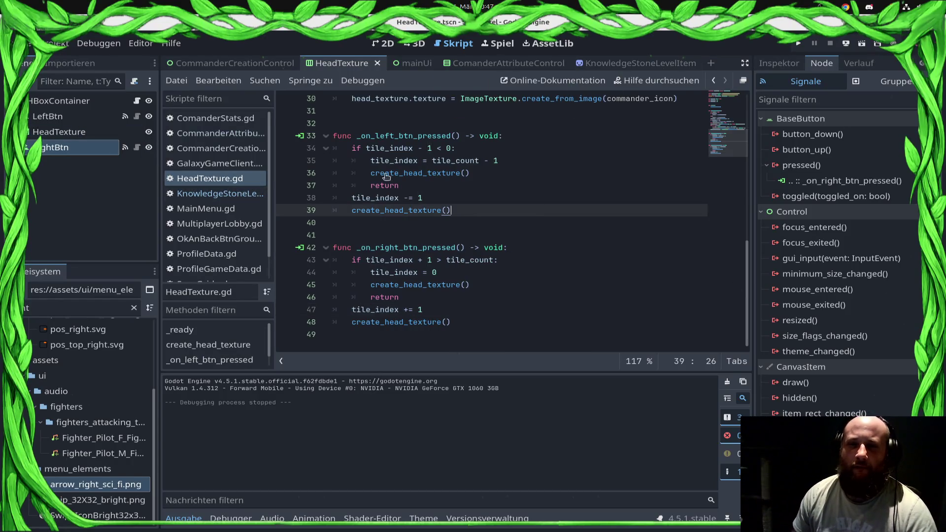
- Show the CommanderCreationControl scene in 2D and rename VBoxContainer2 to MainRows
scroll(306, 172, "up", 3)
left_click(262, 65)
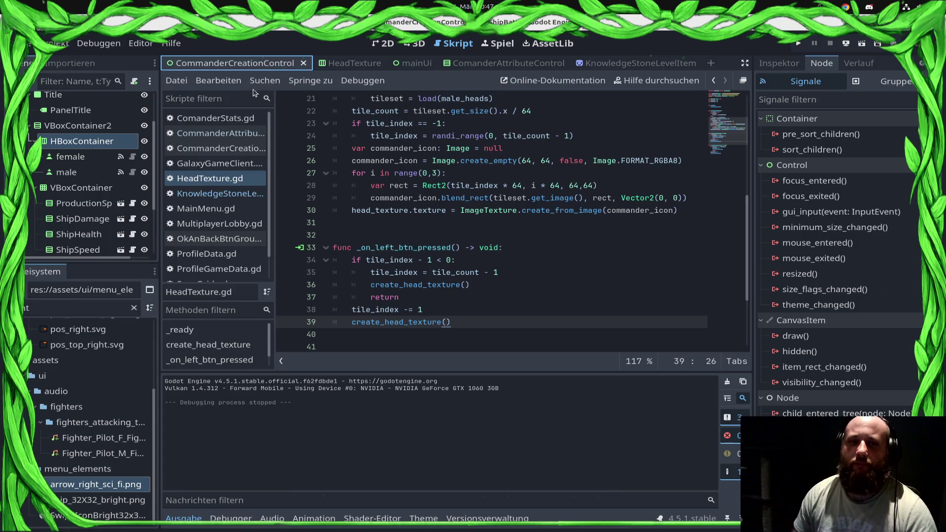
left_click(390, 44)
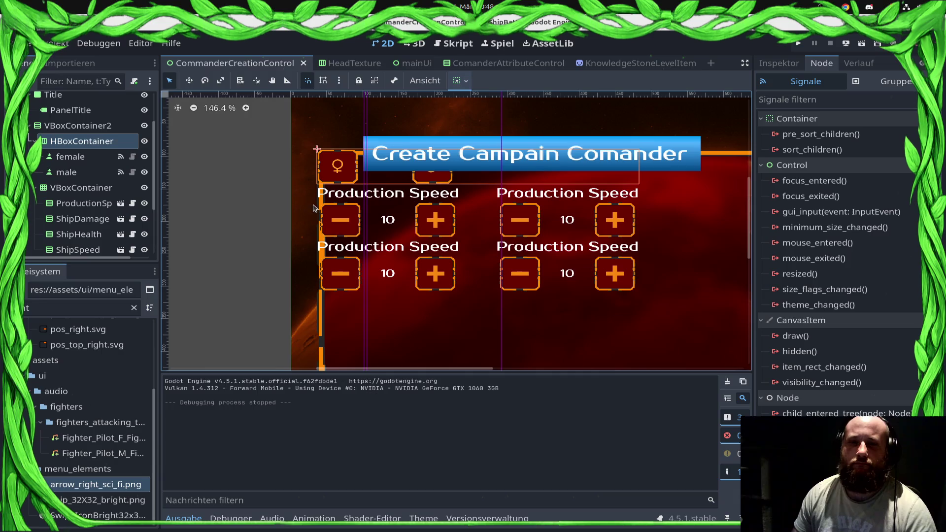
scroll(97, 98, "up", 3)
left_click(83, 116)
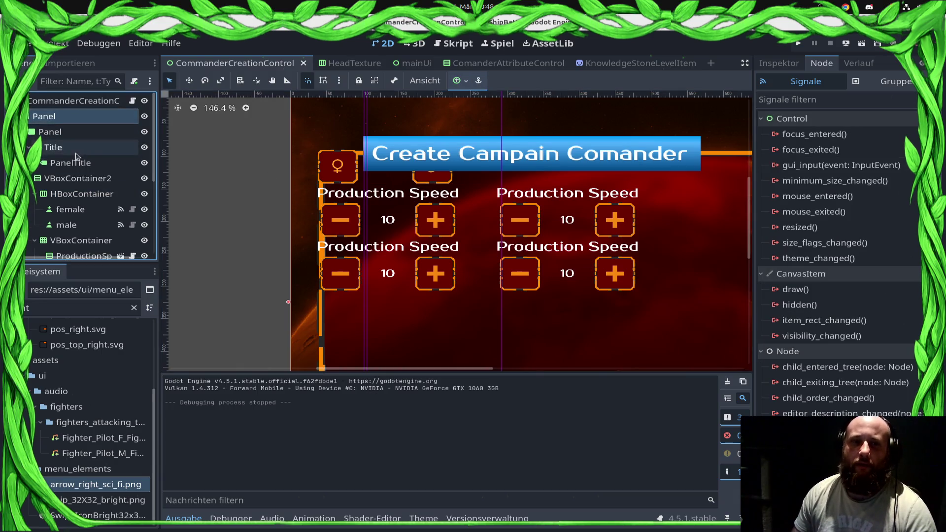
left_click(83, 179)
key("F2")
type("MainRows")
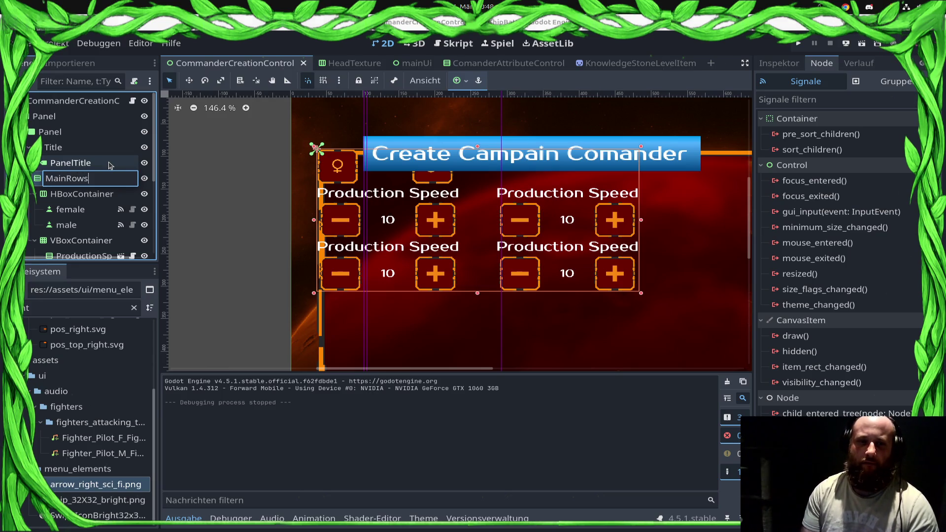
key("Return")
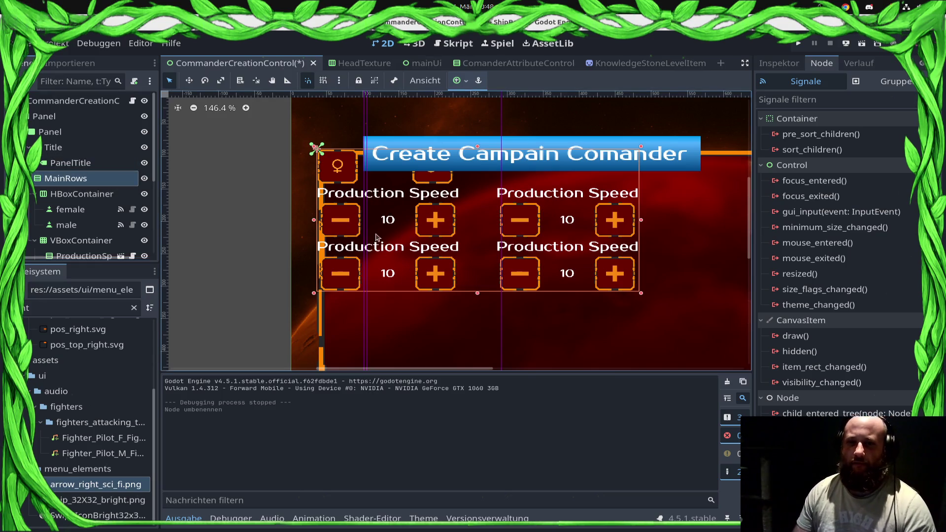
- Drag the MainRows block with the Move tool to position (65, 163)
left_click(351, 174)
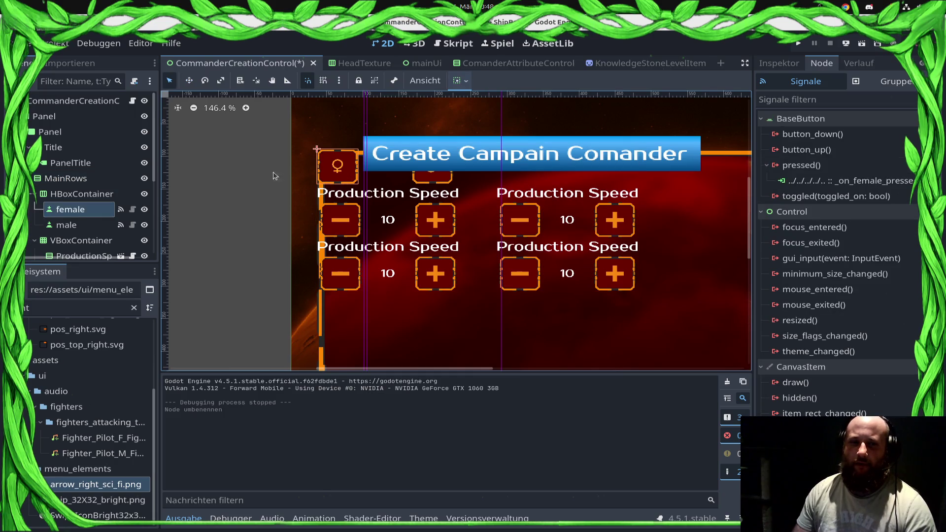
left_click(82, 182)
key("w")
mouse_move(332, 158)
left_mouse_down()
mouse_move(368, 193)
mouse_move(385, 264)
mouse_move(373, 183)
mouse_move(354, 210)
left_mouse_up()
scroll(376, 209, "up", 2)
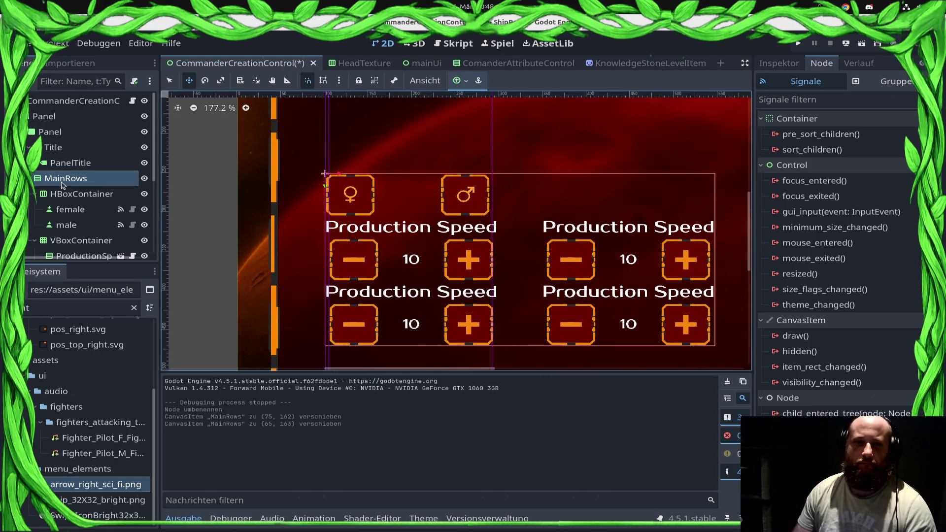
scroll(94, 212, "down", 2)
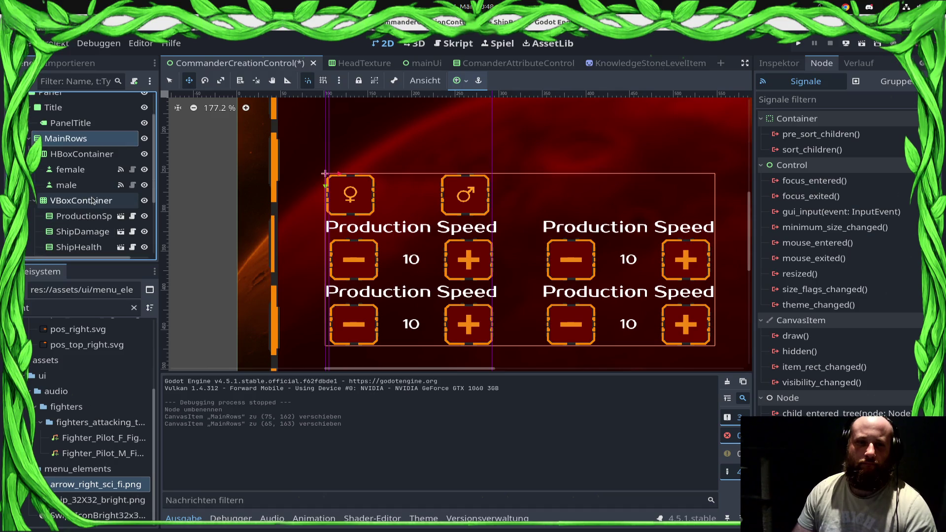
- Add a VSeparator child under MainRows, then undo it
right_click(77, 139)
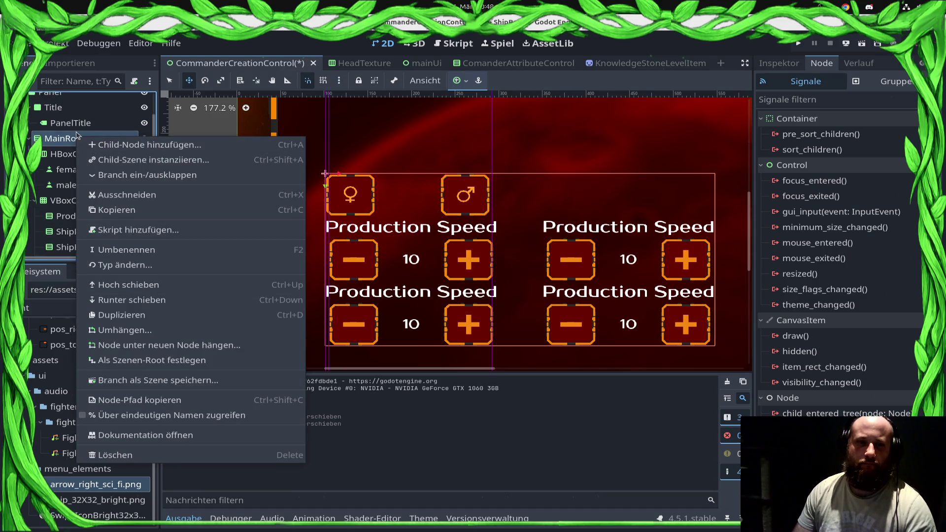
left_click(121, 146)
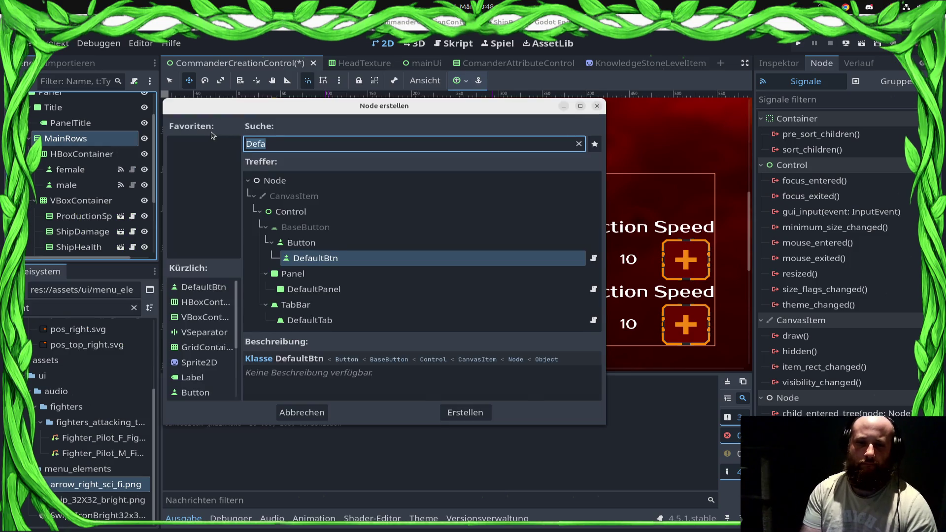
type("HSep")
key("BackSpace")
key("BackSpace")
key("BackSpace")
type("VSep")
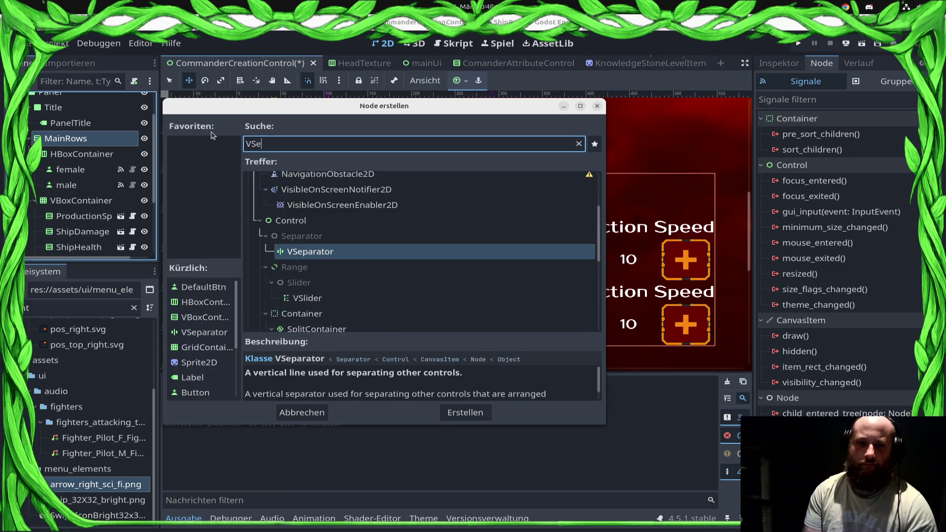
key("Return")
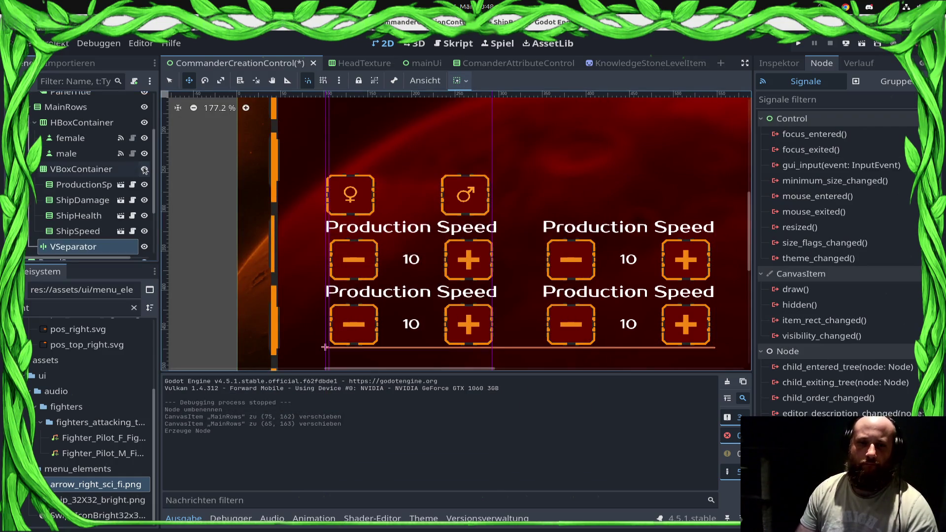
key("ctrl+z")
- Add an HSeparator child node to the container
scroll(73, 158, "up", 3)
left_click(59, 132)
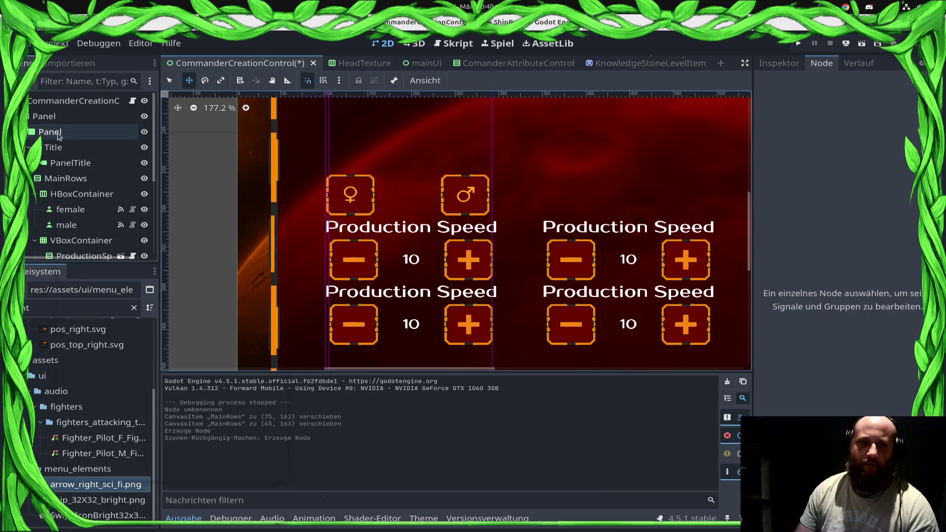
right_click(59, 132)
left_click(119, 163)
type("HBo")
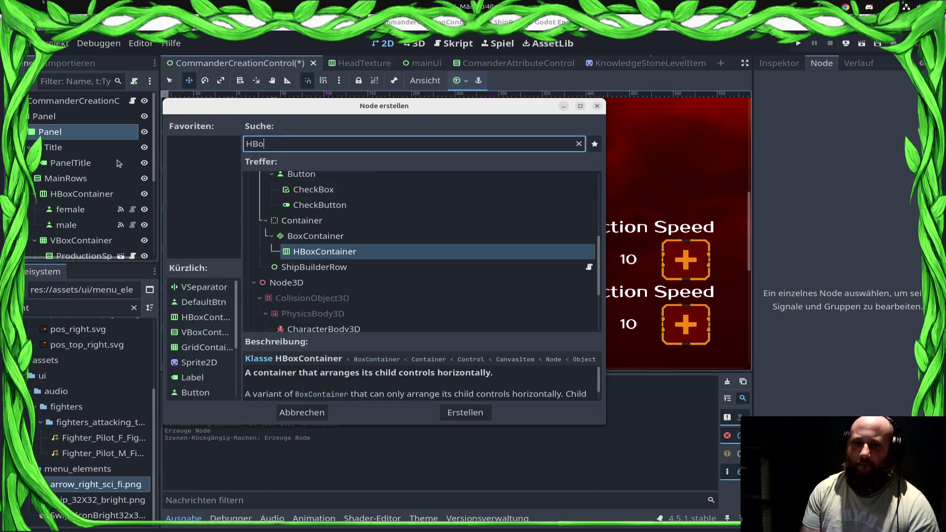
key("BackSpace")
type("Se")
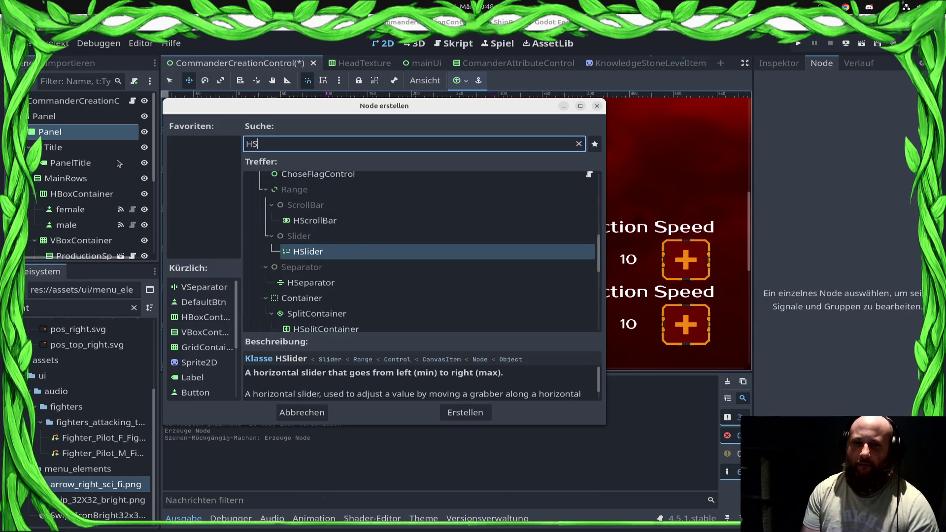
type("p")
key("Return")
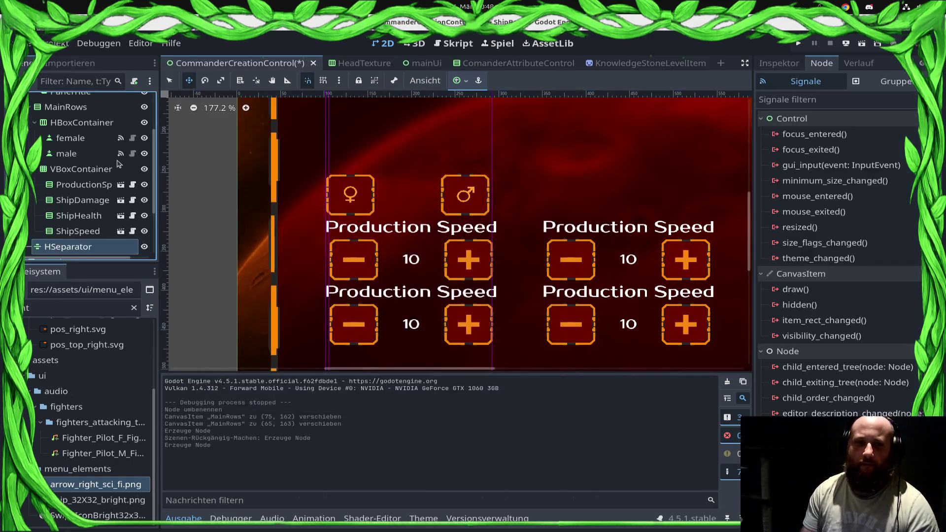
- Reorder the HSeparator in the Scene dock so it sits directly above VBoxContainer
right_click(82, 252)
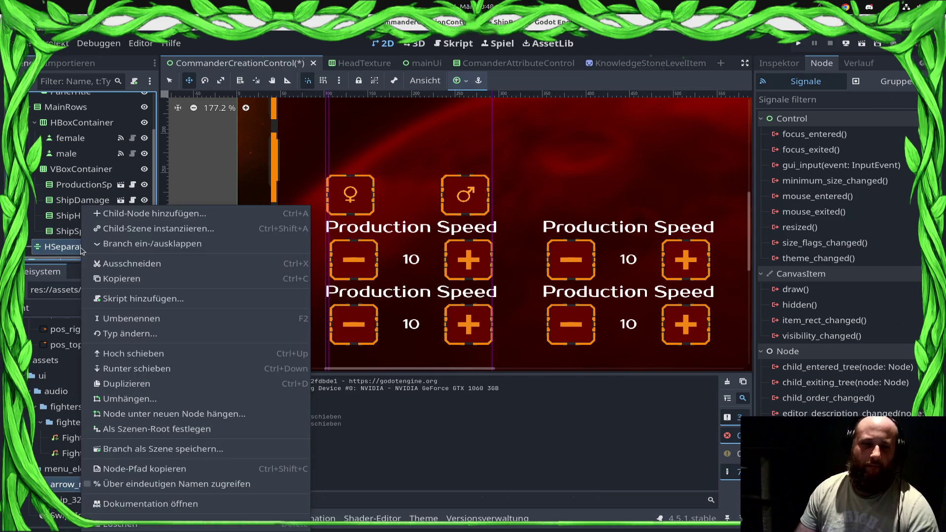
left_click(148, 367)
scroll(76, 164, "up", 3)
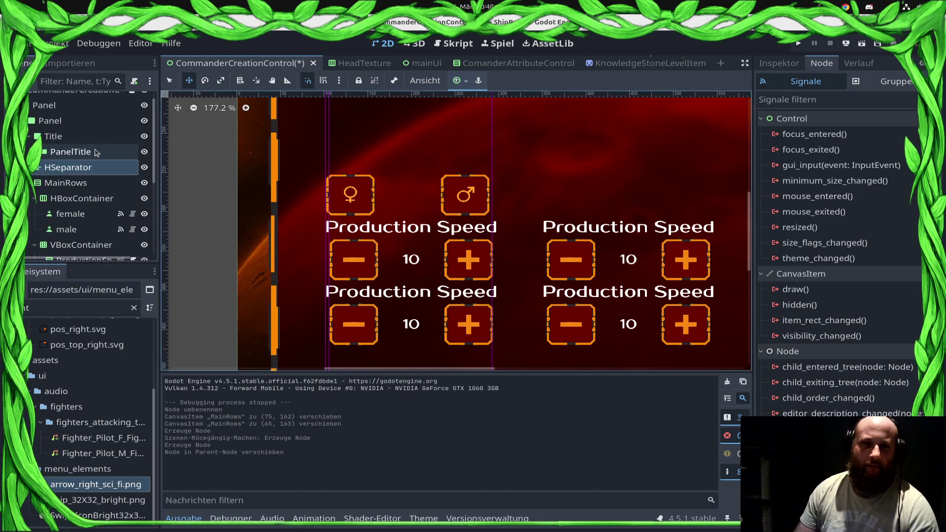
mouse_move(94, 173)
left_mouse_down()
mouse_move(64, 246)
mouse_move(79, 251)
left_mouse_up()
left_click(78, 231)
left_click(74, 247)
key("ctrl+Up")
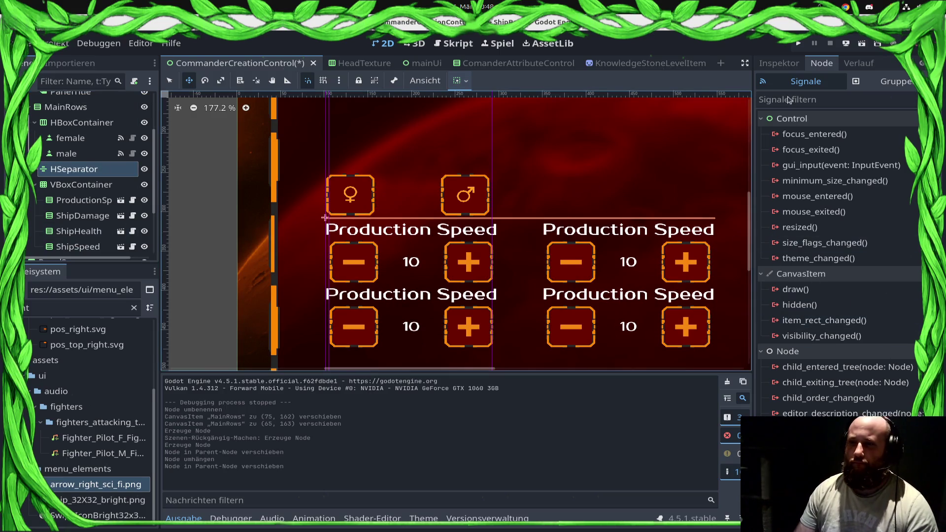
- Set the HSeparator's Separator style override to a new StyleBoxEmpty
left_click(779, 63)
left_click(831, 257)
left_click(867, 285)
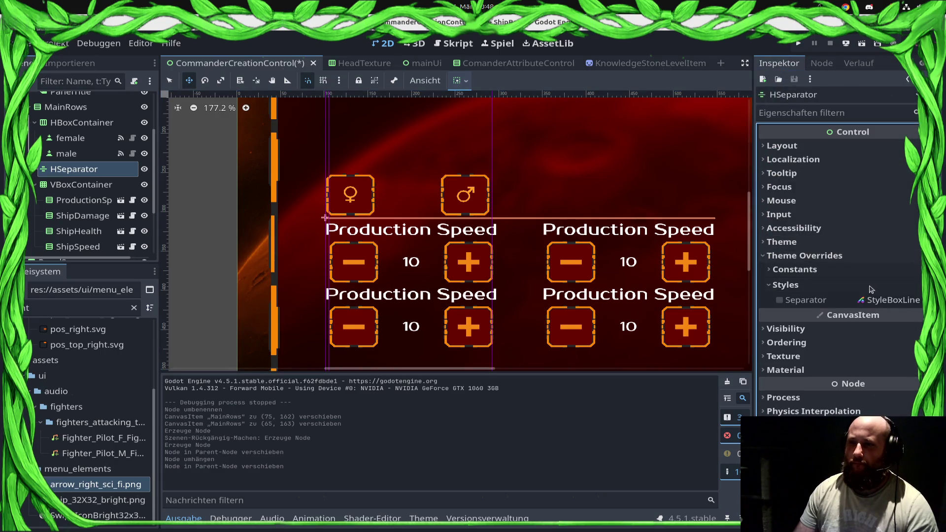
left_click(889, 300)
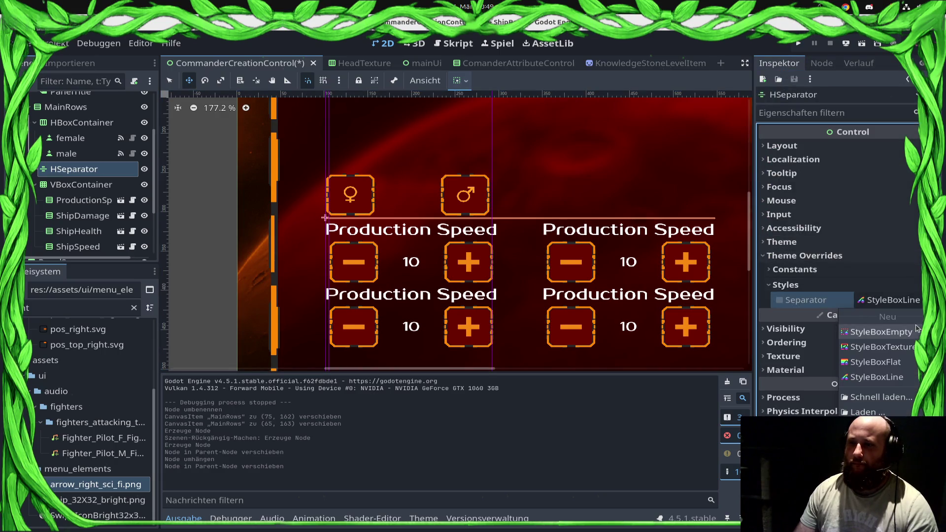
left_click(887, 328)
- Override the HSeparator's Separation constant to 128
left_click(795, 269)
left_click(780, 285)
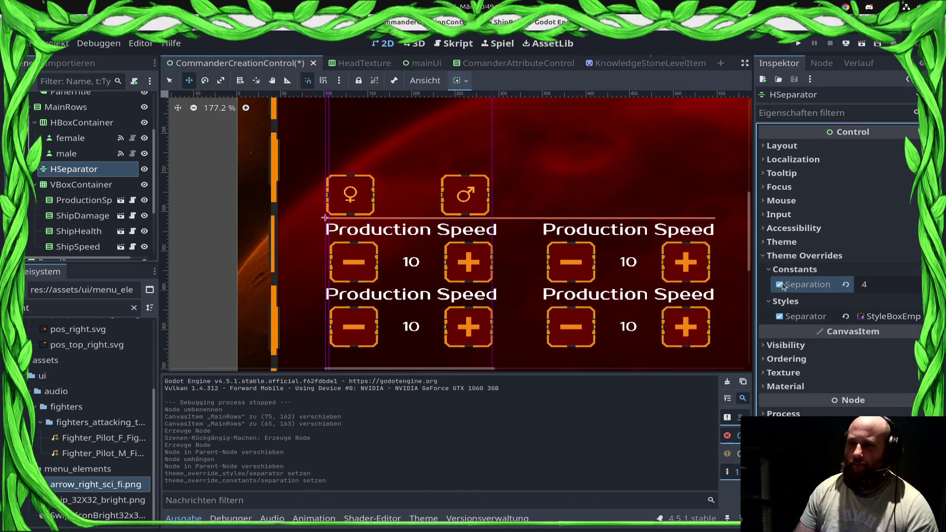
type("64")
key("Return")
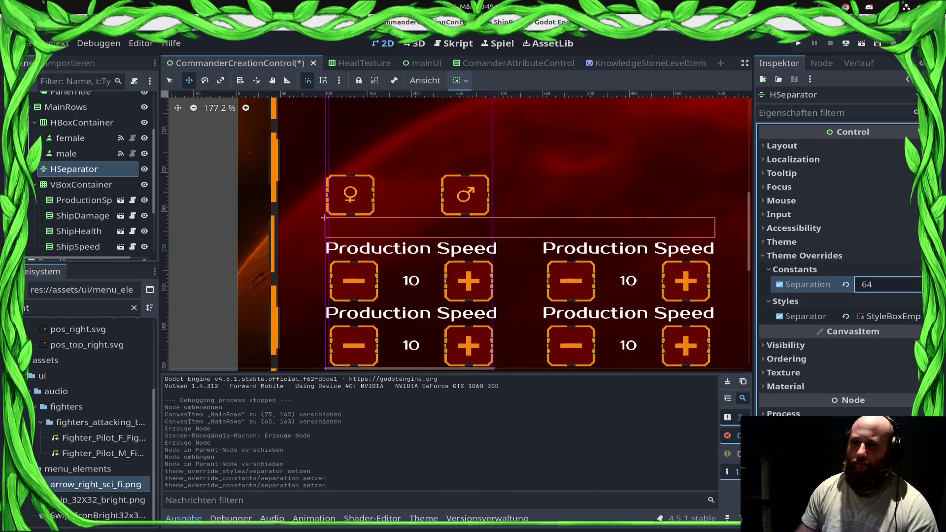
left_click(867, 285)
type("8")
key("Return")
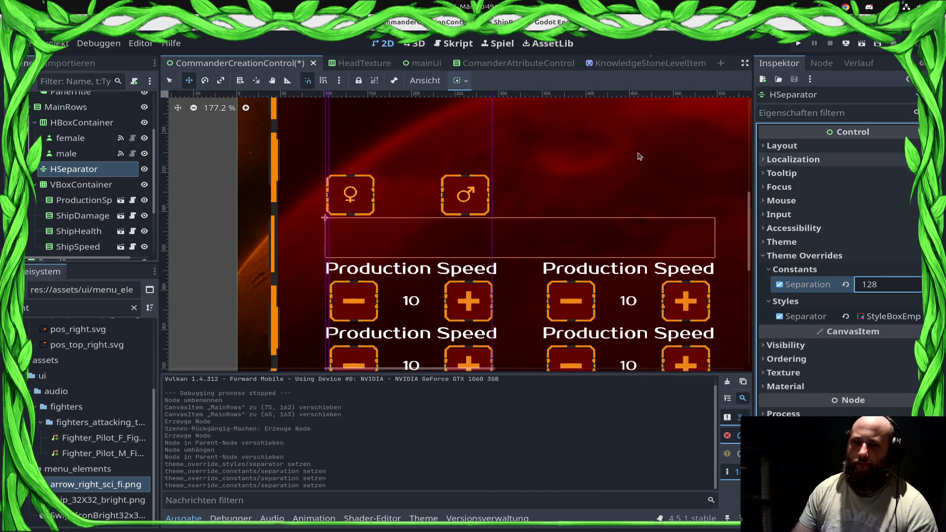
scroll(737, 236, "right", 5)
scroll(468, 241, "down", 3)
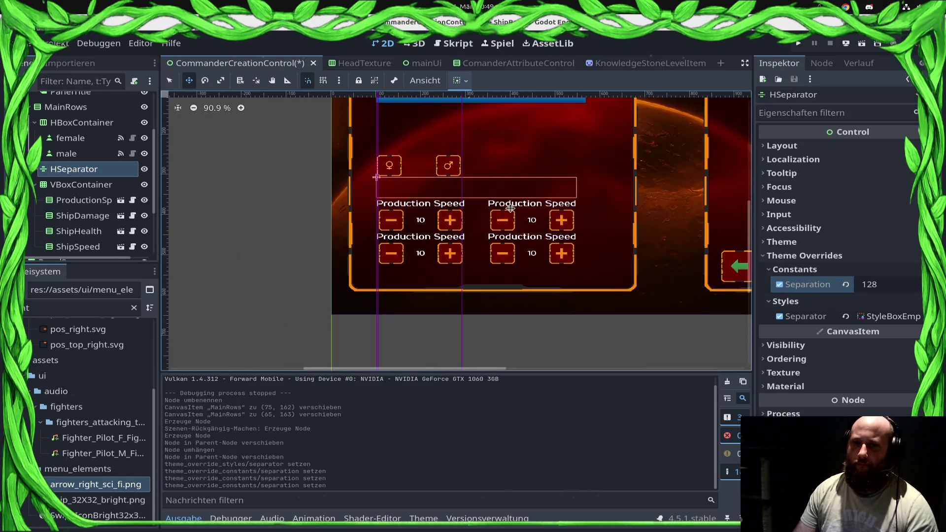
scroll(75, 161, "up", 3)
left_click(69, 167)
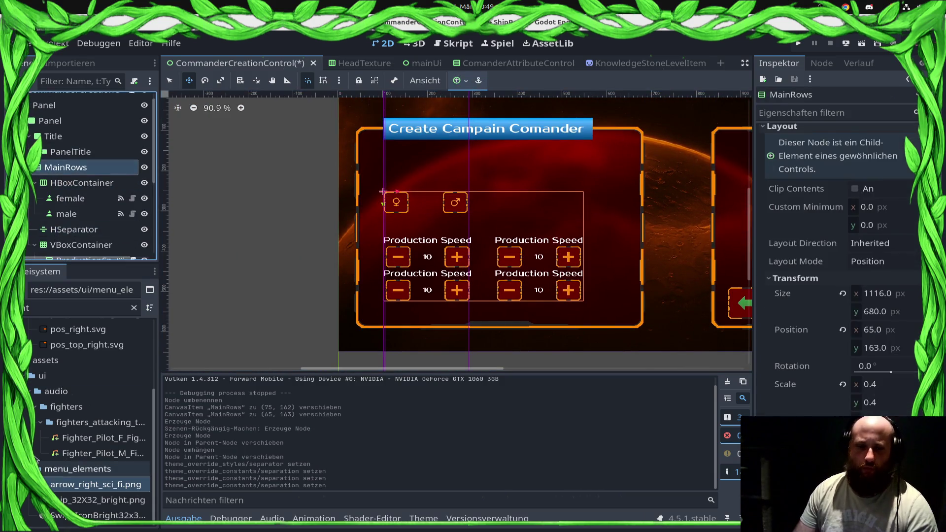
- Filter the FileSystem for 'head' and instance HeadTexture.tscn inside MainRows
scroll(74, 403, "up", 5)
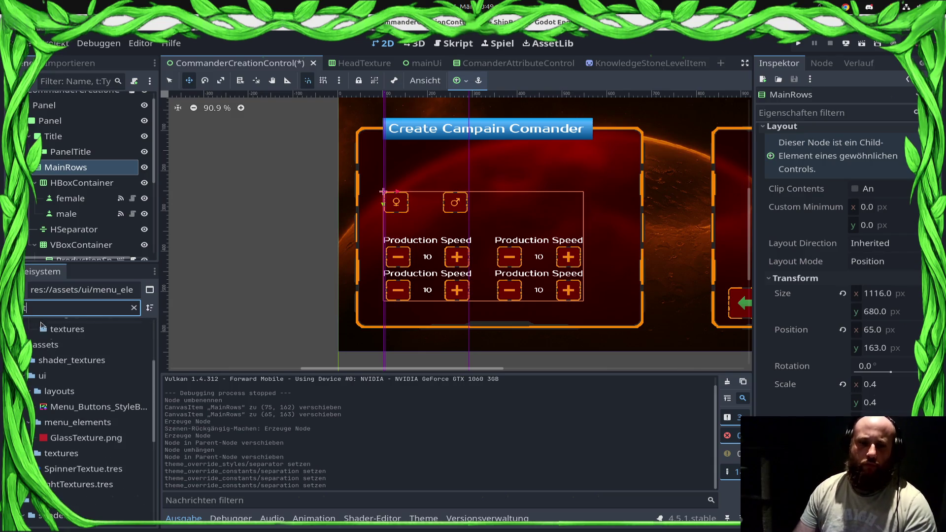
scroll(92, 420, "down", 8)
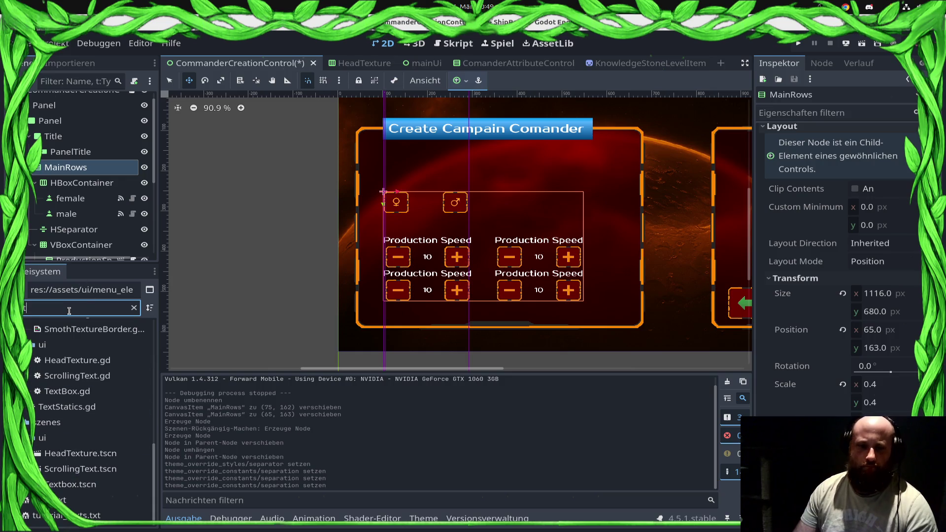
key("ctrl+a")
type("head")
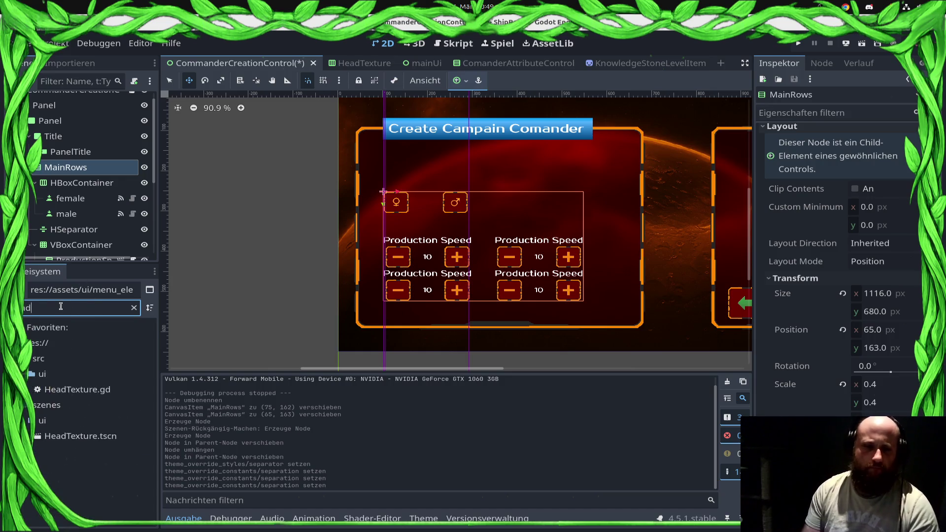
mouse_move(99, 436)
left_mouse_down()
mouse_move(49, 226)
mouse_move(81, 164)
mouse_move(63, 181)
left_mouse_up()
- Move the HeadTexture instance to the top of MainRows and save the scene
scroll(63, 182, "down", 3)
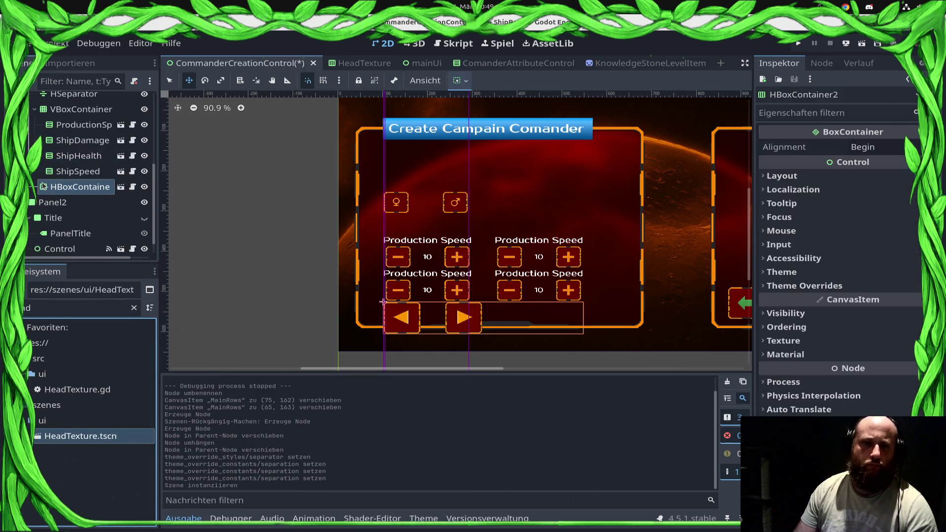
left_click(77, 192)
key("ctrl+Up")
key("ctrl+Up")
key("ctrl+Up")
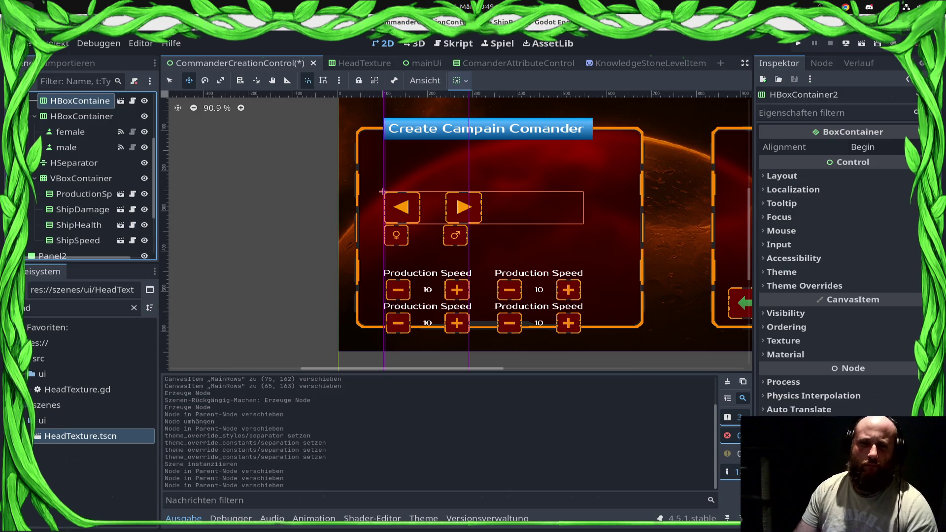
scroll(477, 198, "up", 2)
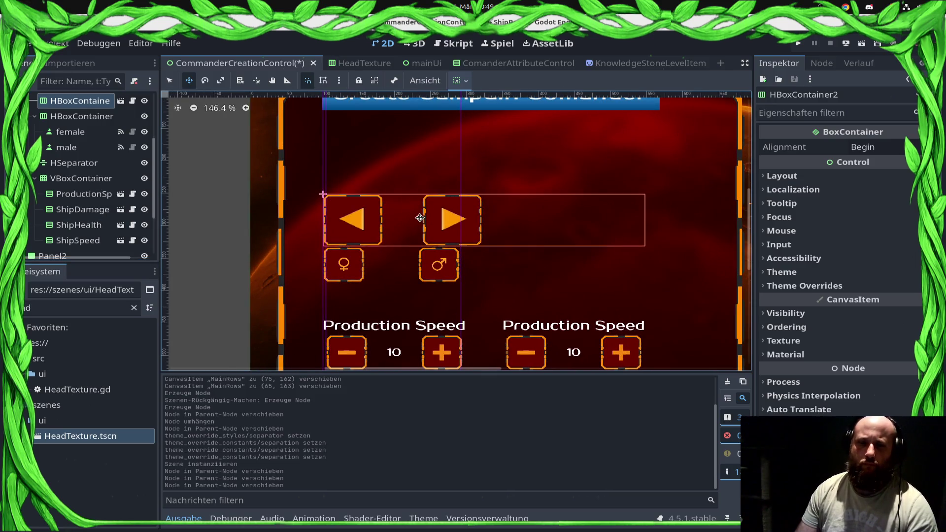
scroll(84, 162, "up", 2)
left_click(82, 156)
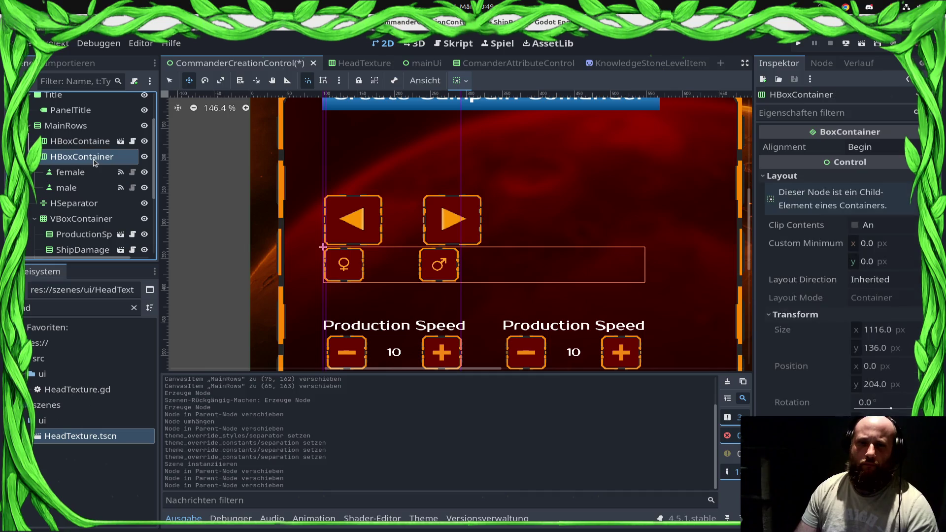
left_click(92, 132)
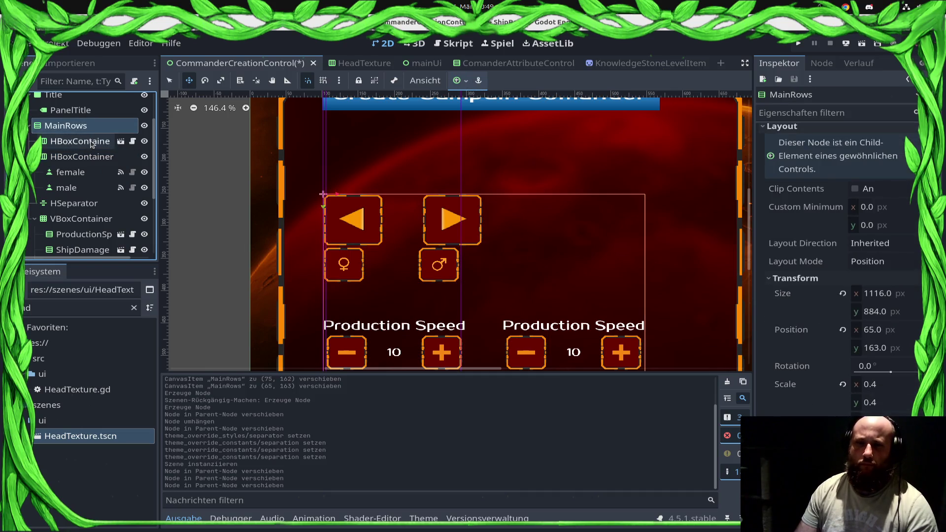
left_click(91, 142)
key("ctrl+s")
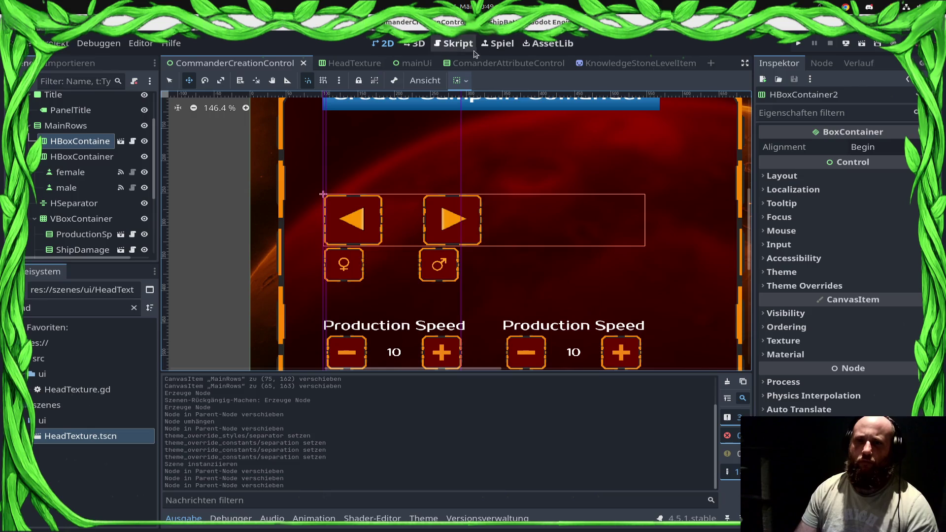
- Reduce the HeadTexture container's transform scale and save the HeadTexture scene
left_click(367, 63)
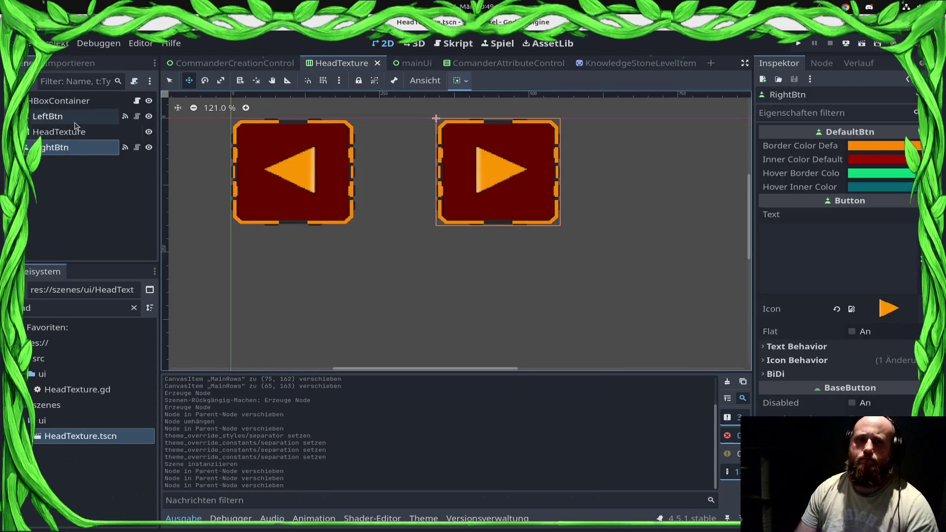
left_click(69, 100)
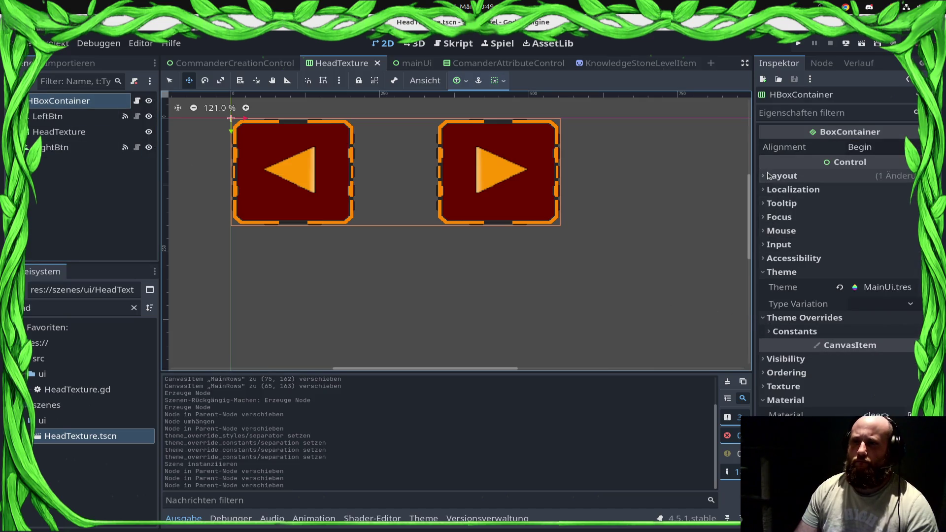
left_click(784, 176)
left_click(863, 333)
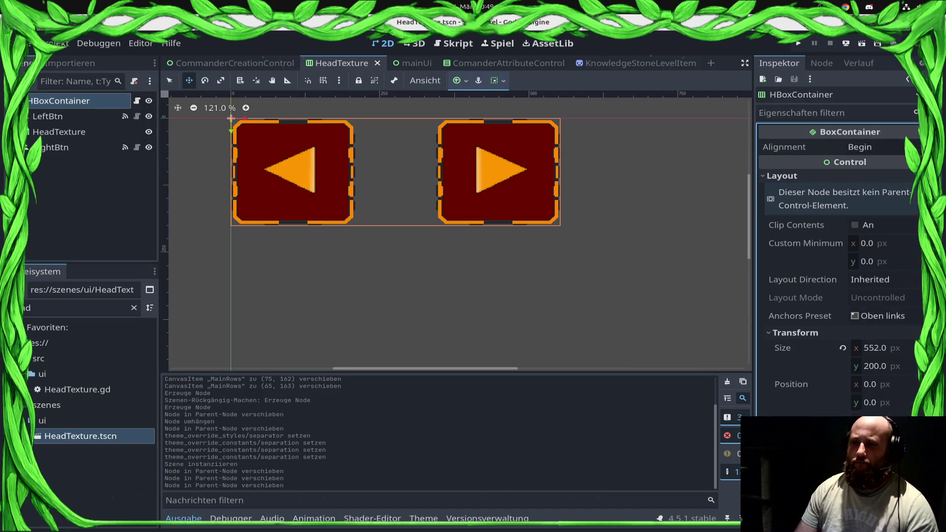
key("Return")
key("ctrl+s")
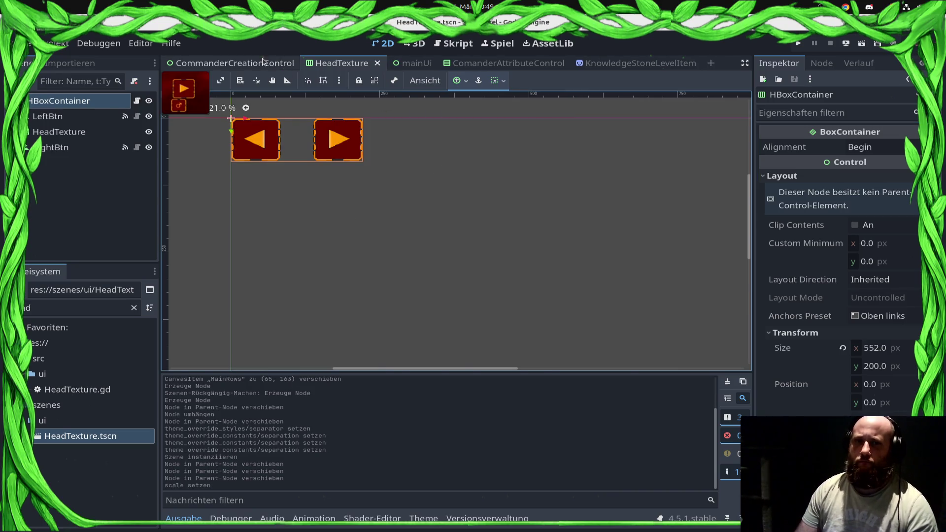
- Delete the old HeadTexture instance from MainRows and drag in a fresh one
left_click(235, 63)
right_click(118, 137)
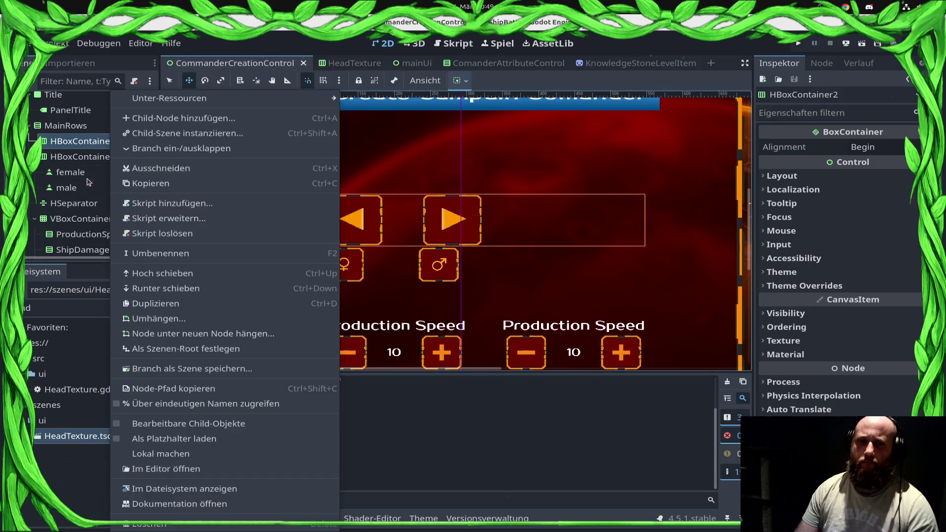
left_click(148, 525)
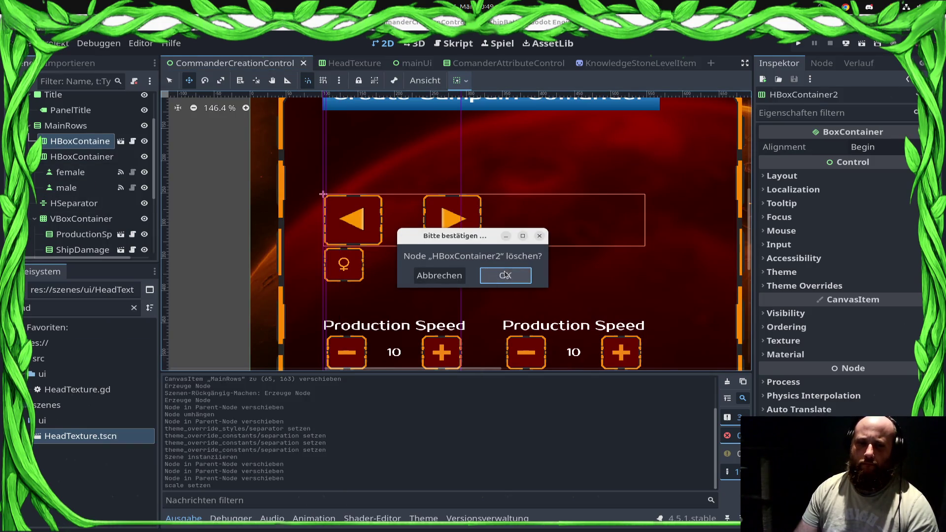
left_click(504, 270)
left_click_drag(90, 436, 74, 127)
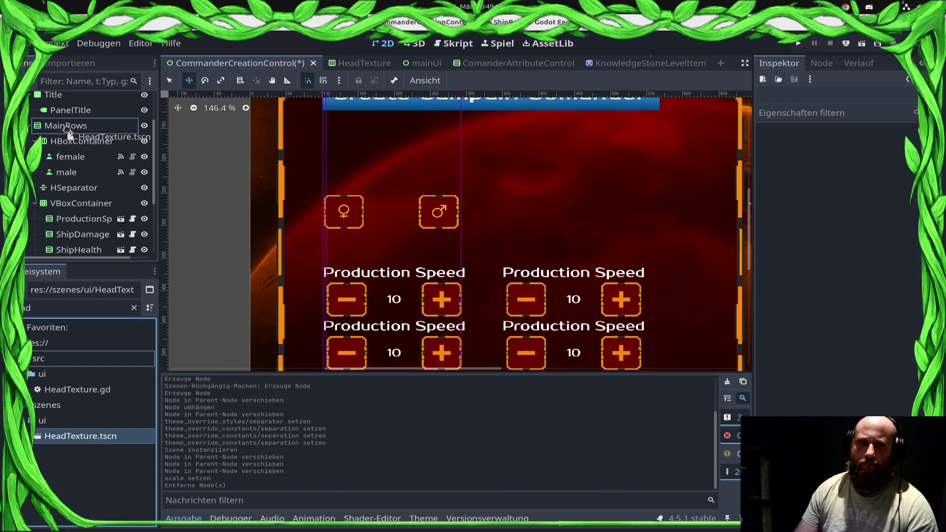
- Move the new HeadTexture arrow row to the top of MainRows and save the scene
scroll(370, 276, "down", 2)
scroll(370, 276, "down", 2)
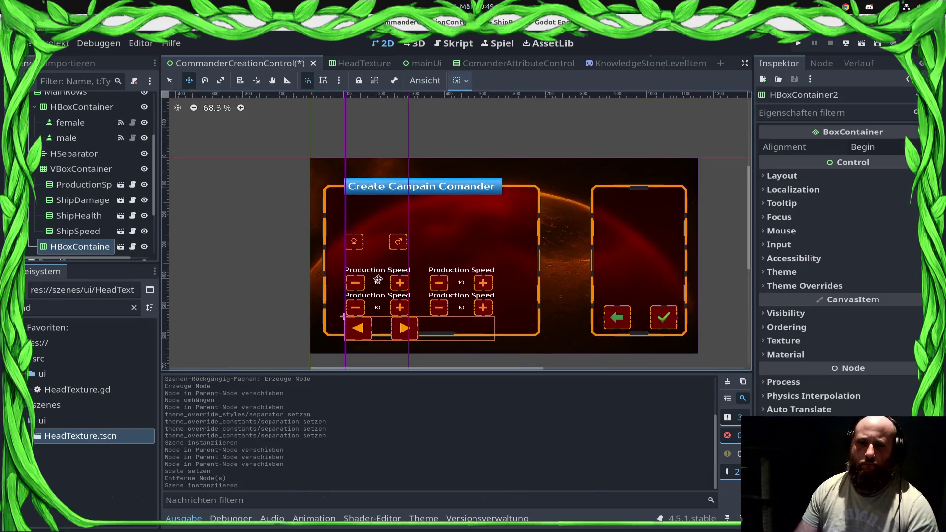
scroll(89, 196, "down", 3)
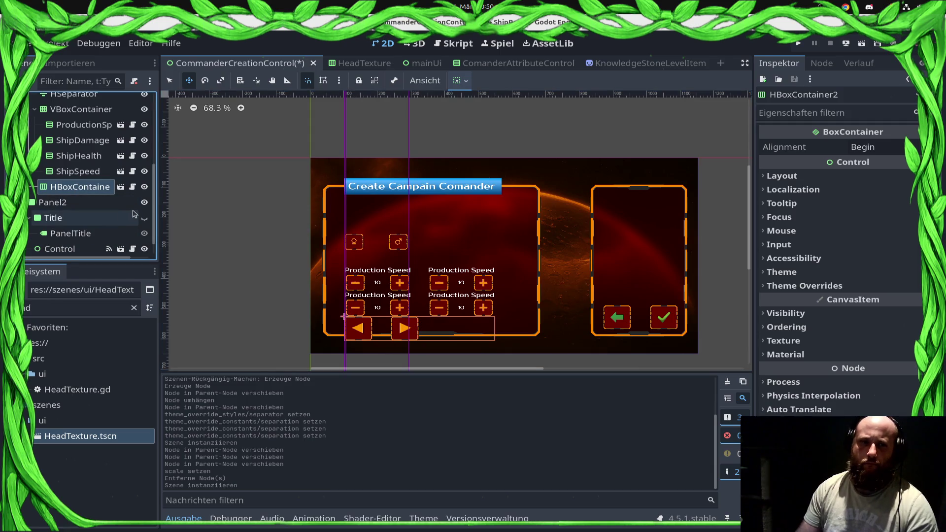
key("ctrl+Up")
key("ctrl+Up")
key("ctrl+Up")
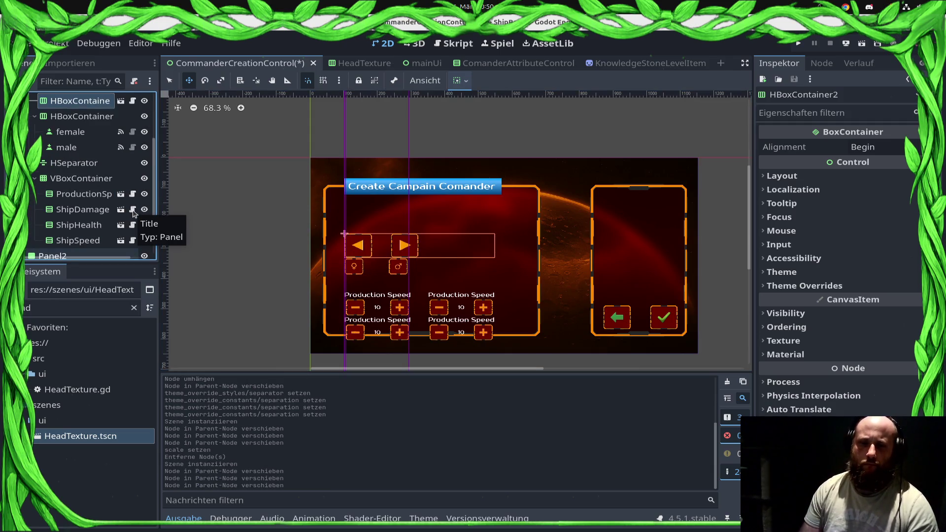
scroll(98, 197, "up", 5)
key("ctrl+s")
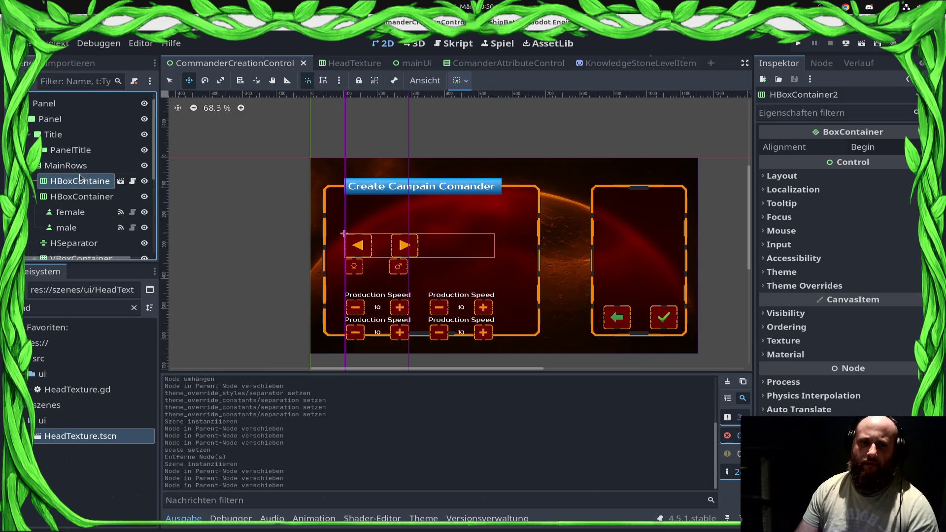
- Save the HeadTexture scene and return to CommanderCreationControl
left_click(345, 64)
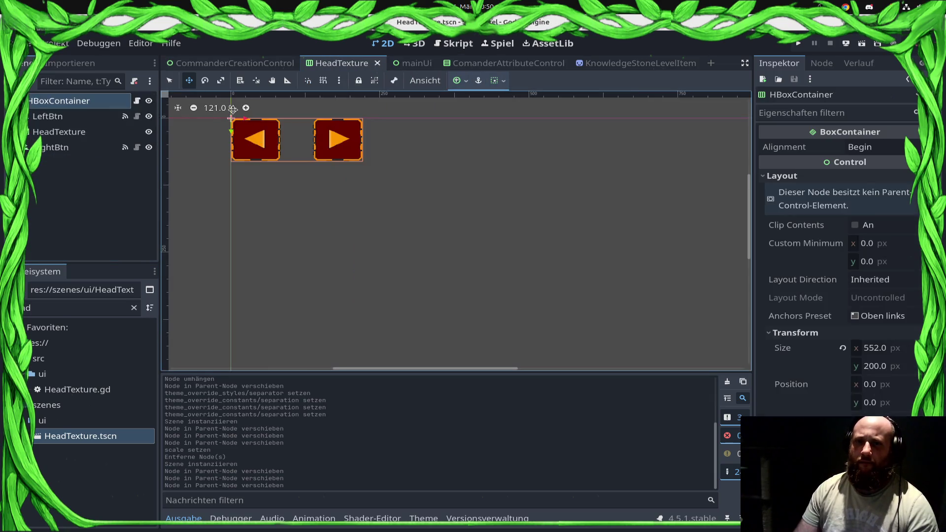
key("ctrl+s")
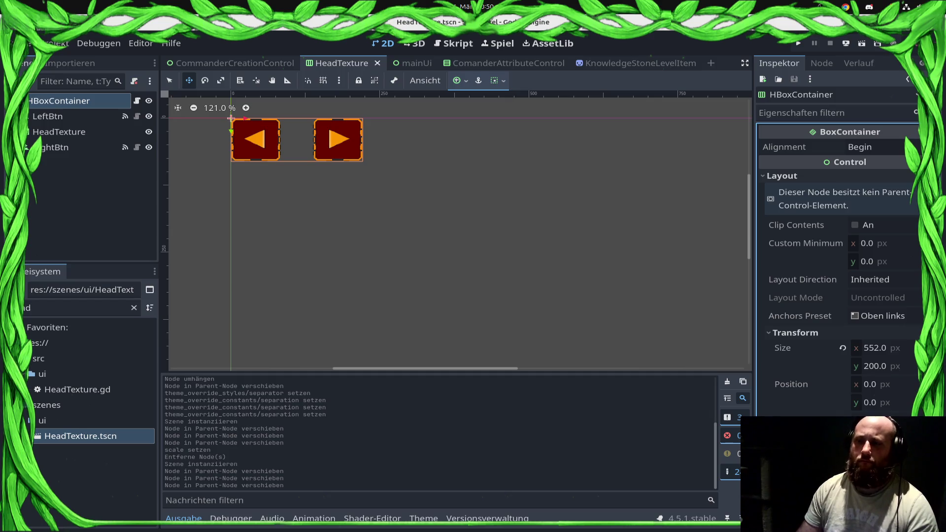
left_click(217, 65)
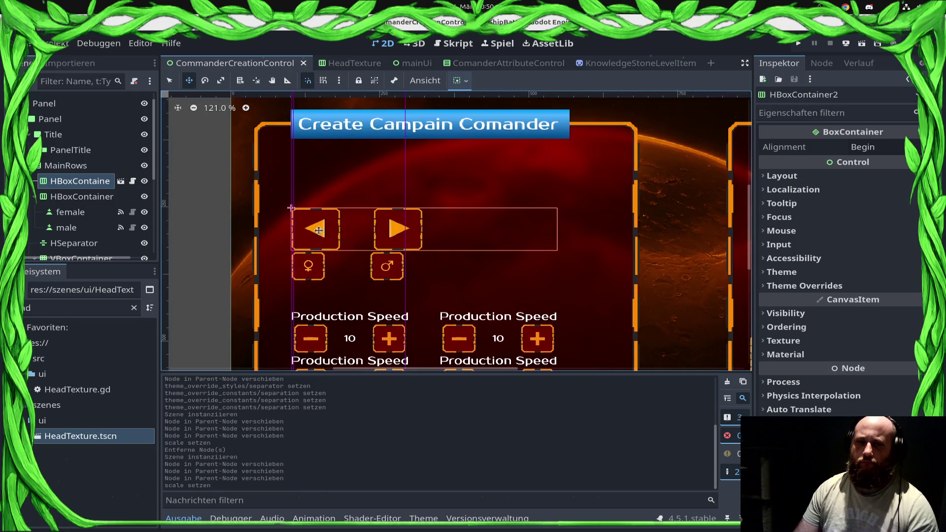
- Turn Editable Children on and back off for the arrow row instance, confirming the reset
right_click(97, 185)
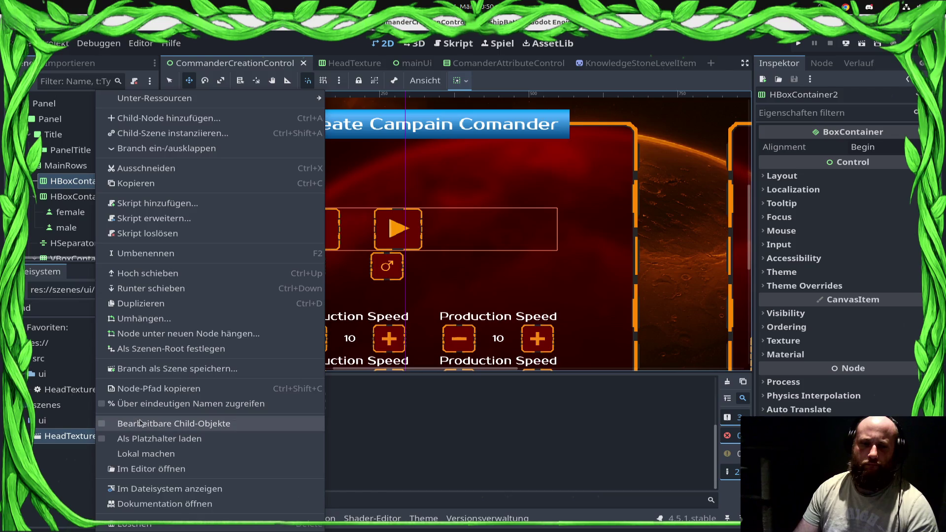
left_click(139, 423)
right_click(69, 181)
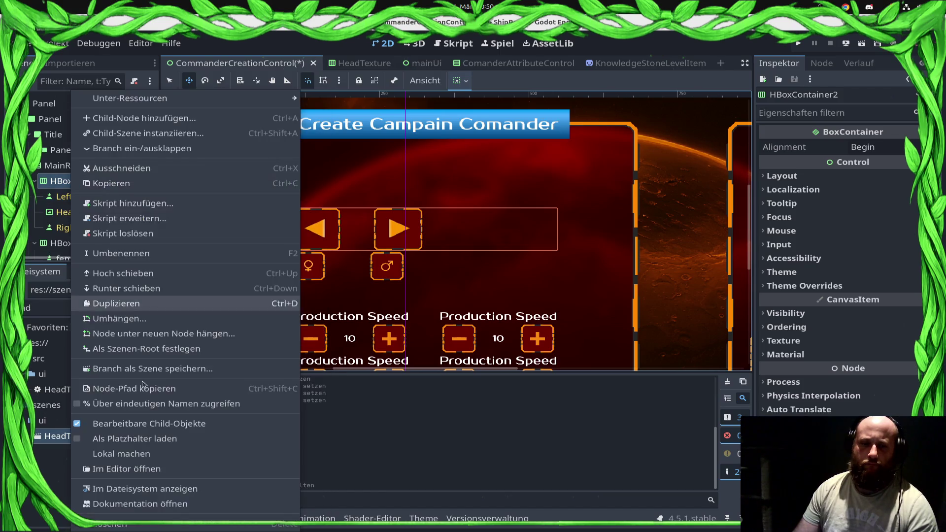
left_click(140, 423)
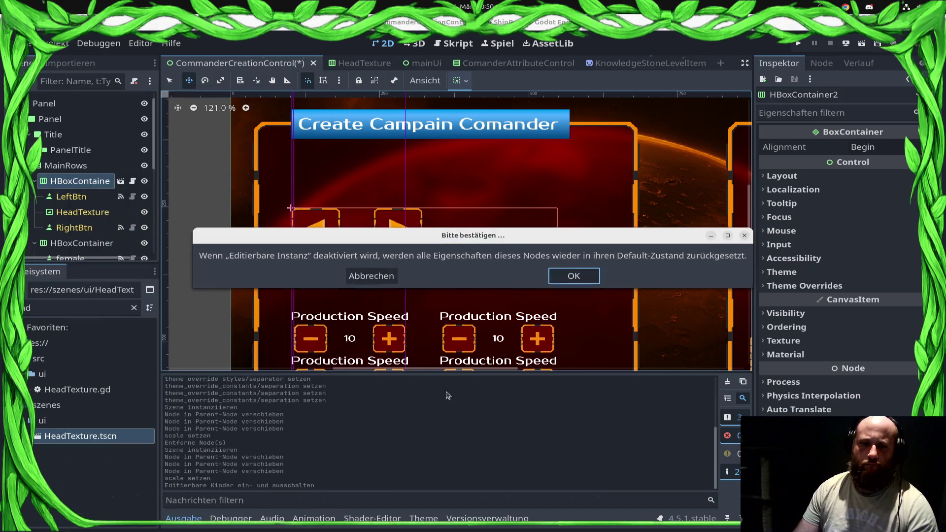
left_click(574, 276)
- Replace the arrow row instance with a fresh HeadTexture.tscn instance under VBoxContainer and save the scene
right_click(97, 196)
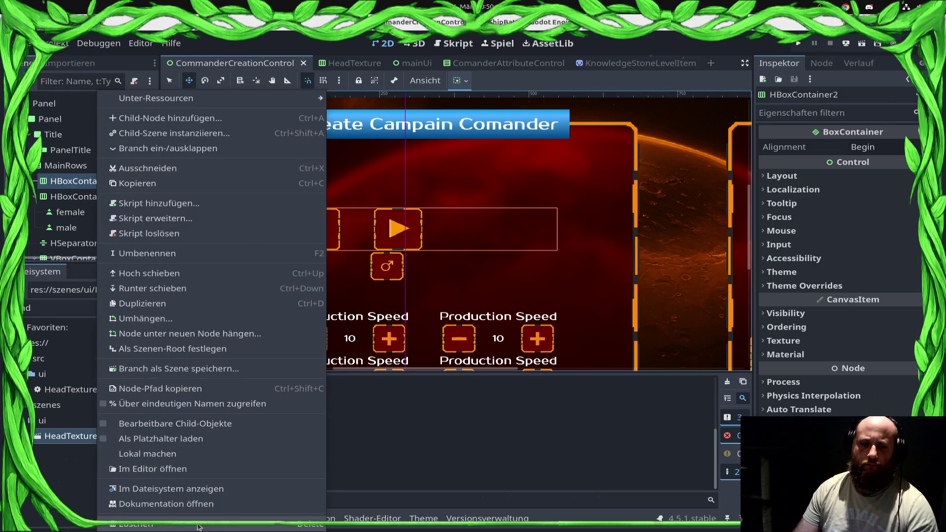
left_click(143, 524)
left_click(502, 275)
mouse_move(78, 436)
left_mouse_down()
mouse_move(116, 180)
mouse_move(80, 169)
left_mouse_up()
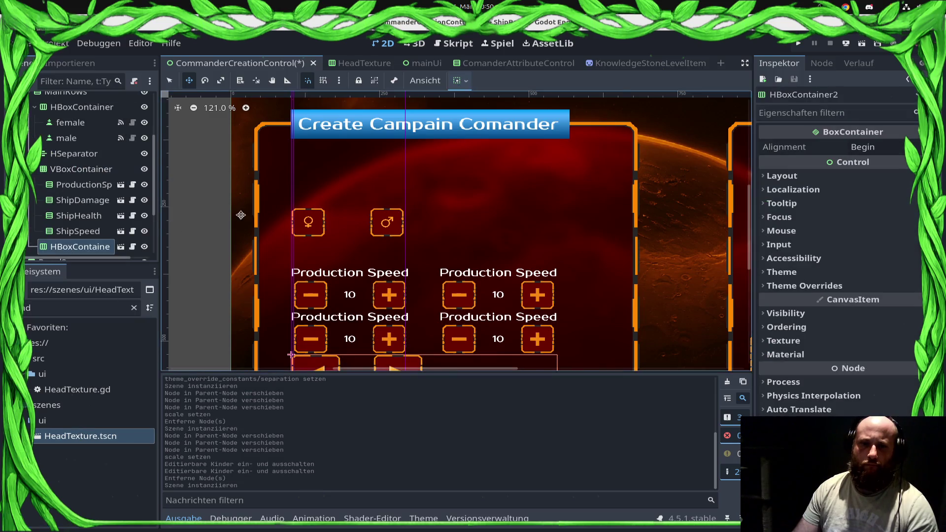
scroll(325, 206, "down", 3)
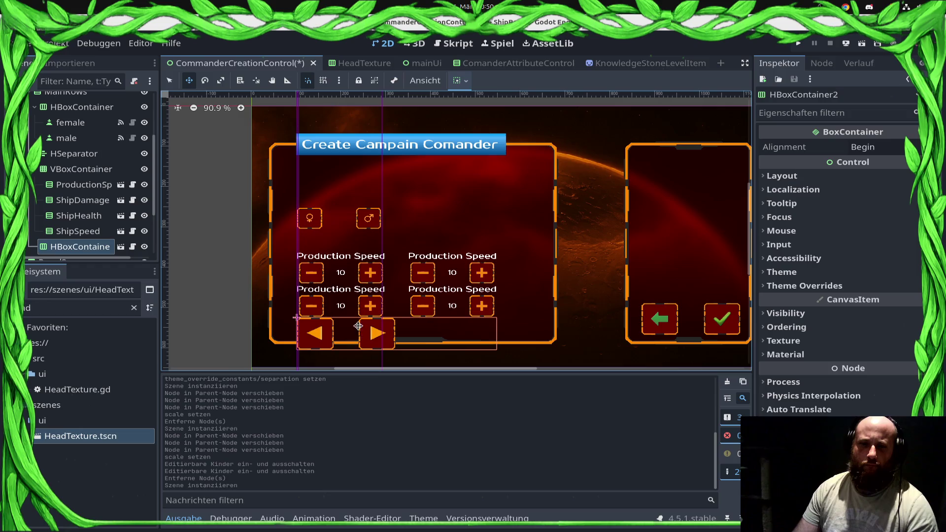
key("ctrl+s")
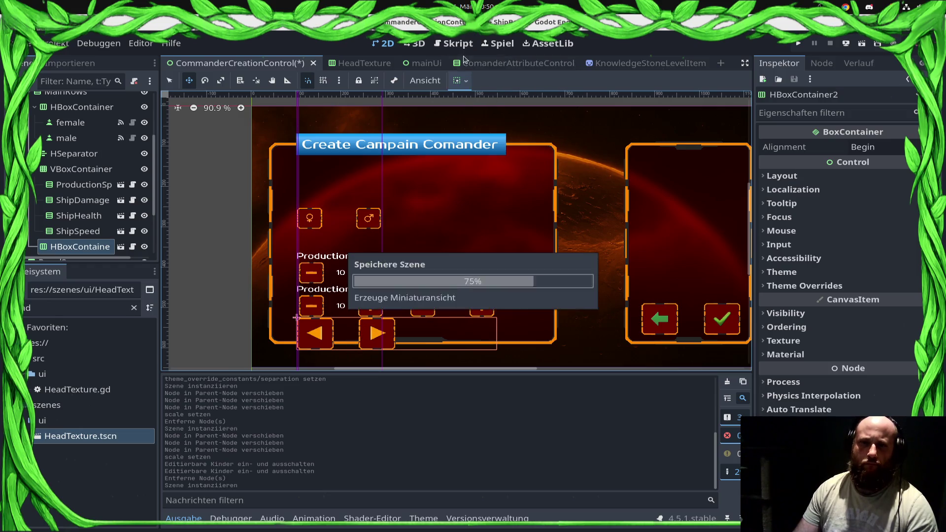
- In the HeadTexture scene, shrink the root HBoxContainer's scale after checking LeftBtn, HeadTexture and RightBtn
left_click(347, 64)
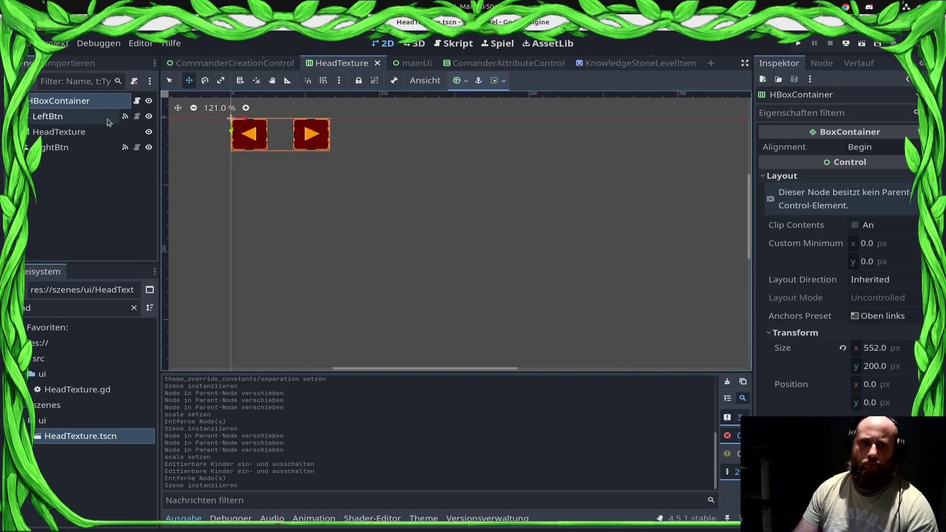
left_click(48, 117)
left_click(74, 132)
left_click(91, 147)
left_click(49, 116)
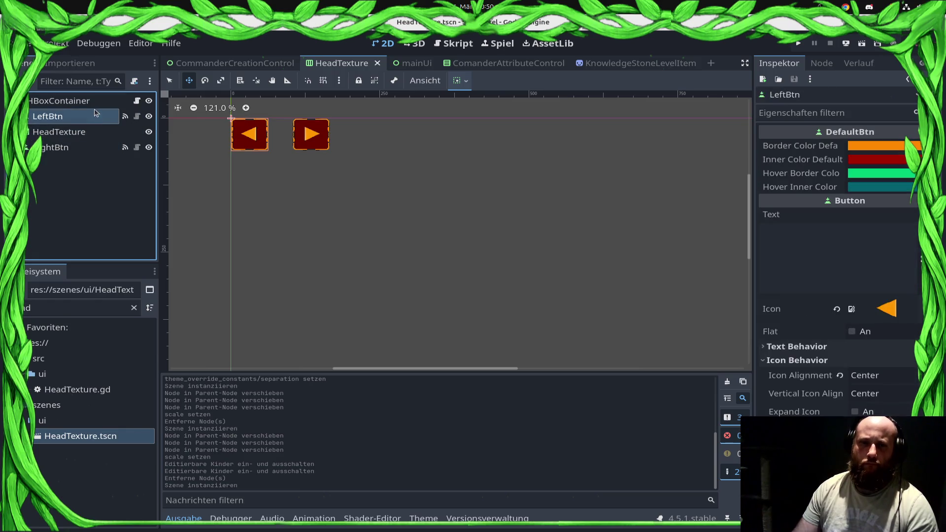
left_click(89, 101)
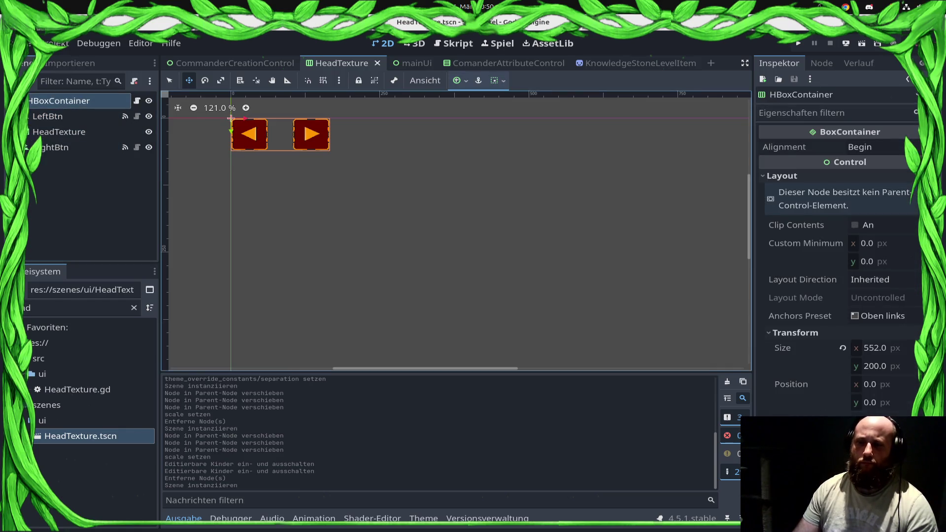
key("Return")
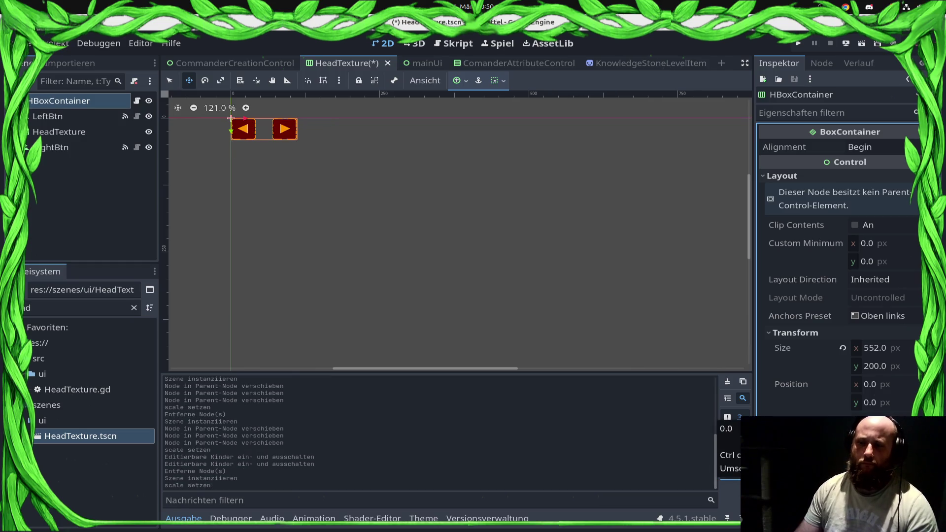
left_click(211, 63)
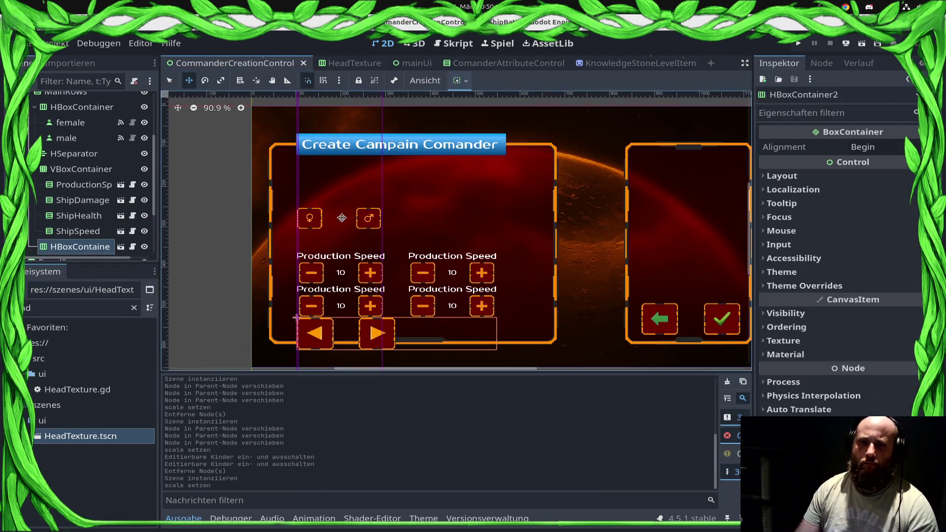
- Delete the arrow row instance from the commander creation scene and drag in a new HeadTexture instance
right_click(93, 246)
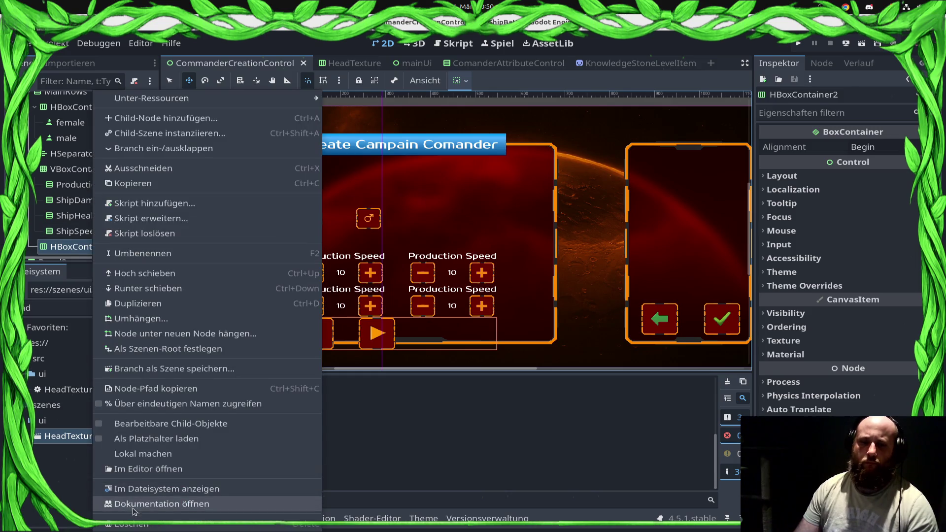
left_click(147, 524)
left_click(502, 275)
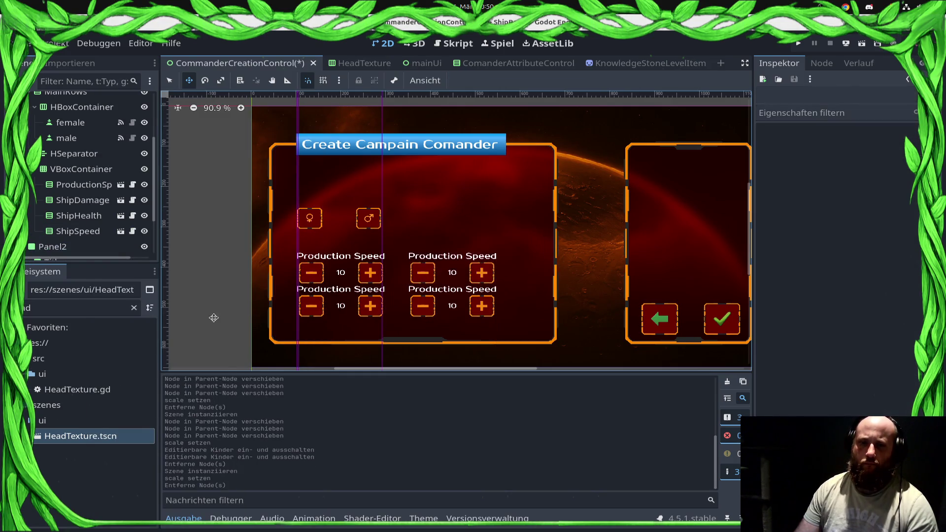
mouse_move(106, 433)
left_mouse_down()
mouse_move(54, 208)
mouse_move(177, 168)
mouse_move(53, 162)
mouse_move(70, 213)
mouse_move(65, 113)
mouse_move(60, 122)
left_mouse_up()
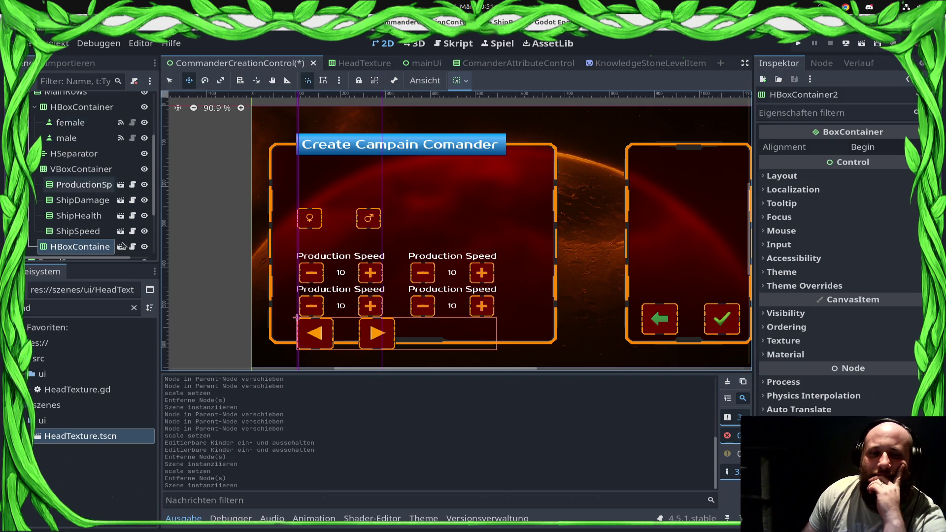
- Delete HBoxContainer2, save the HeadTexture scene, and return to the commander creation scene
right_click(60, 248)
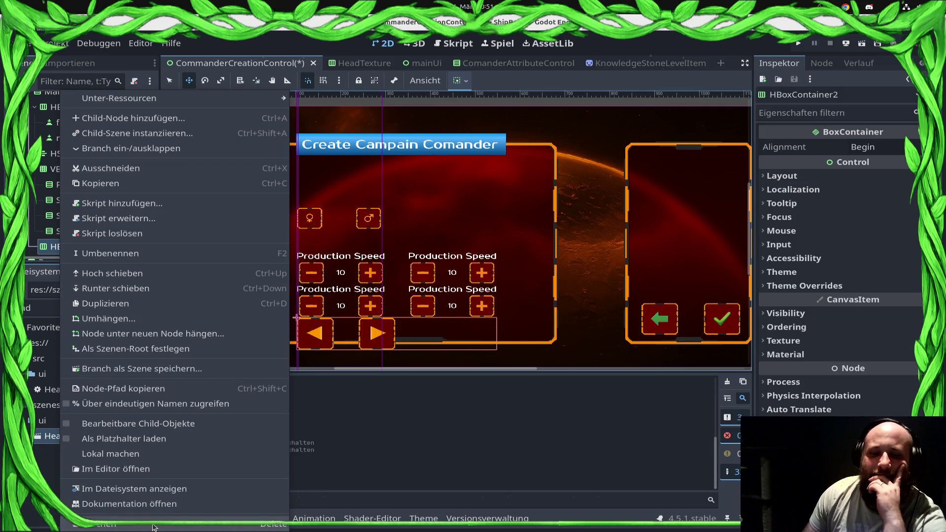
left_click(99, 518)
left_click(517, 276)
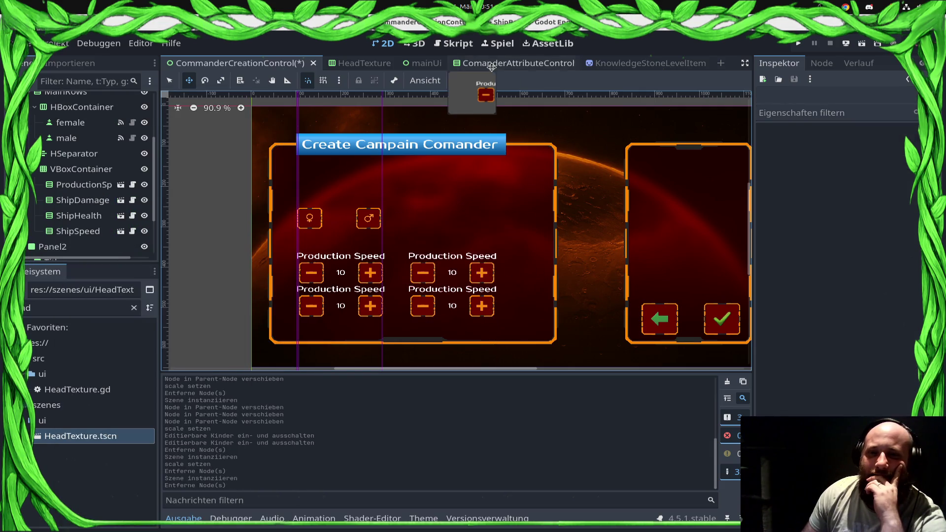
left_click(513, 63)
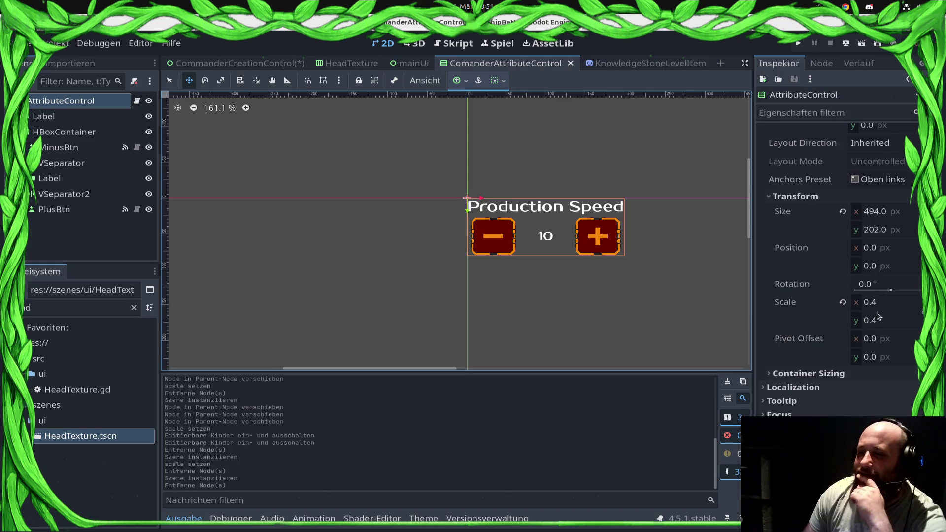
left_click(352, 64)
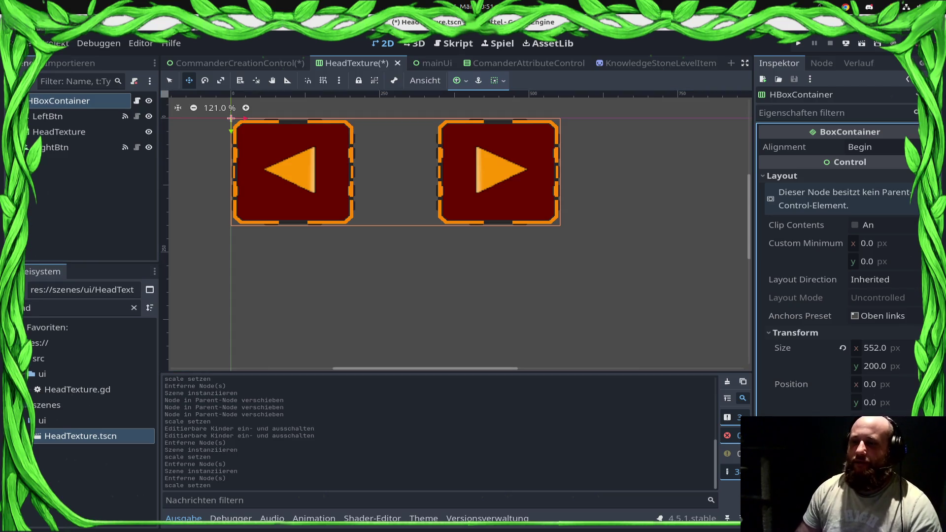
key("ctrl+s")
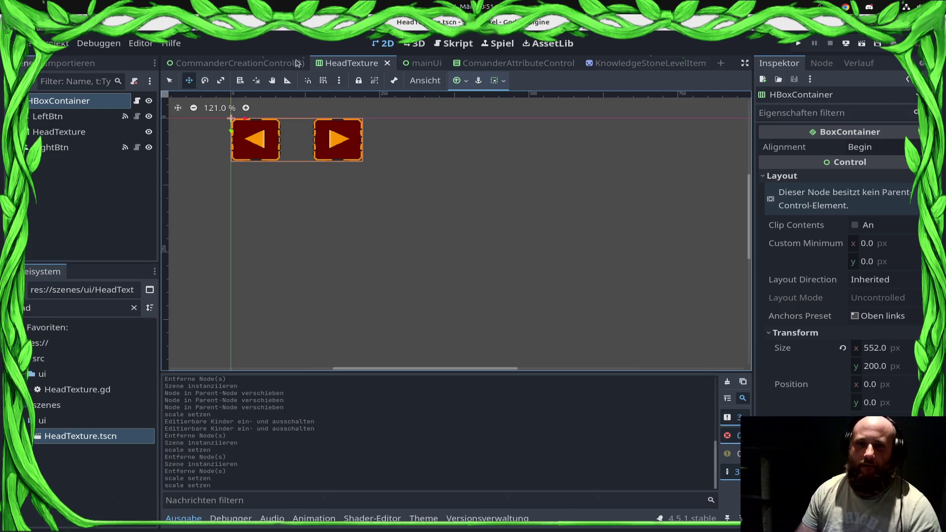
left_click(302, 63)
scroll(63, 140, "up", 3)
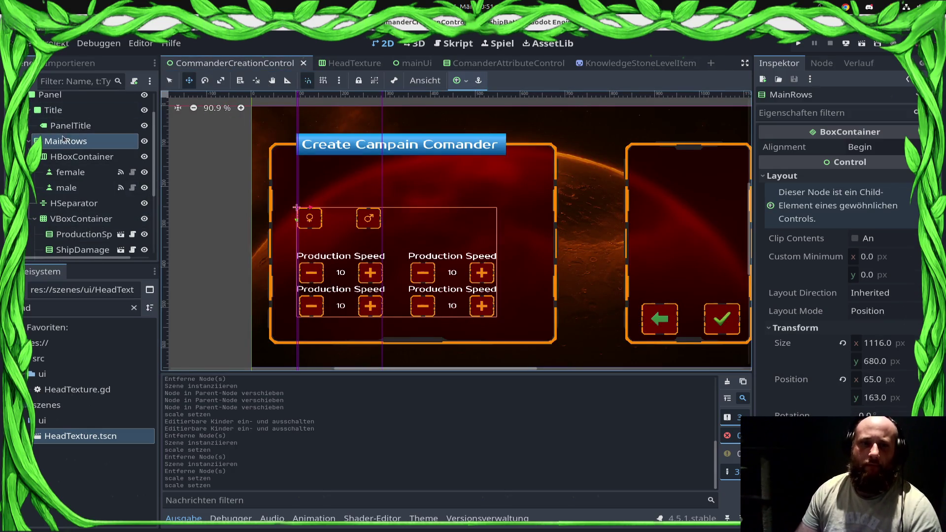
- Add a HeadTexture instance under Panel onto the card and show its layout size and position
mouse_move(79, 436)
left_mouse_down()
mouse_move(69, 155)
mouse_move(54, 122)
mouse_move(63, 127)
left_mouse_up()
left_click_drag(287, 163, 318, 220)
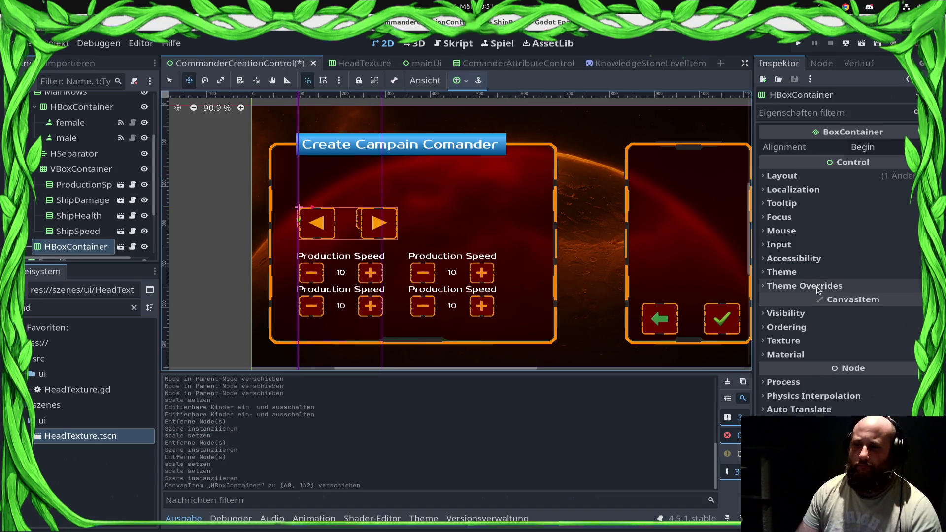
left_click(813, 176)
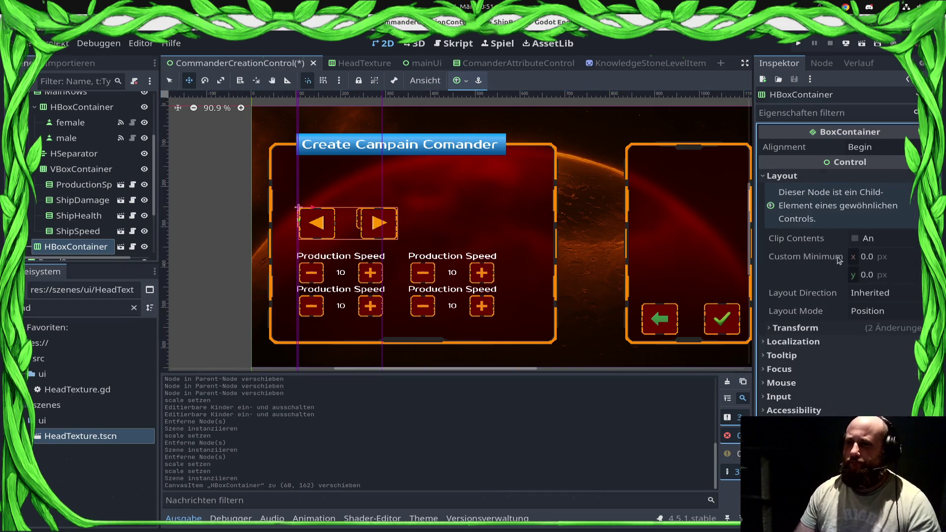
left_click(814, 329)
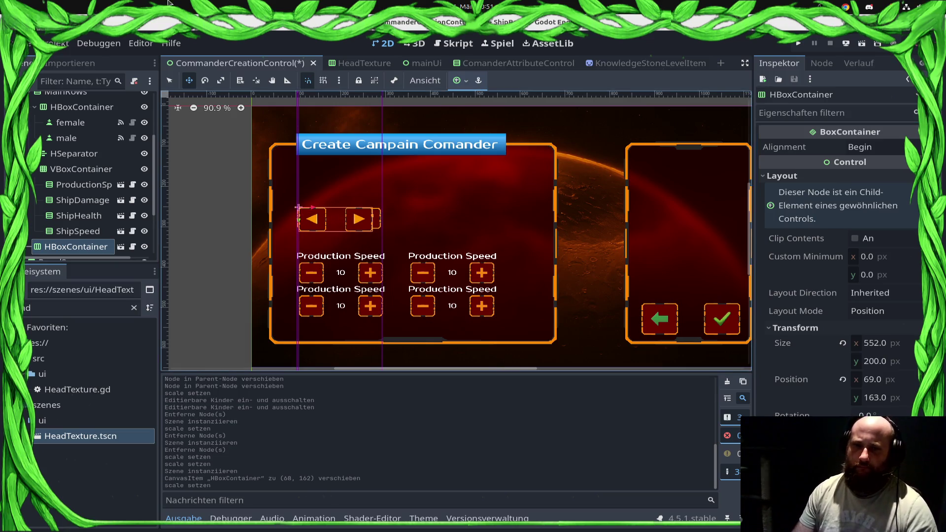
scroll(360, 276, "up", 10)
scroll(434, 230, "up", 8)
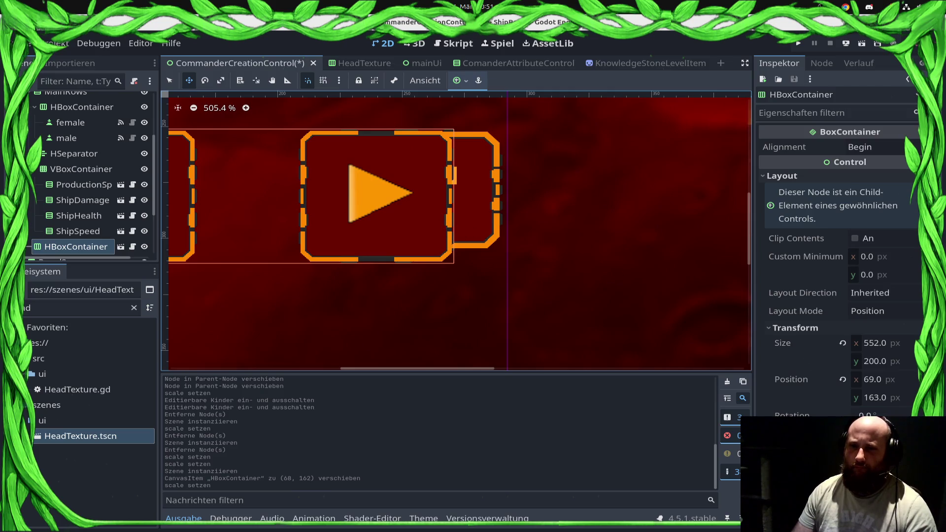
- Scale up the arrow button row, move it to (69, 57) above the gender buttons, and save
left_click_drag(868, 434, 857, 434)
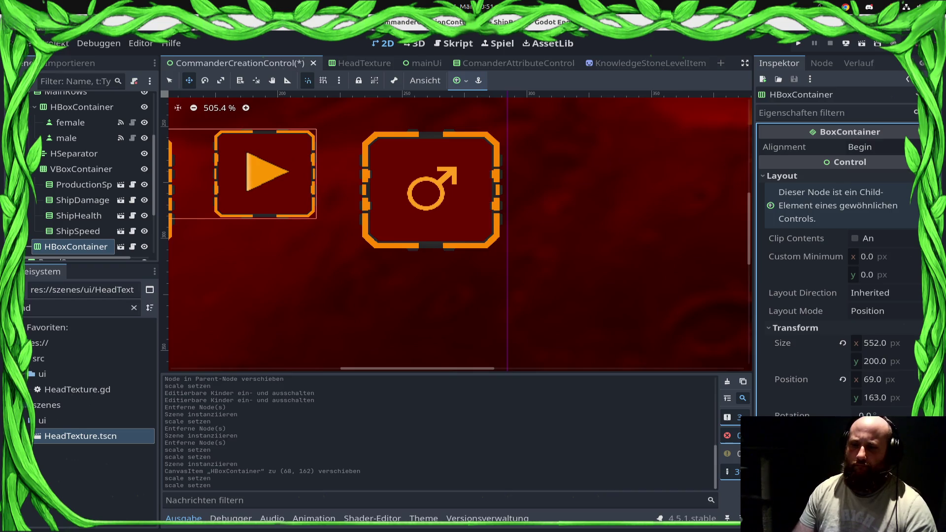
left_click_drag(857, 434, 867, 434)
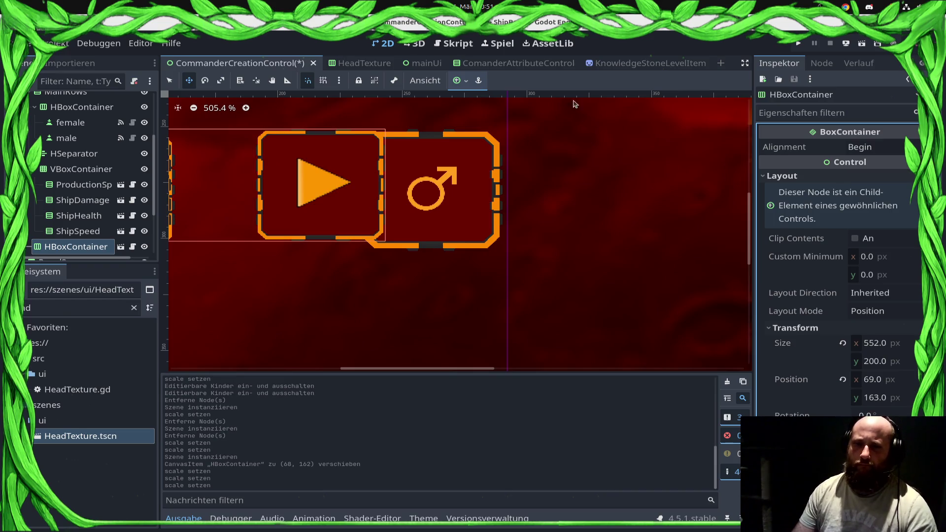
scroll(197, 148, "down", 3)
left_click_drag(197, 148, 345, 222)
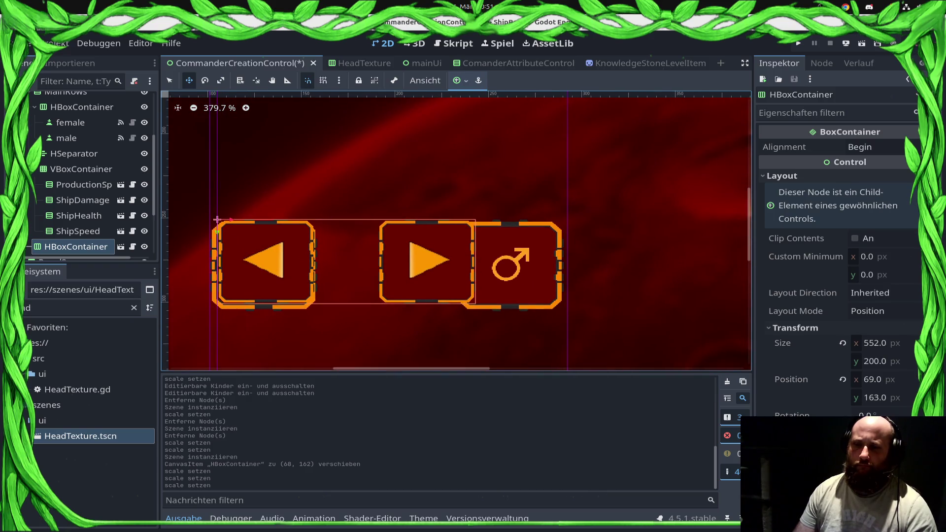
left_click_drag(857, 434, 867, 434)
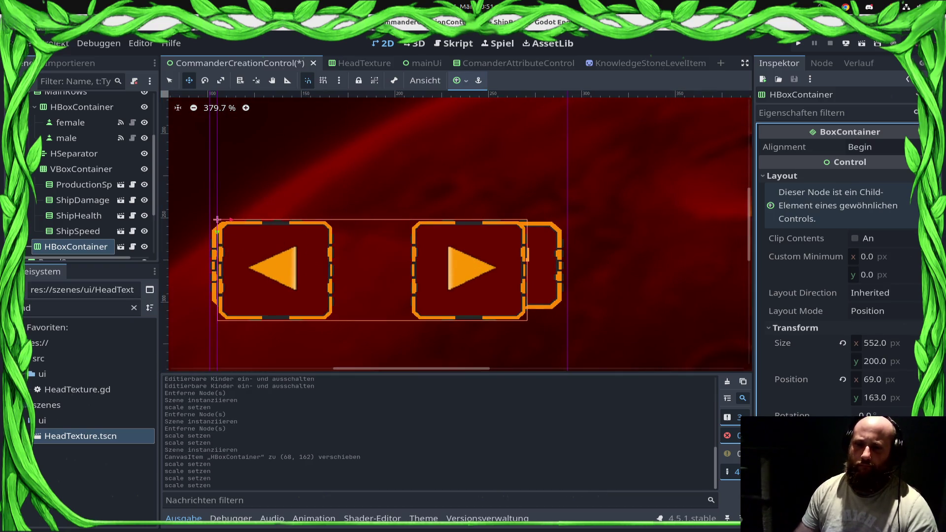
mouse_move(268, 284)
left_mouse_down()
mouse_move(268, 128)
mouse_move(248, 133)
left_mouse_up()
scroll(345, 188, "down", 8)
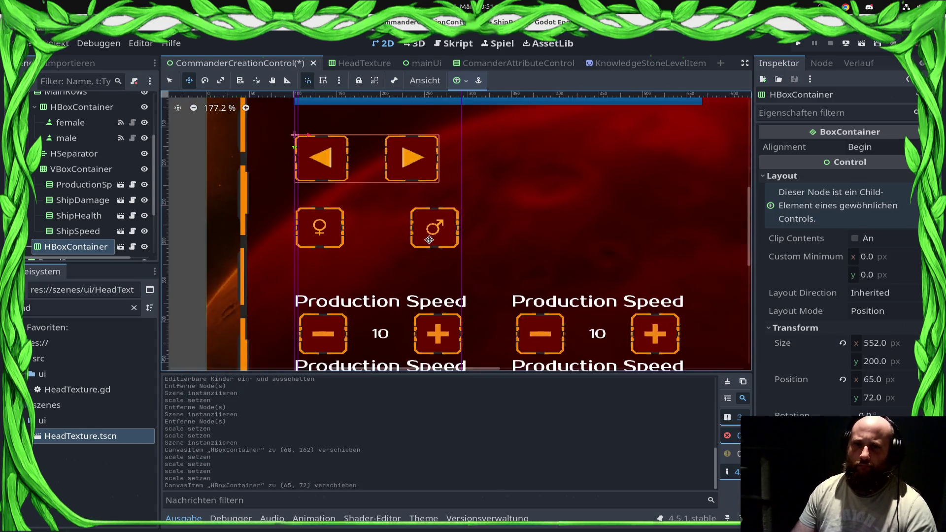
mouse_move(398, 253)
left_mouse_down()
mouse_move(659, 228)
mouse_move(430, 217)
mouse_move(421, 236)
mouse_move(402, 227)
left_mouse_up()
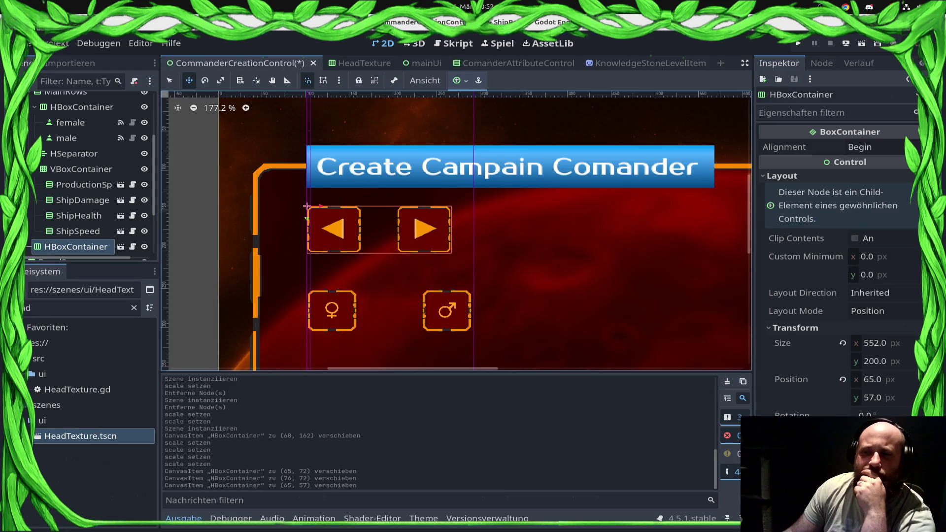
left_click_drag(417, 231, 421, 230)
key("ctrl+s")
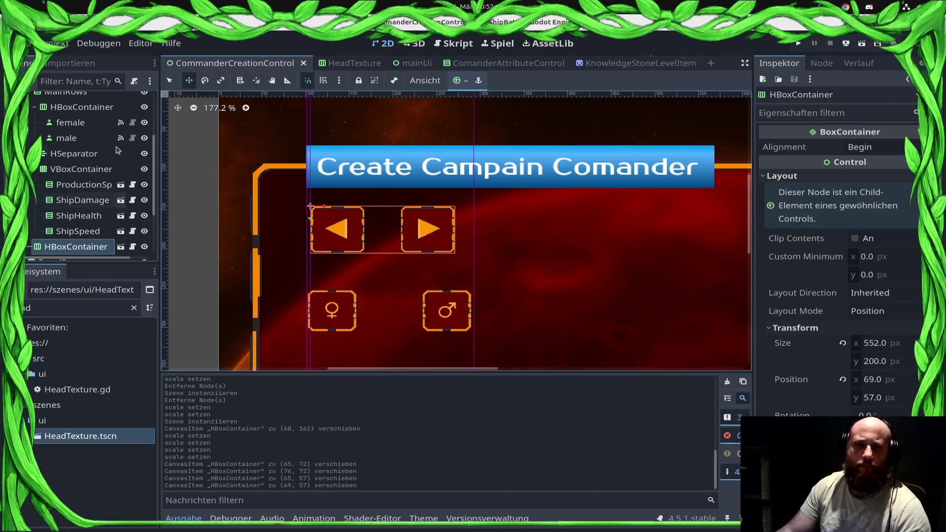
left_click(797, 44)
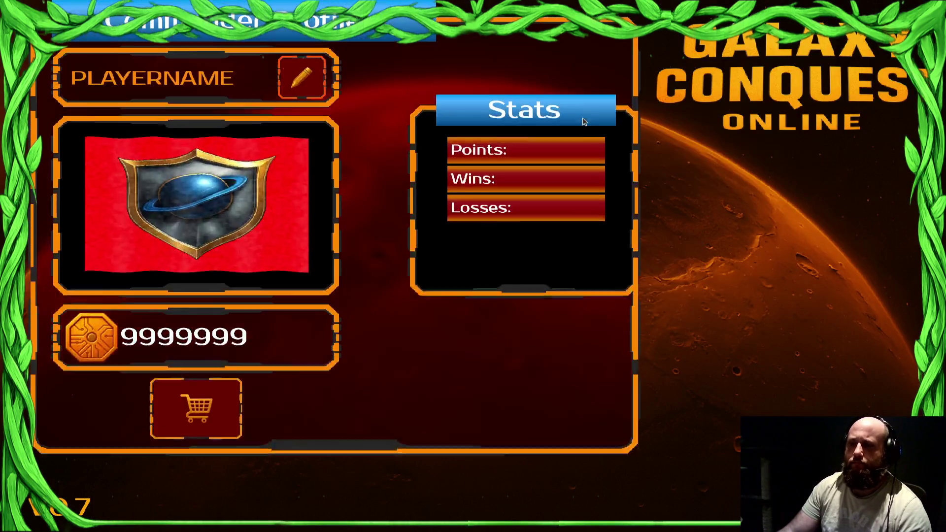
- Open the commander creation menu in the game, hit the HeadTexture TextureRect type error, and stop debugging
left_click(728, 363)
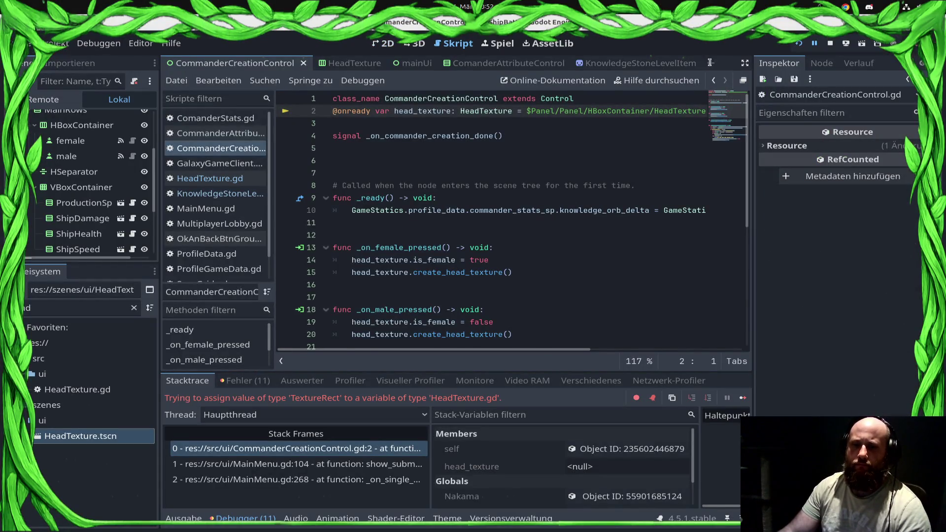
left_click(830, 44)
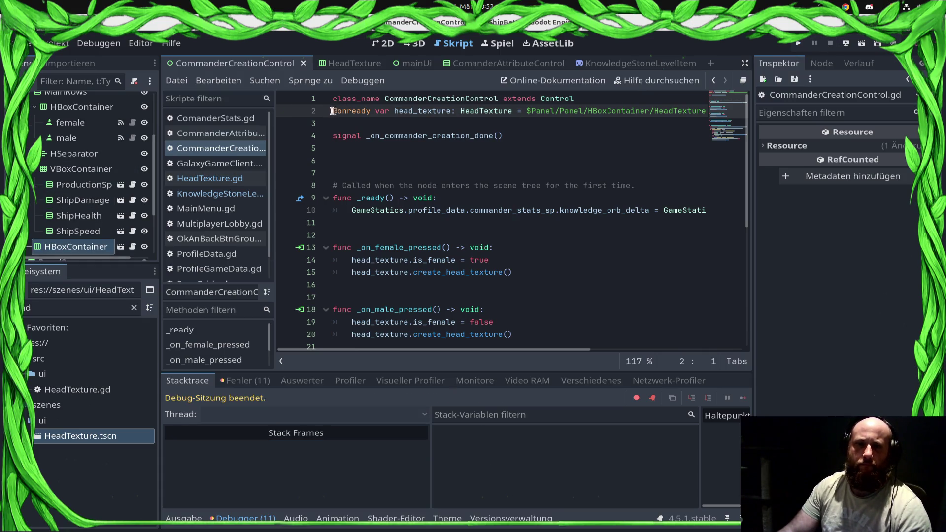
- Replace the old line 2 declaration with an onready reference dragged from the HBoxContainer node
key("shift+End")
key("Delete")
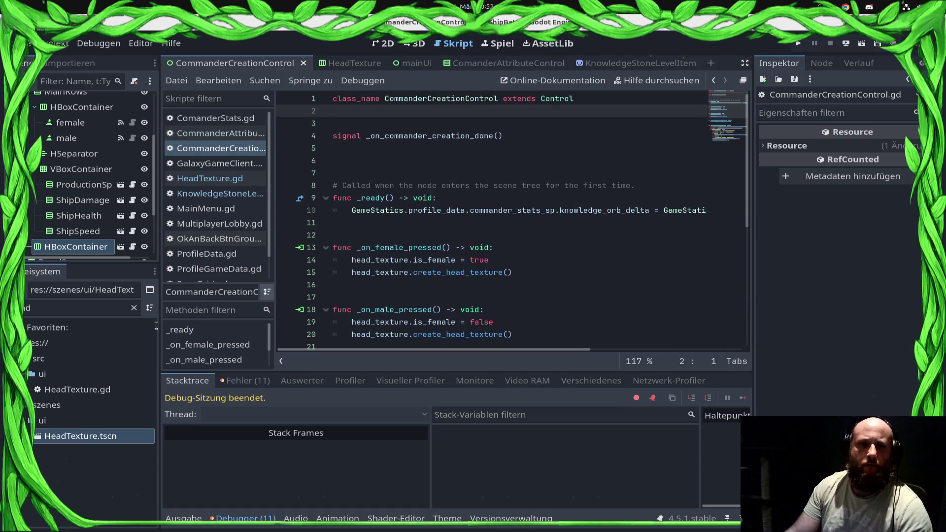
scroll(81, 232, "down", 1)
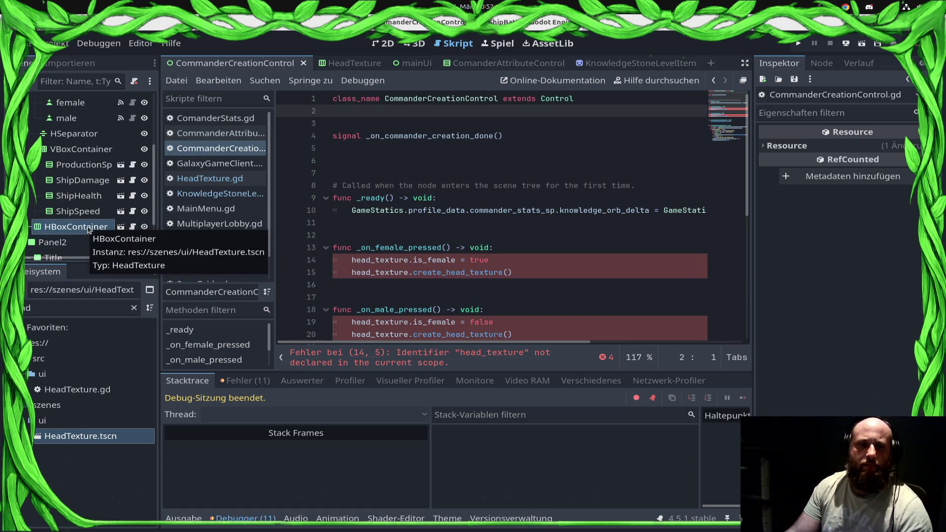
left_click(91, 230)
mouse_move(90, 233)
left_mouse_down()
mouse_move(344, 140)
mouse_move(345, 112)
left_mouse_up()
key("ctrl+s")
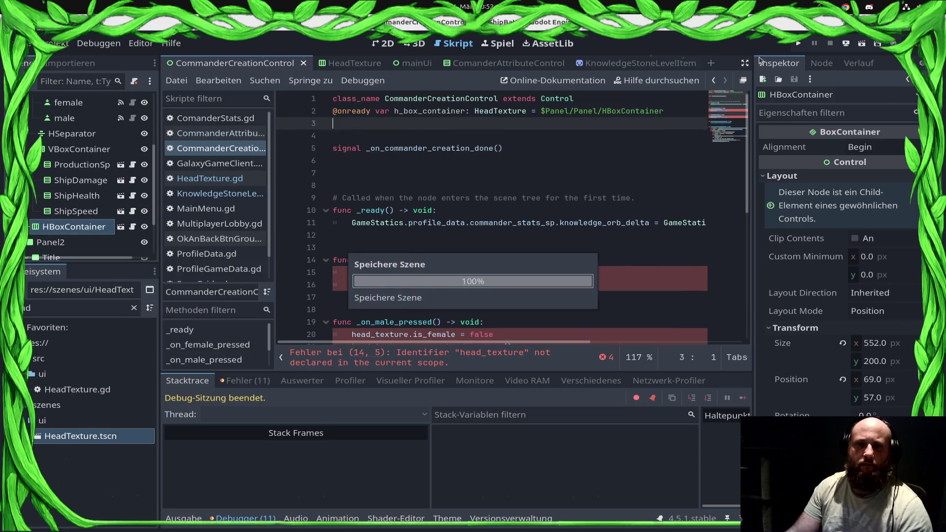
- Rename the new variable from h_box_container to head_texture, save, and run the game
double_click(449, 109)
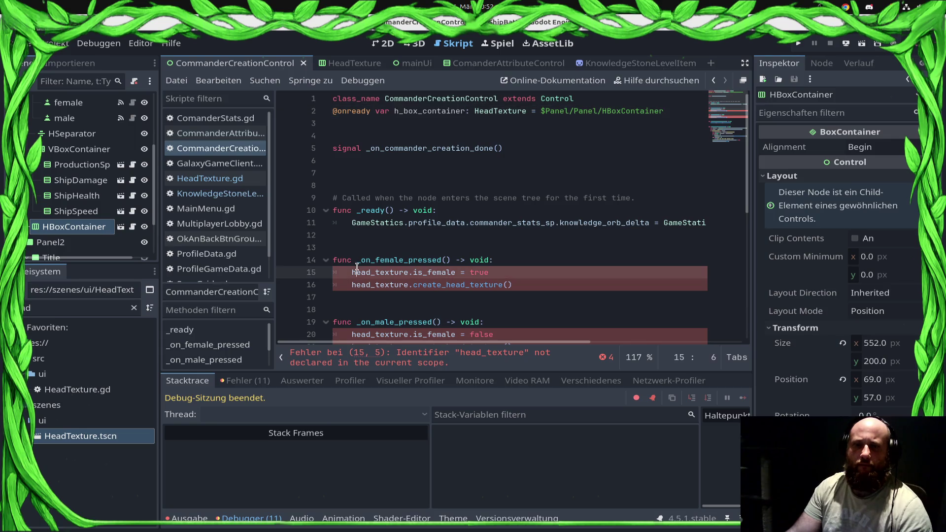
left_click(448, 110)
double_click(447, 109)
type("head_texture")
key("ctrl+s")
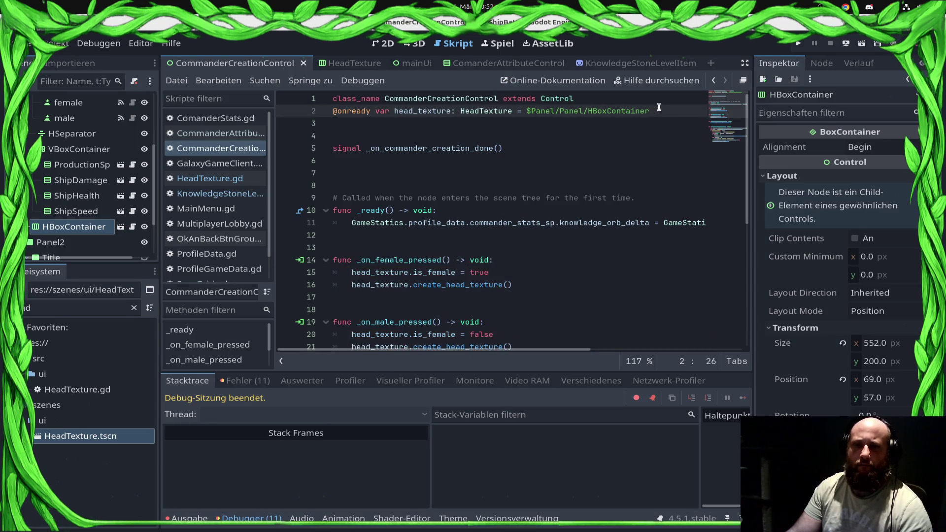
left_click(798, 43)
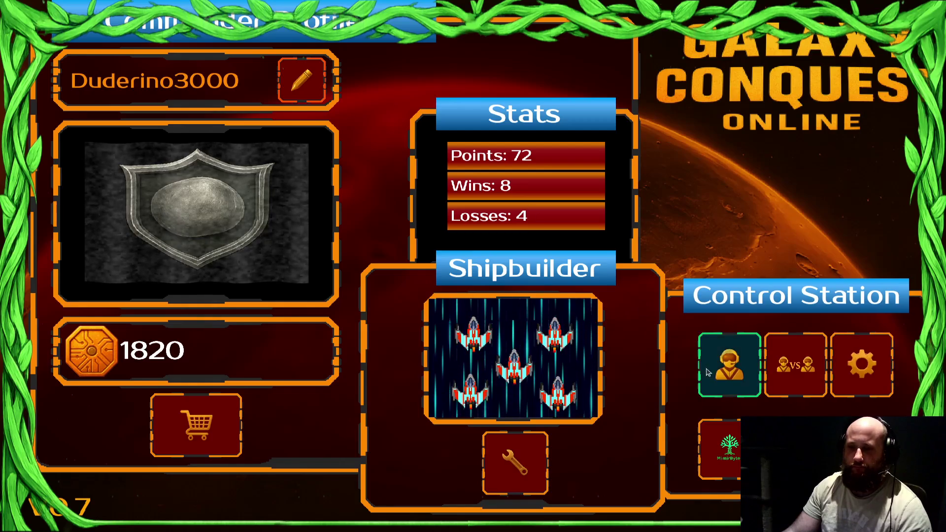
- Open the commander creation screen and cycle forward through several commander portraits
left_click(728, 364)
left_click(213, 143)
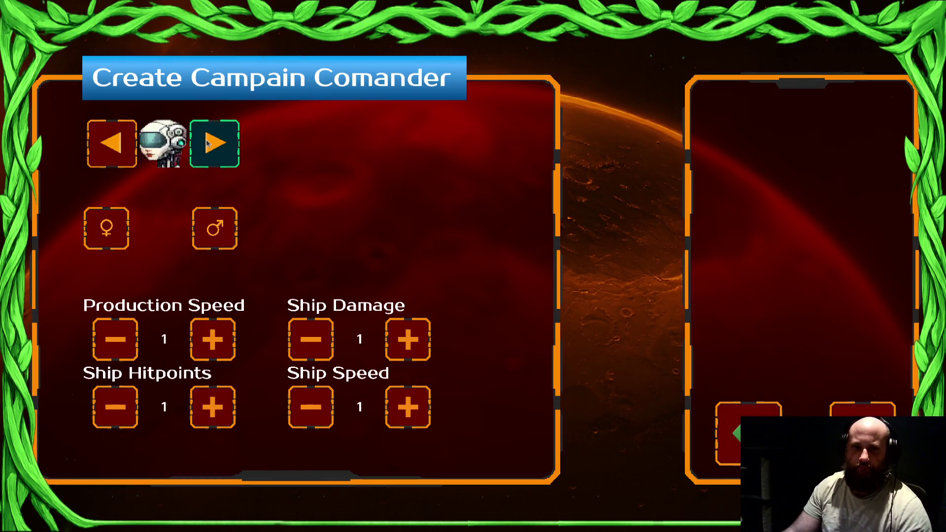
left_click(229, 150)
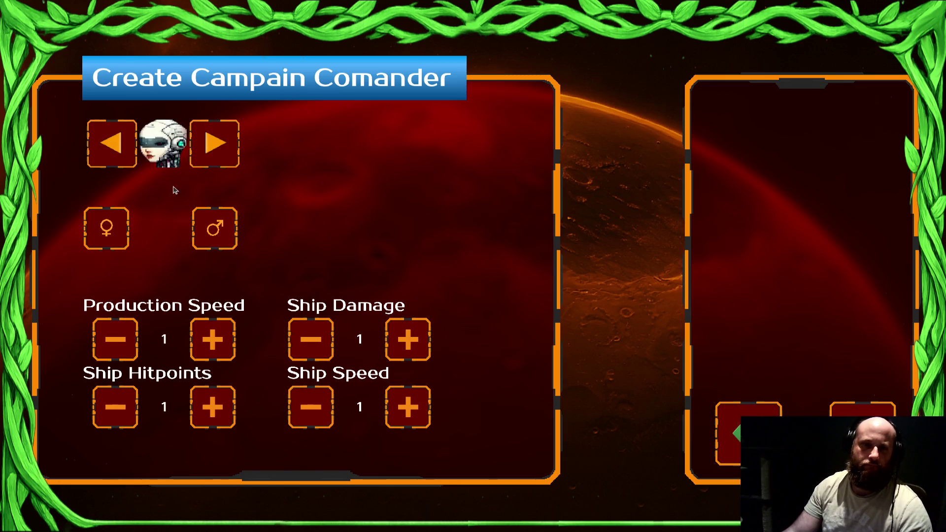
left_click(229, 152)
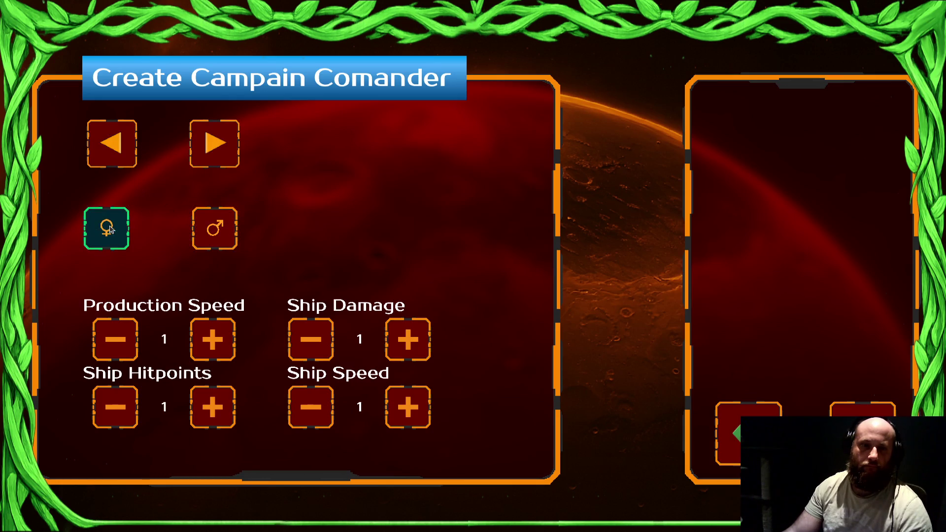
- Switch to the male gender, cycle back through portraits, then return to the Godot editor
left_click(209, 136)
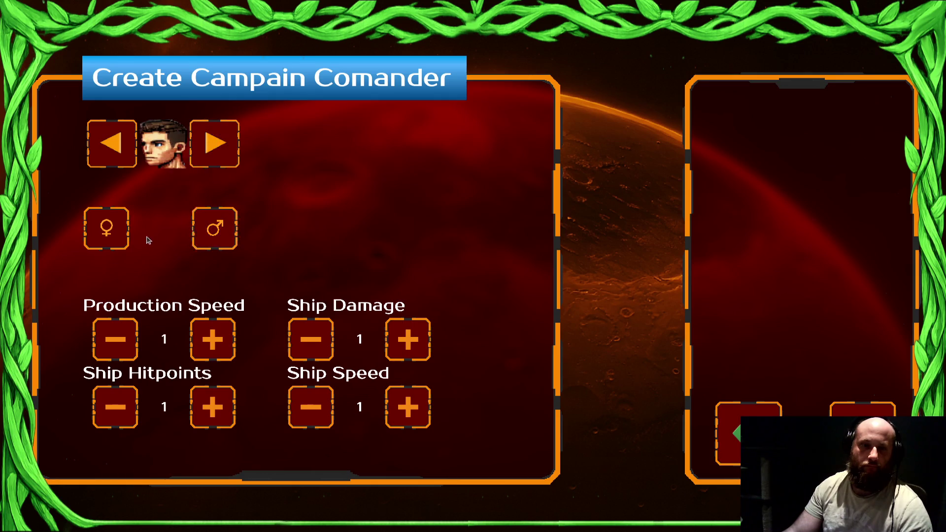
left_click(231, 240)
left_click(215, 142)
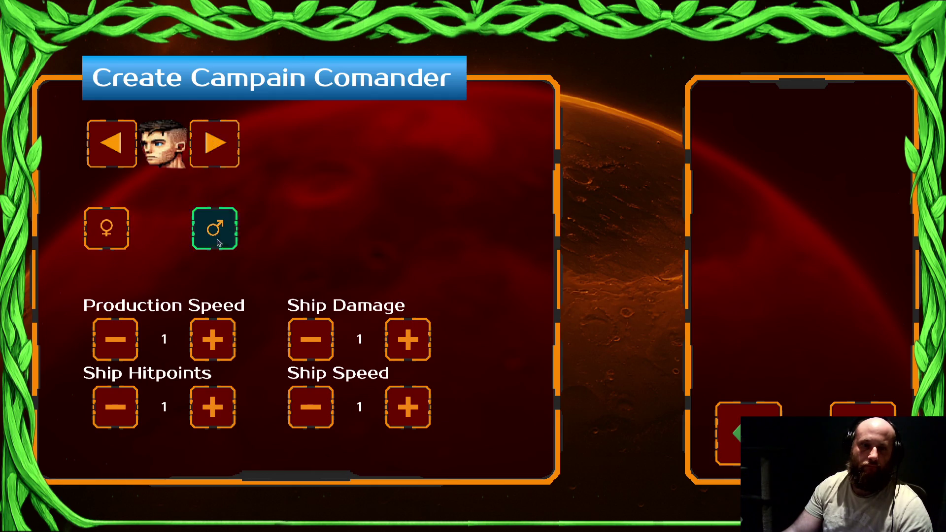
left_click(105, 164)
left_click(103, 164)
left_click(102, 163)
left_click(209, 240)
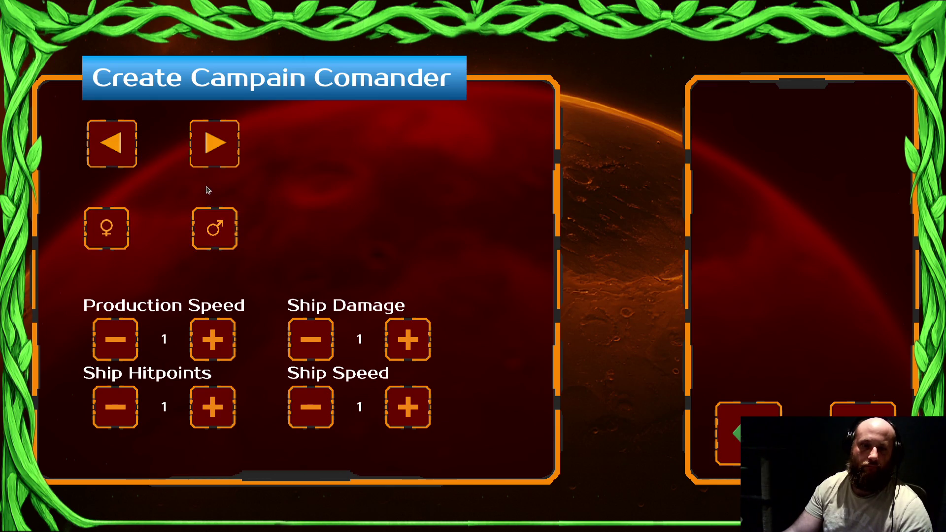
key("alt+Tab")
key("super")
key("super")
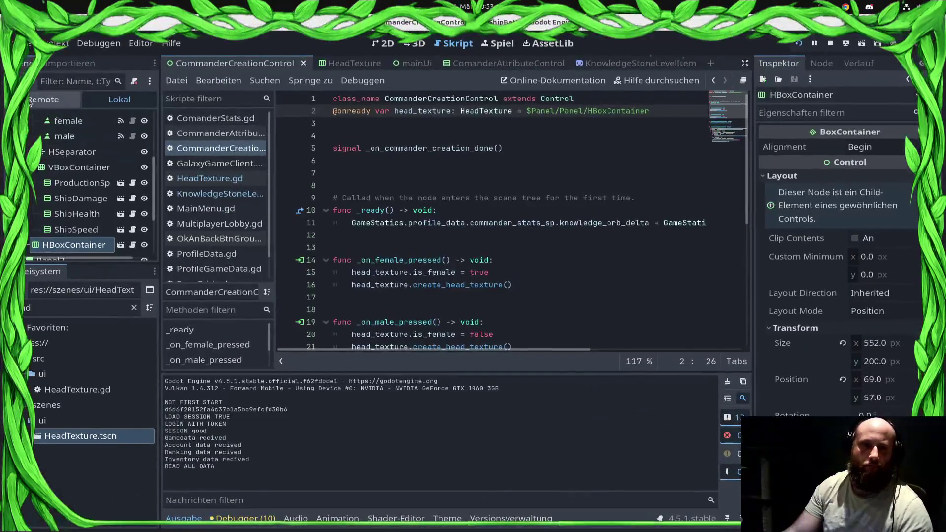
- Expand MainMenu, the creation panels, Panel2 and MainRows in the running game's remote scene tree
left_click(43, 99)
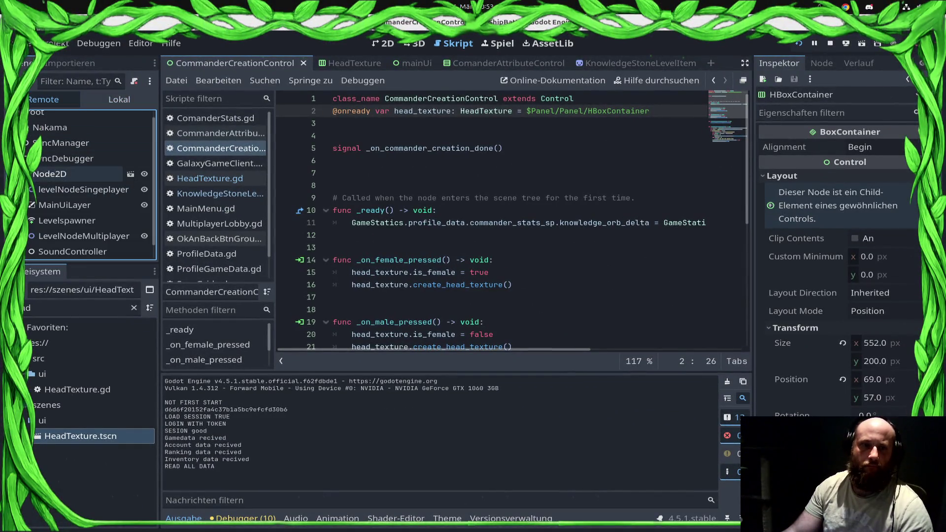
scroll(31, 190, "down", 2)
left_click(30, 189)
scroll(31, 189, "down", 5)
left_click(42, 144)
left_click(46, 159)
left_click(52, 174)
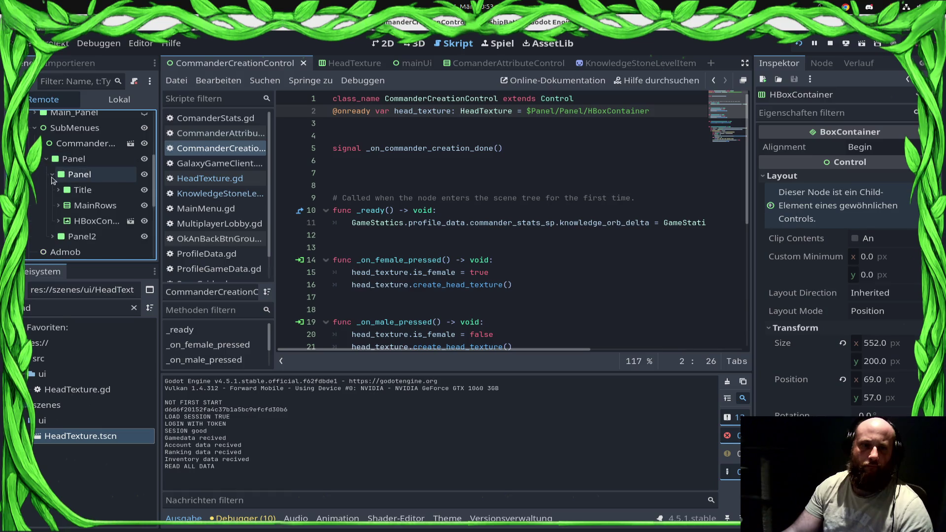
left_click(52, 238)
scroll(43, 212, "down", 2)
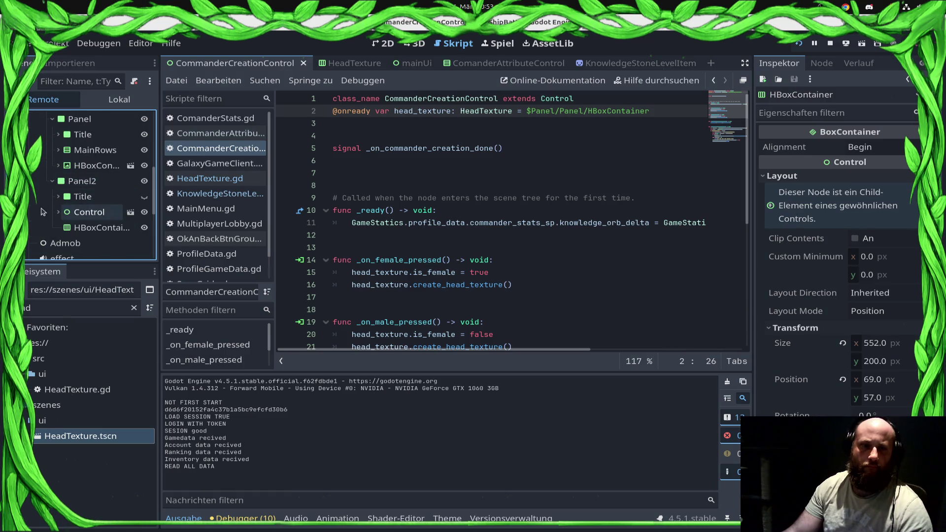
left_click(56, 150)
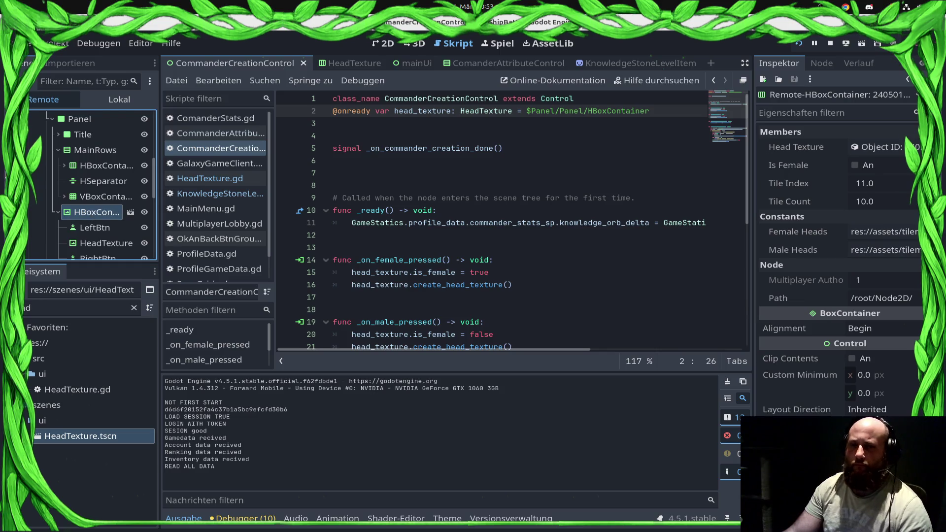
scroll(129, 207, "down", 2)
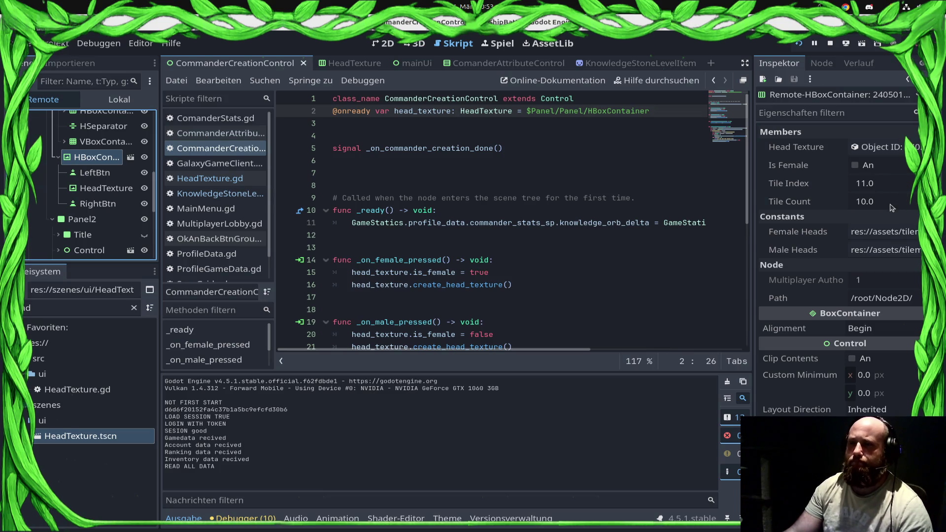
scroll(640, 184, "down", 2)
scroll(640, 184, "down", 5)
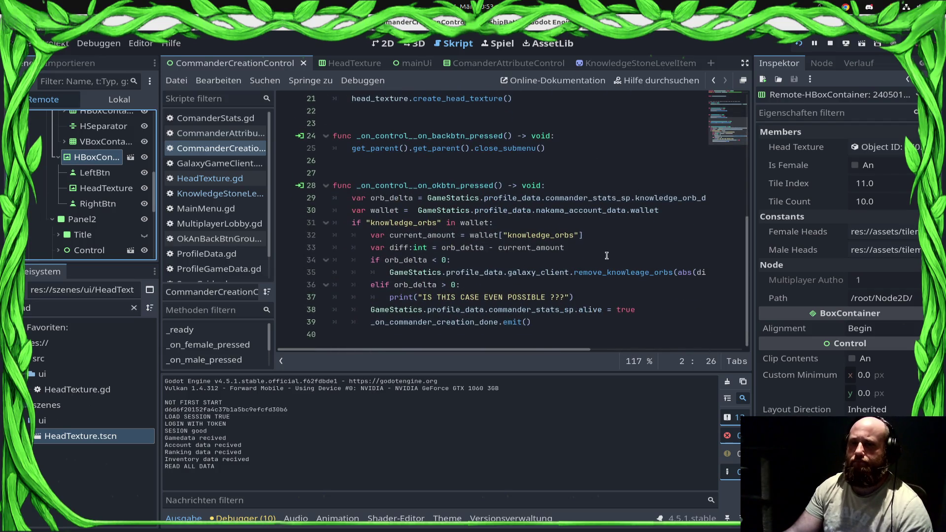
- In HeadTexture.gd, change the tile_count check on line 43 with '-1=' and run the project
left_click(210, 179)
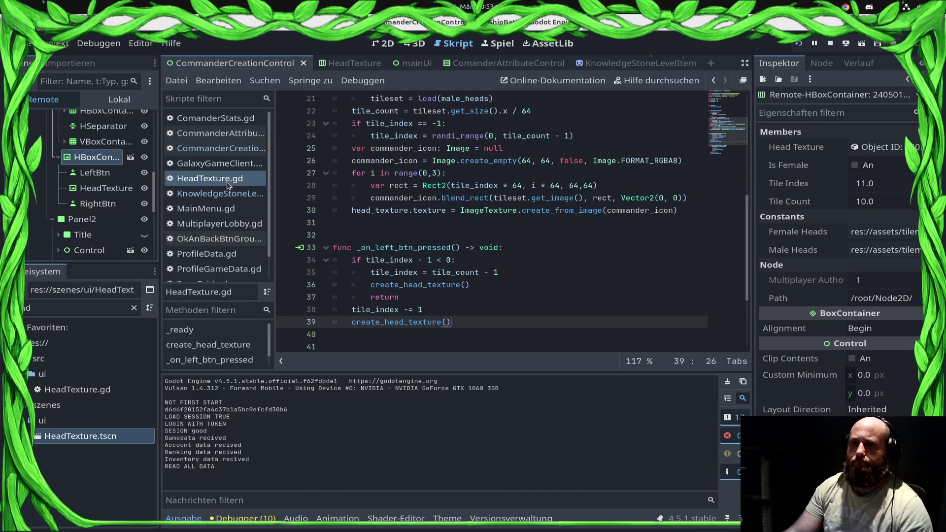
scroll(513, 269, "down", 3)
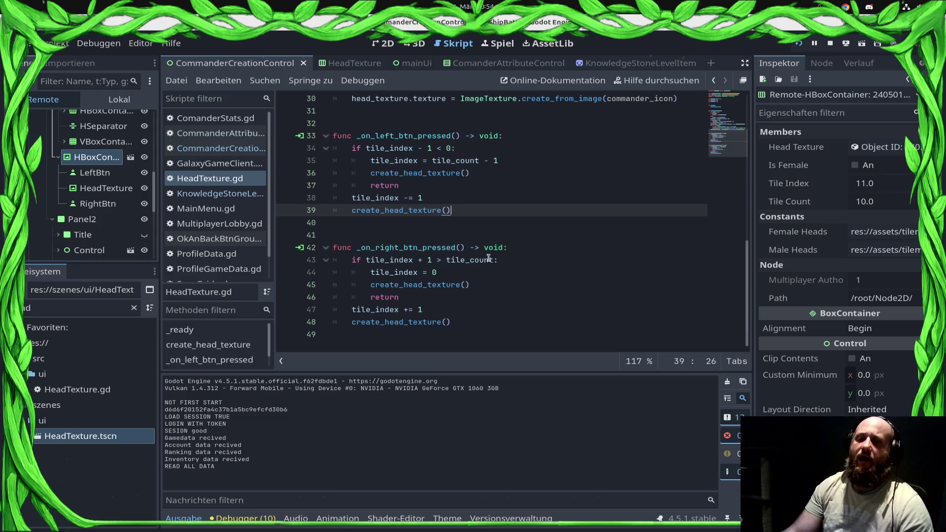
left_click(492, 259)
type("-1")
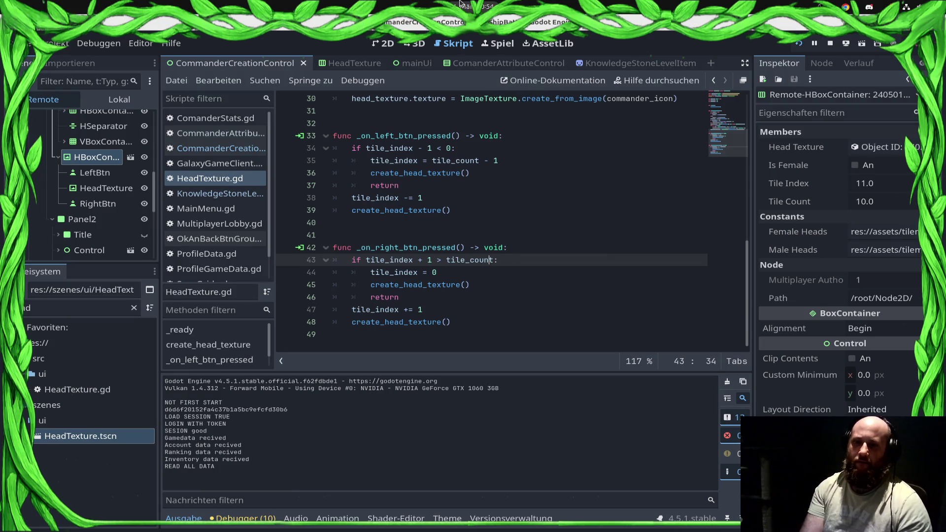
type("=")
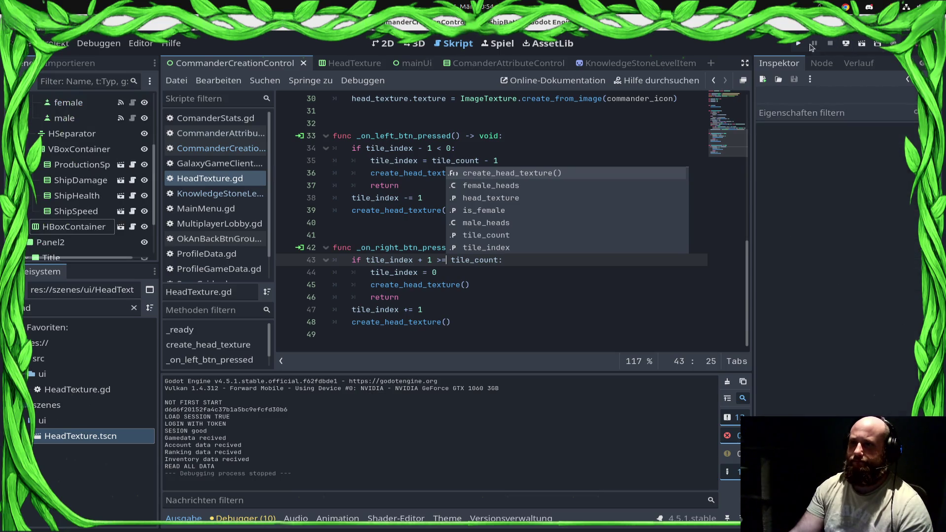
left_click_drag(643, 10, 643, 156)
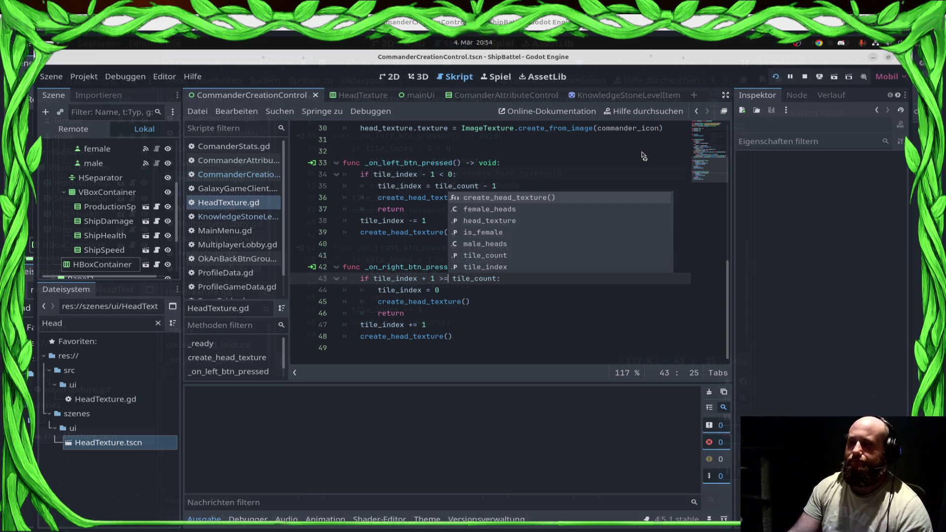
key("F5")
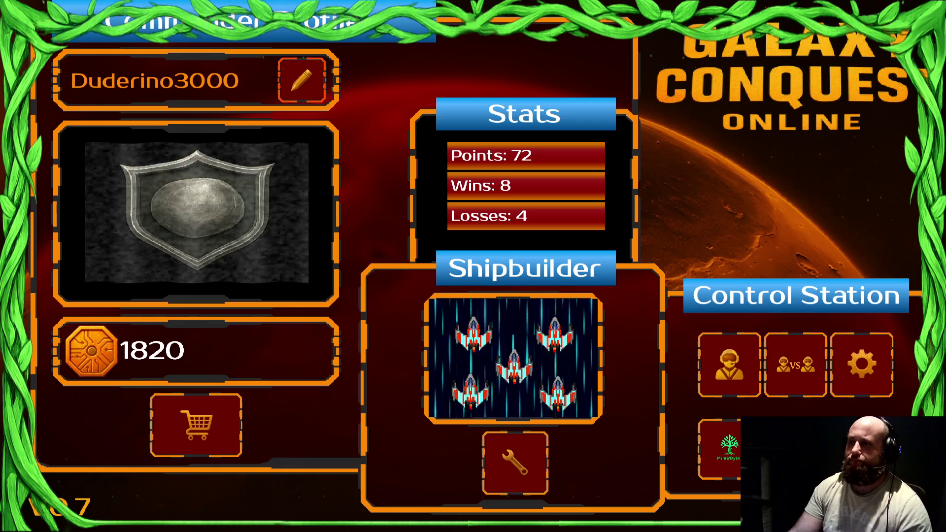
- Open the campaign commander creation screen and step through the commander portraits with the arrows
left_click(756, 389)
left_click(210, 142)
left_click(210, 142)
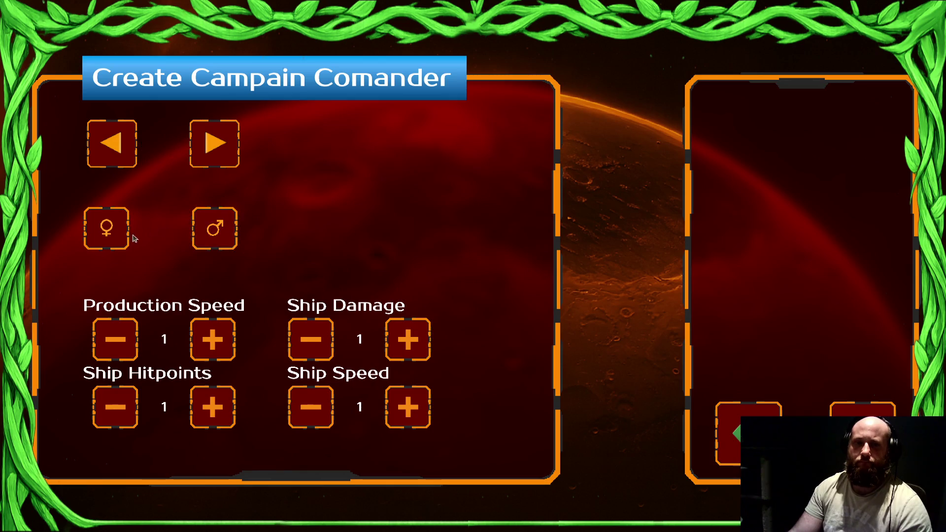
left_click(235, 143)
left_click(235, 143)
left_click(236, 144)
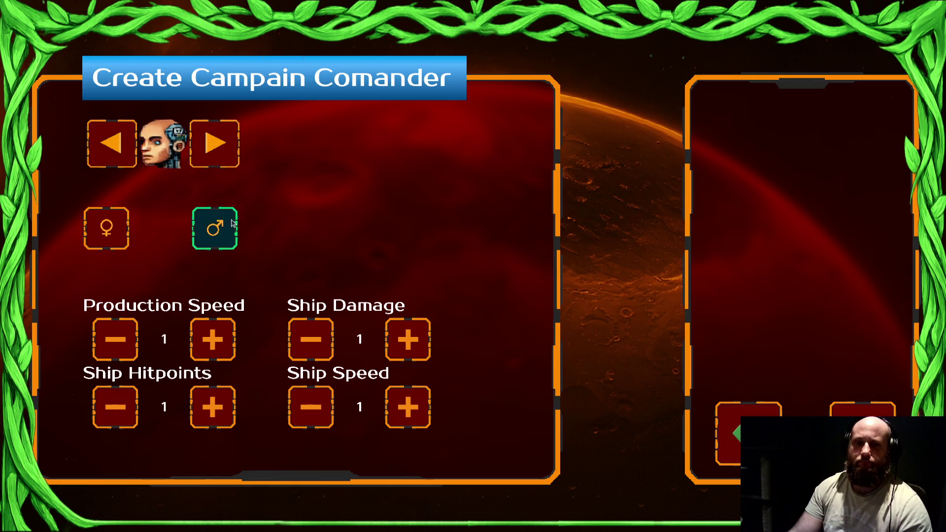
left_click(108, 245)
left_click(222, 153)
left_click(221, 154)
left_click(226, 230)
left_click(220, 164)
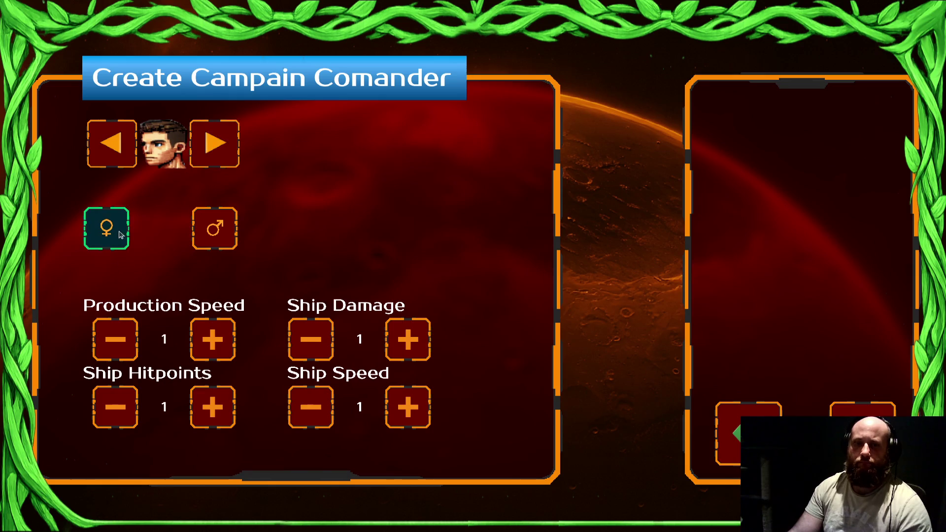
left_click(121, 166)
- Switch to female portraits, step back through them, then switch back to male portraits
left_click(108, 233)
left_click(121, 156)
left_click(120, 156)
left_click(215, 243)
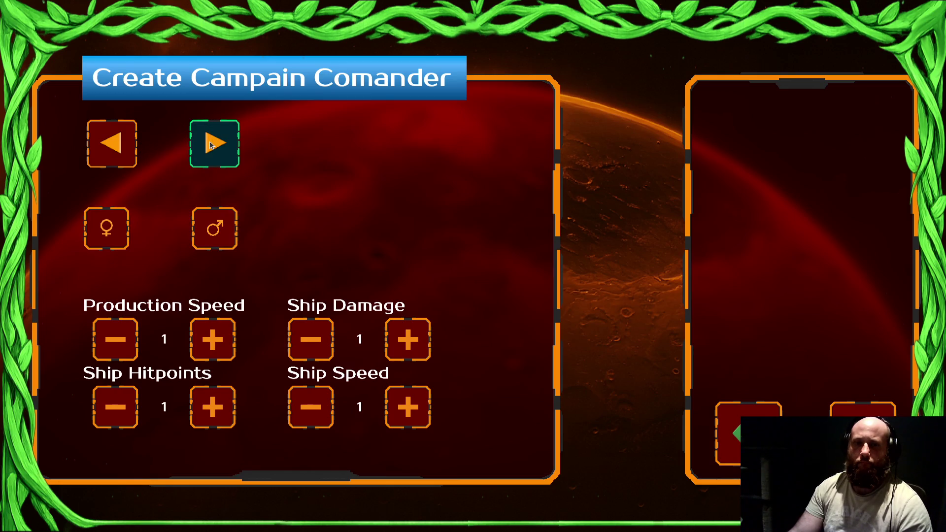
key("super")
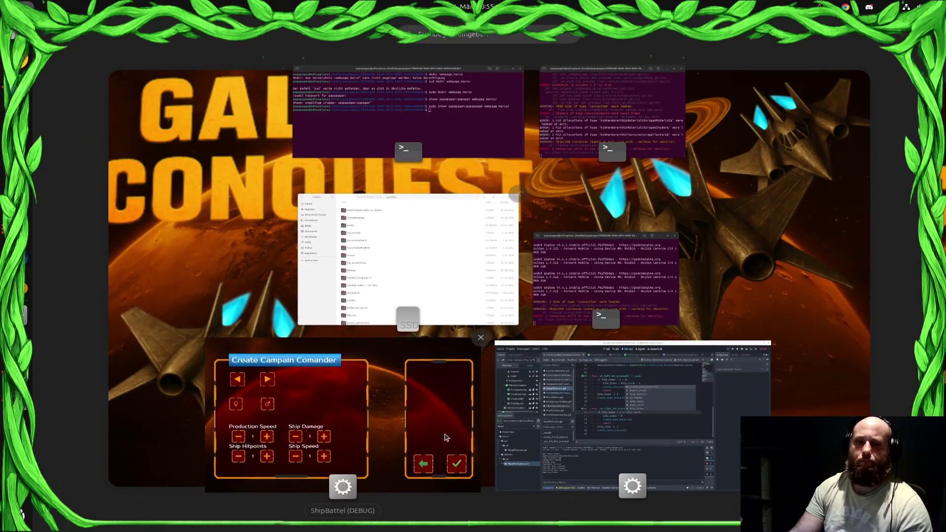
- Filter the FileSystem for 'male' and inspect the males.png and females.png tile sheet sizes
left_click(557, 433)
left_click(113, 308)
key("ctrl+a")
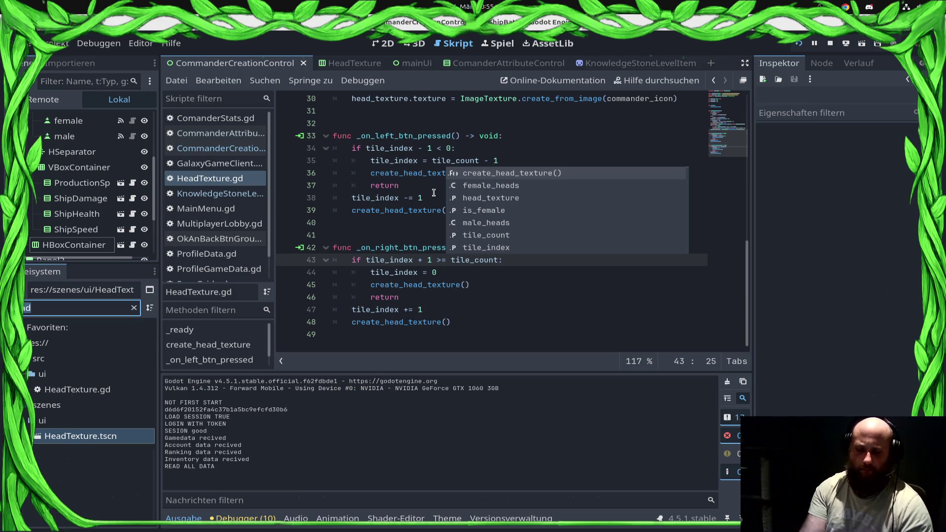
type("male")
left_click(126, 410)
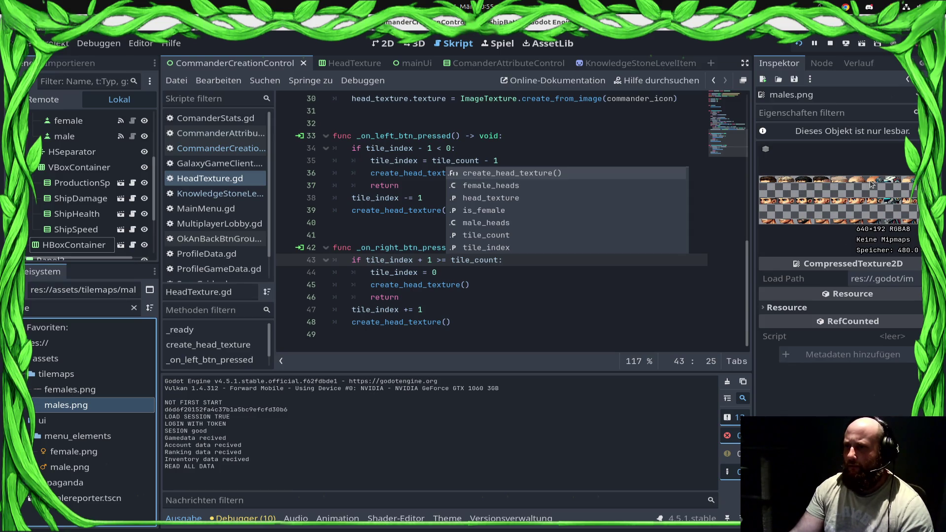
left_click(131, 391)
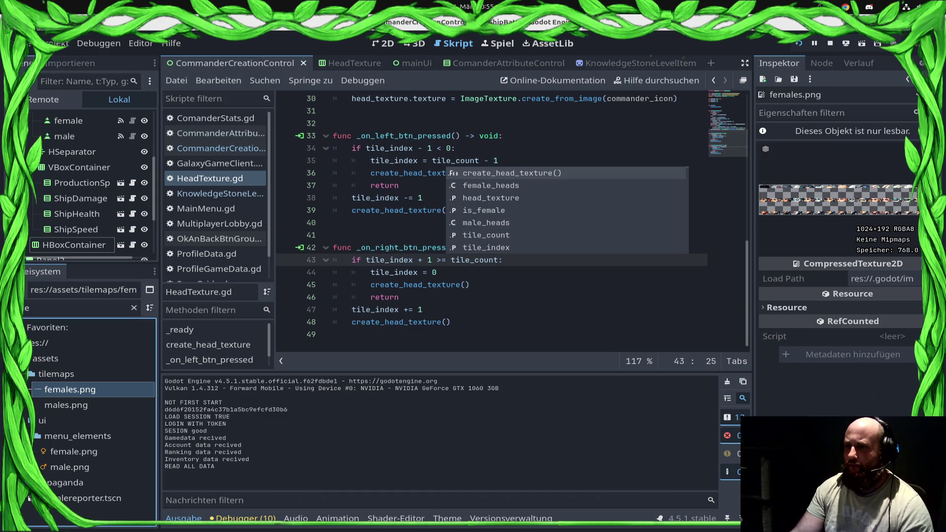
- Append '- 1' to the tile_count line, save, then stop and relaunch the game
left_click(531, 274)
scroll(522, 276, "up", 6)
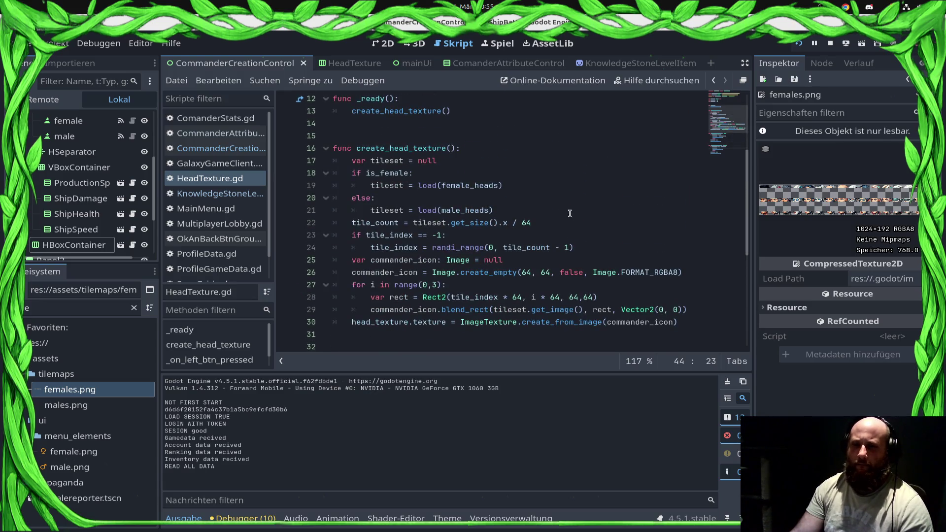
left_click(556, 224)
type("1")
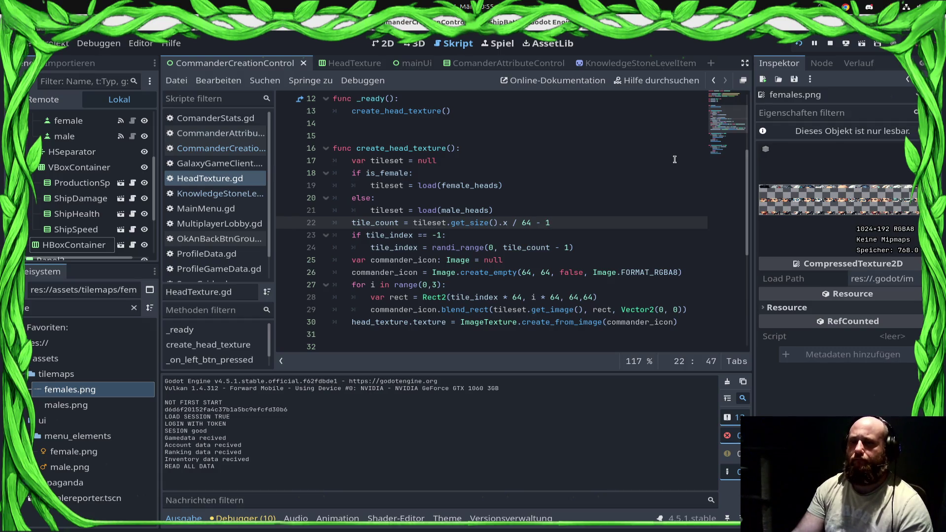
key("ctrl+s")
left_click(831, 44)
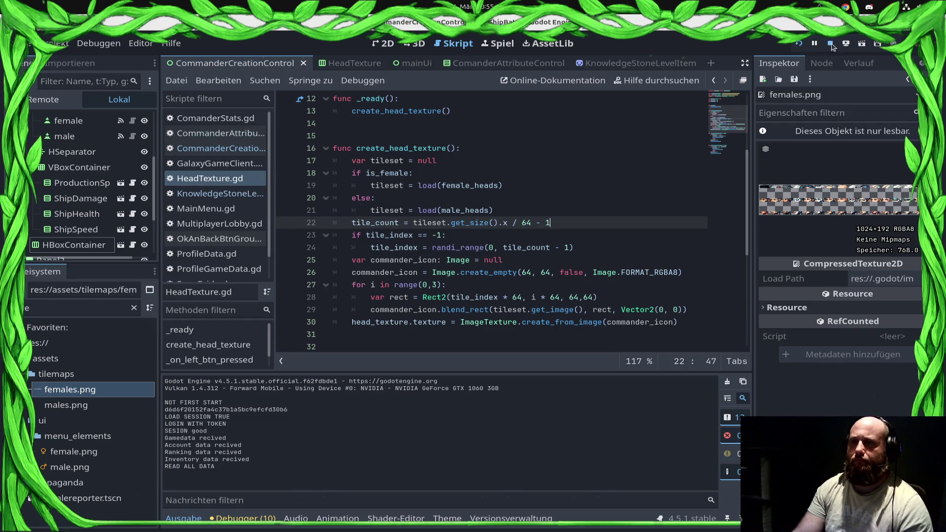
left_click(797, 44)
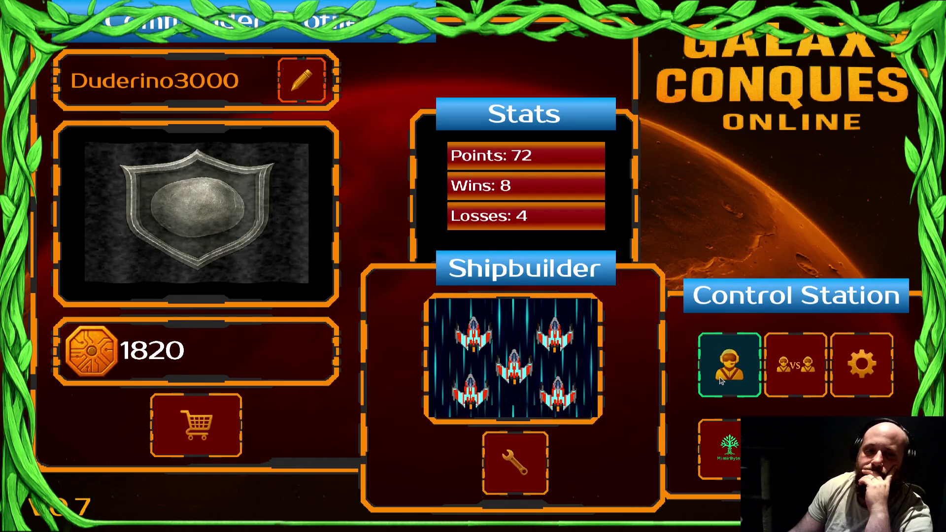
- Open the commander creation screen, toggle genders, and cycle portraits to confirm none are blank
left_click(721, 380)
left_click(217, 237)
left_click(127, 233)
left_click(118, 159)
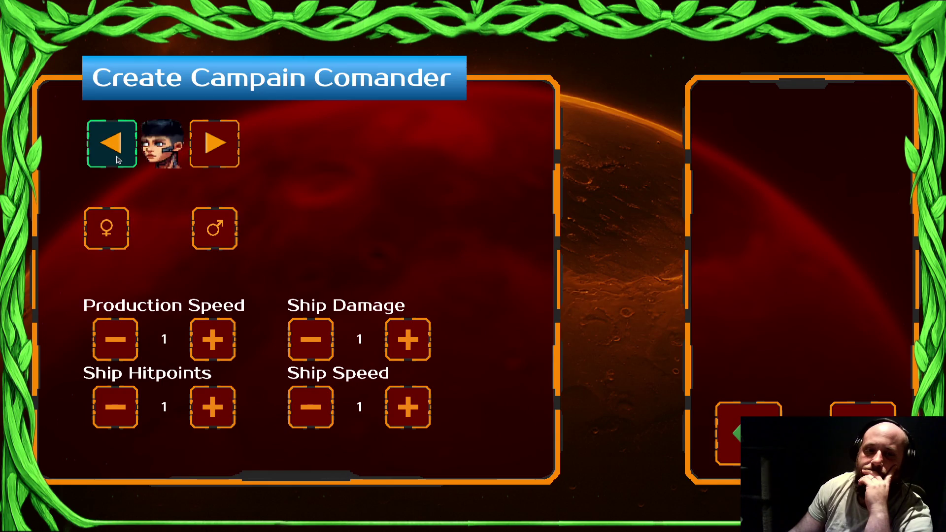
left_click(215, 229)
left_click(215, 146)
left_click(216, 149)
left_click(217, 151)
left_click(217, 150)
left_click(220, 152)
left_click(219, 152)
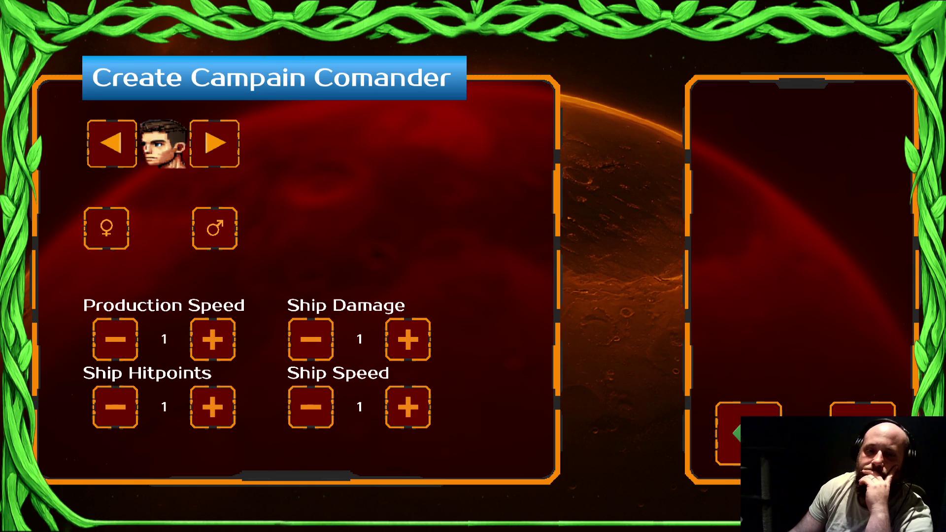
- Visit the campaign star map, main menu and leaderboard, then close the game
left_click(863, 424)
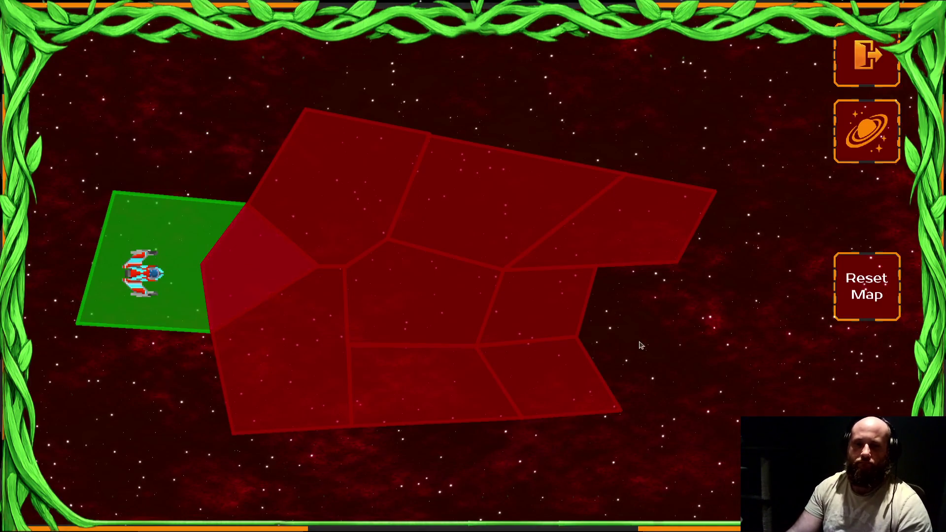
left_click(878, 79)
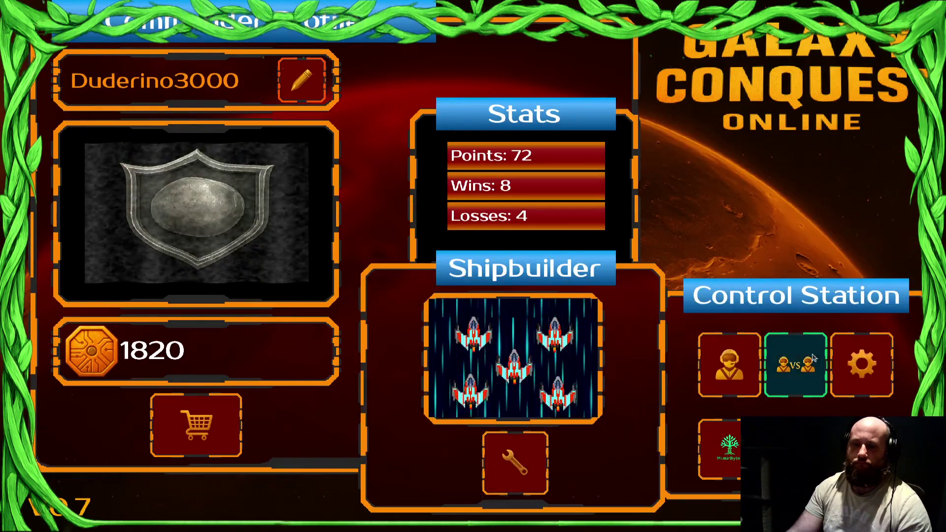
left_click(792, 364)
key("F8")
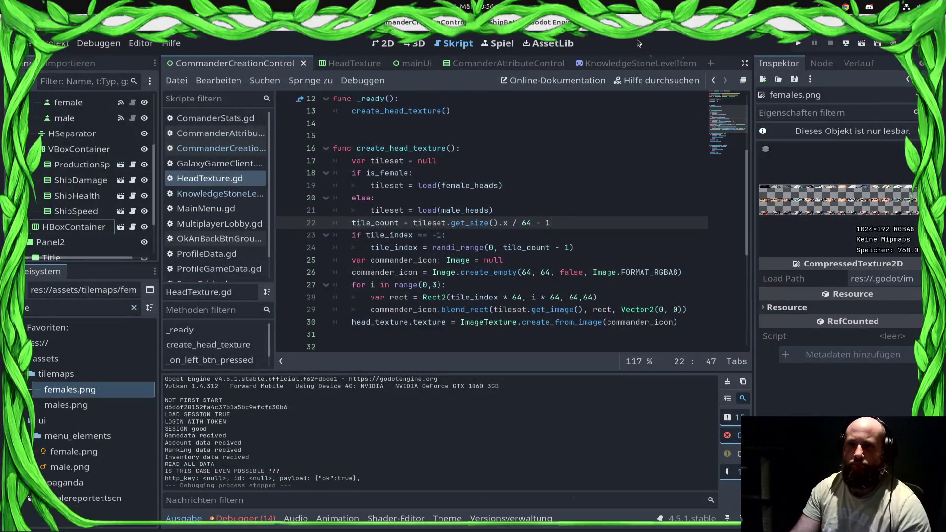
- In the HeadTexture scene, add a VSeparator to HBoxContainer and move it between LeftBtn and HeadTexture
left_click(345, 64)
left_click(78, 119)
right_click(78, 123)
left_click(74, 102)
left_click(74, 101)
right_click(79, 103)
left_click(142, 131)
type("HB")
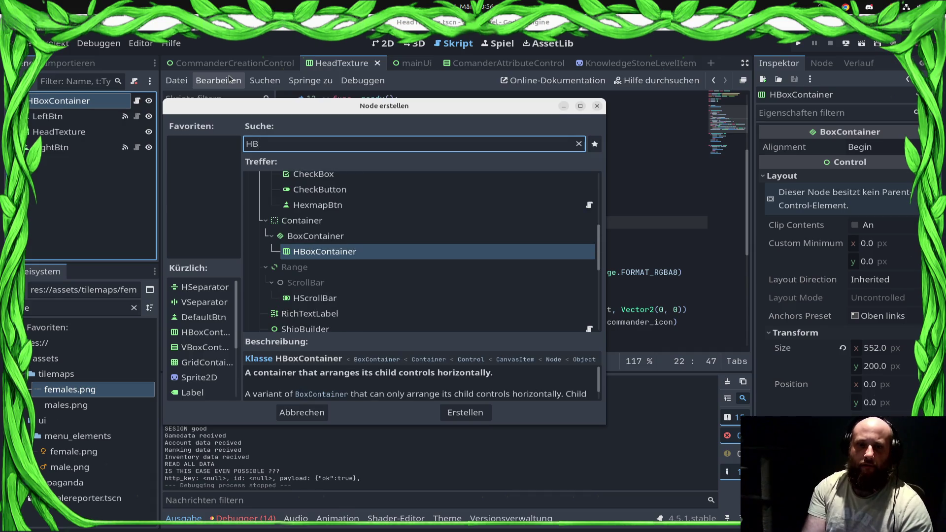
key("BackSpace")
type("Se")
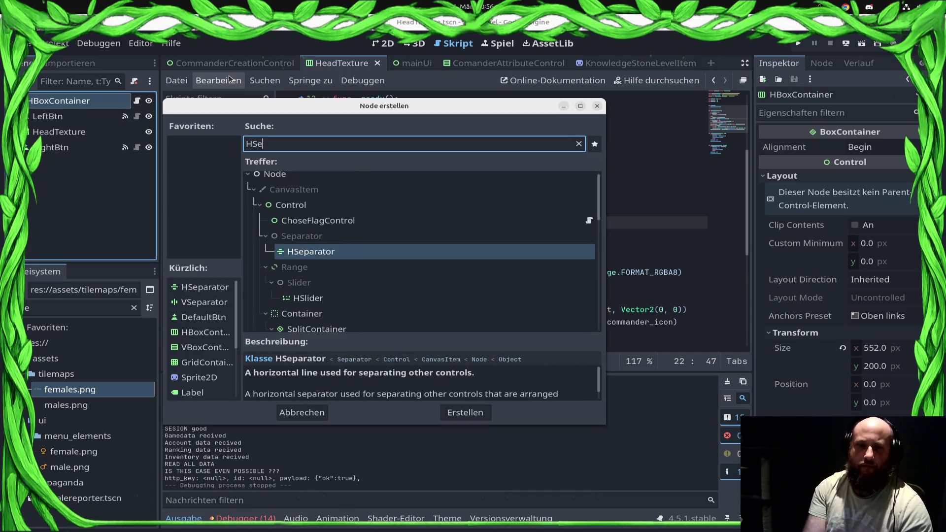
key("BackSpace")
key("BackSpace")
key("BackSpace")
type("V")
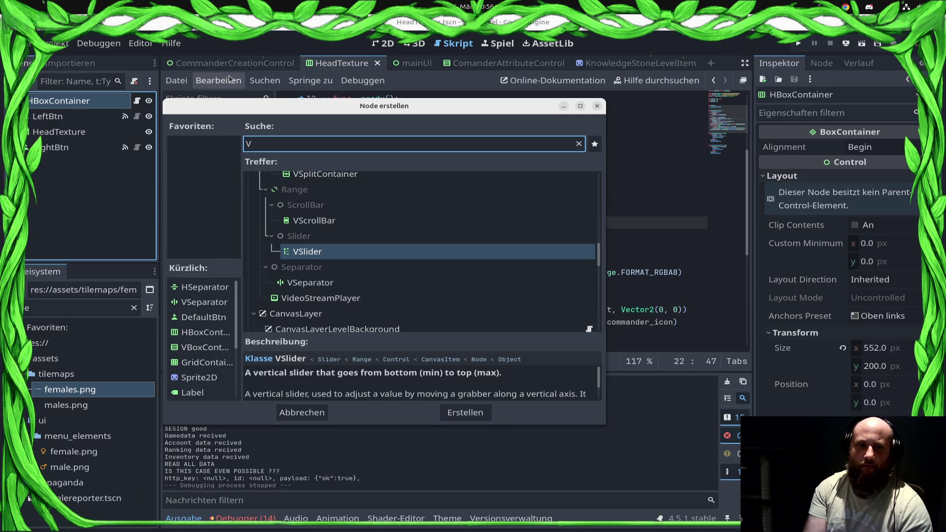
type("Seo")
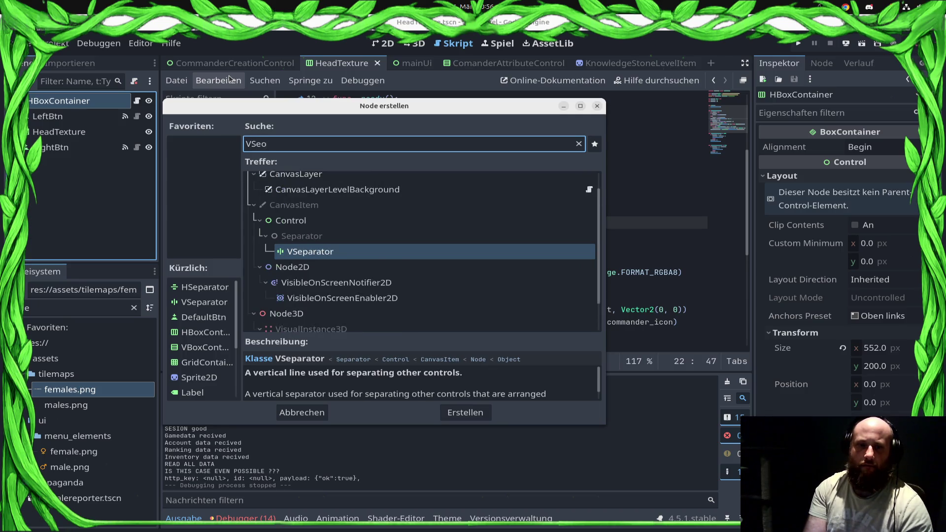
key("Return")
key("ctrl+Up")
key("ctrl+Up")
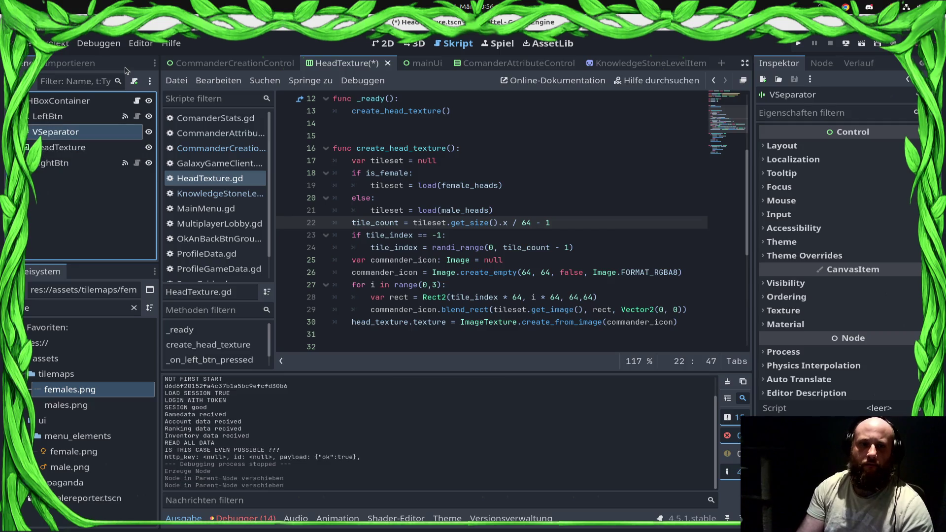
- Give the VSeparator a StyleBoxEmpty separator style and a Separation override of 64
left_click(384, 43)
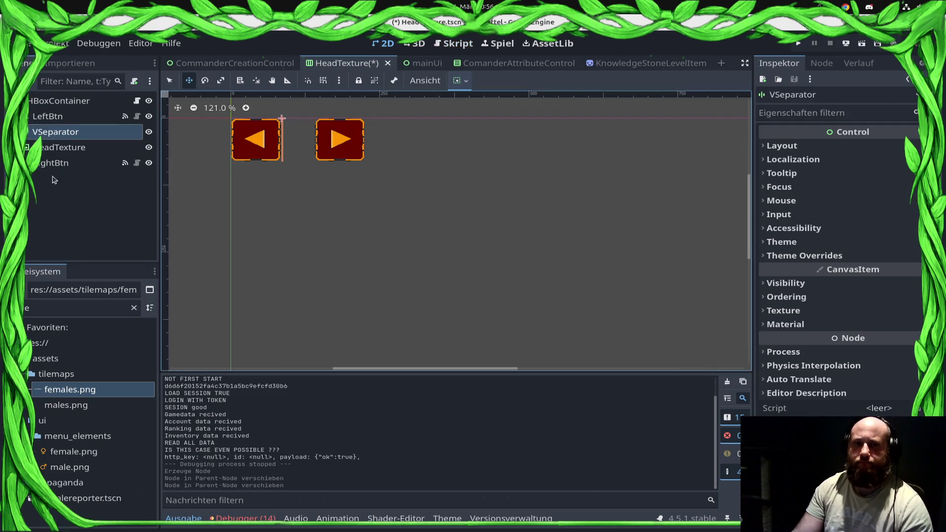
left_click(856, 243)
left_click(850, 289)
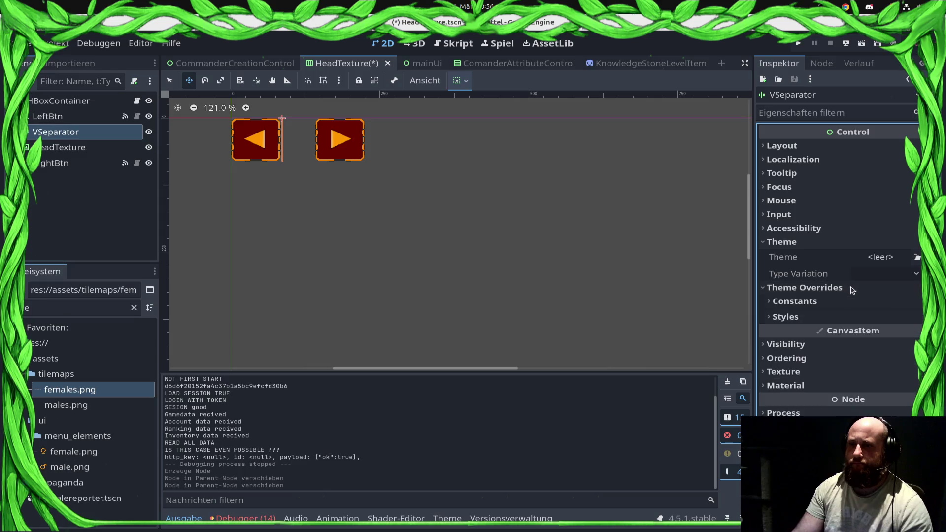
left_click(898, 319)
left_click(892, 332)
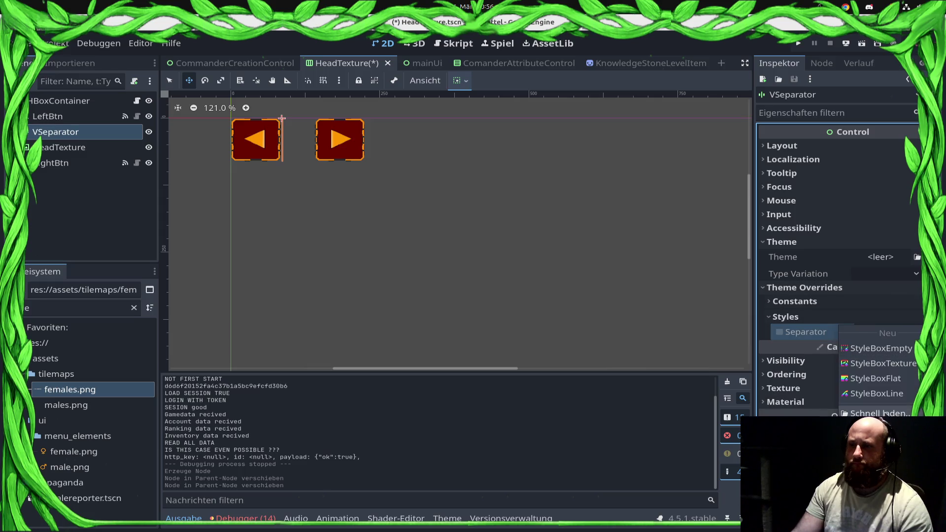
left_click(877, 348)
left_click(834, 301)
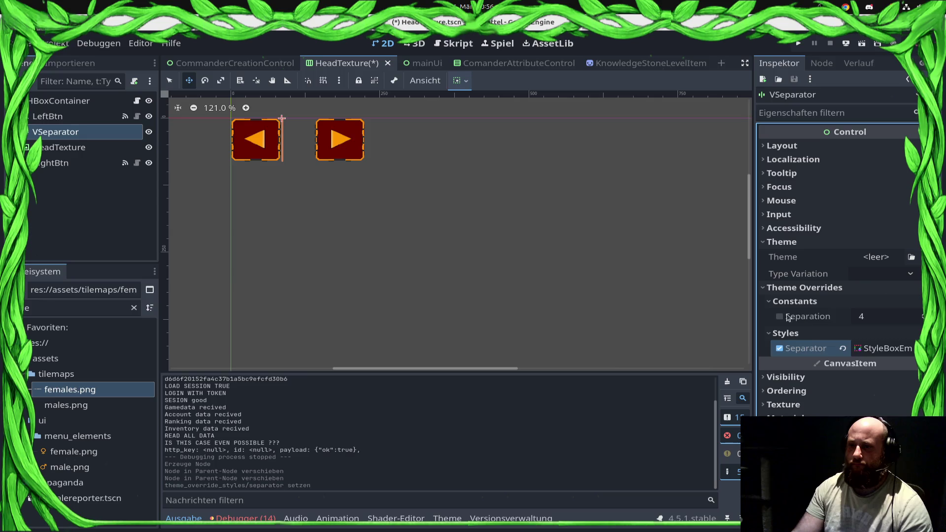
left_click(779, 317)
left_click(862, 317)
type("64")
key("Return")
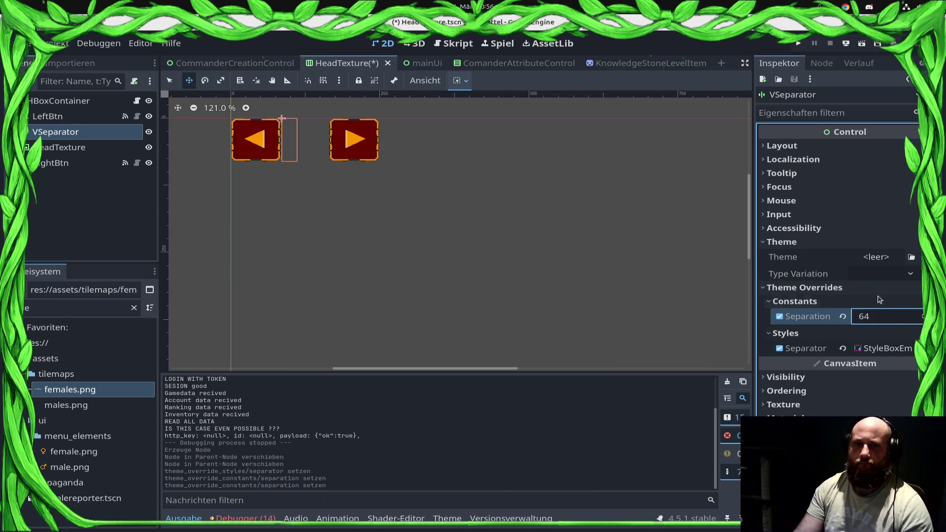
- Duplicate it as VSeparator2 below HeadTexture, save the scene, and run the game
key("ctrl+d")
left_click(92, 138)
left_click(93, 145)
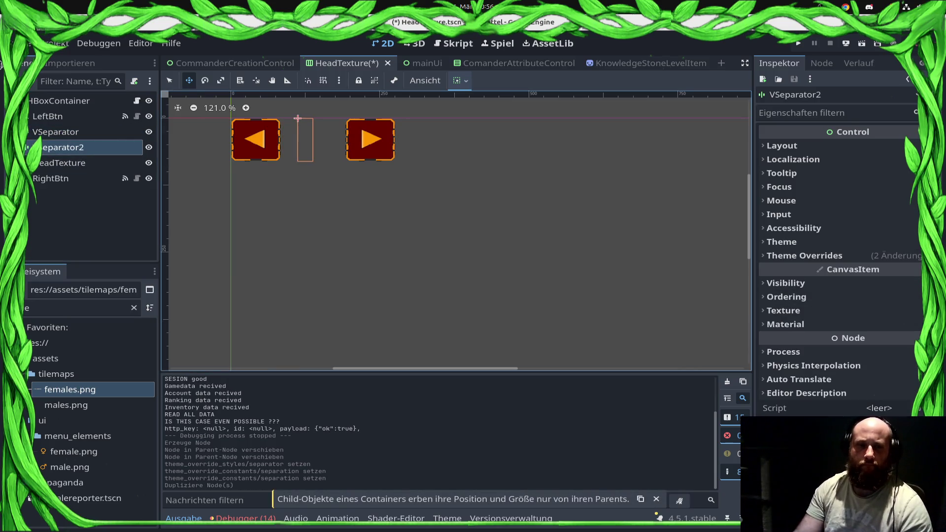
right_click(81, 155)
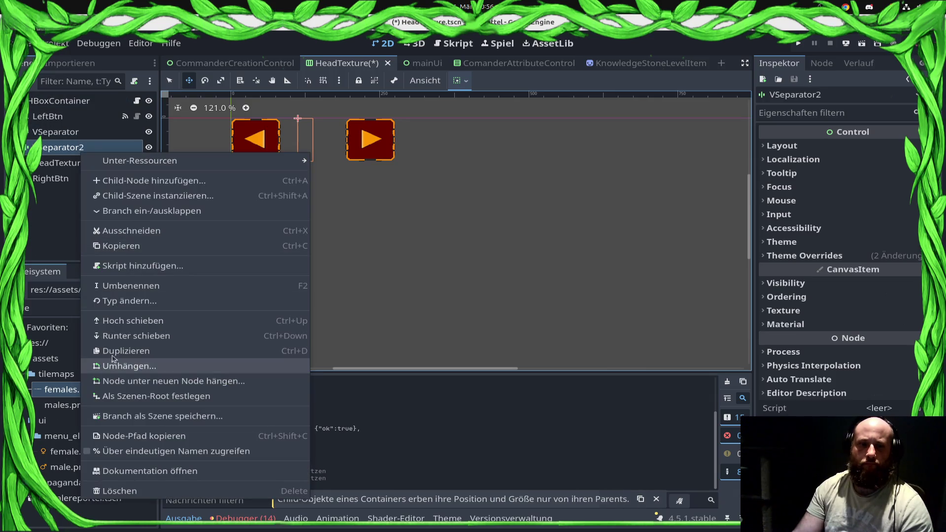
left_click(127, 336)
key("ctrl+s")
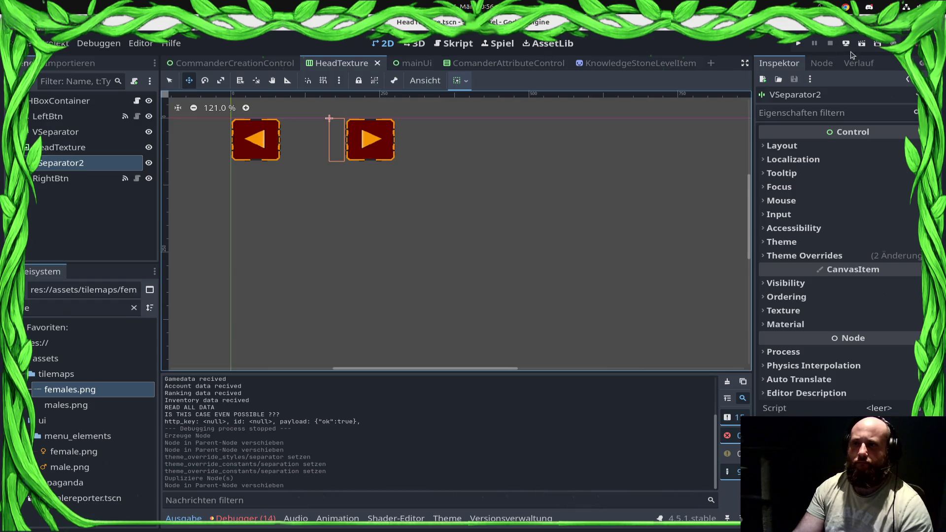
left_click(798, 44)
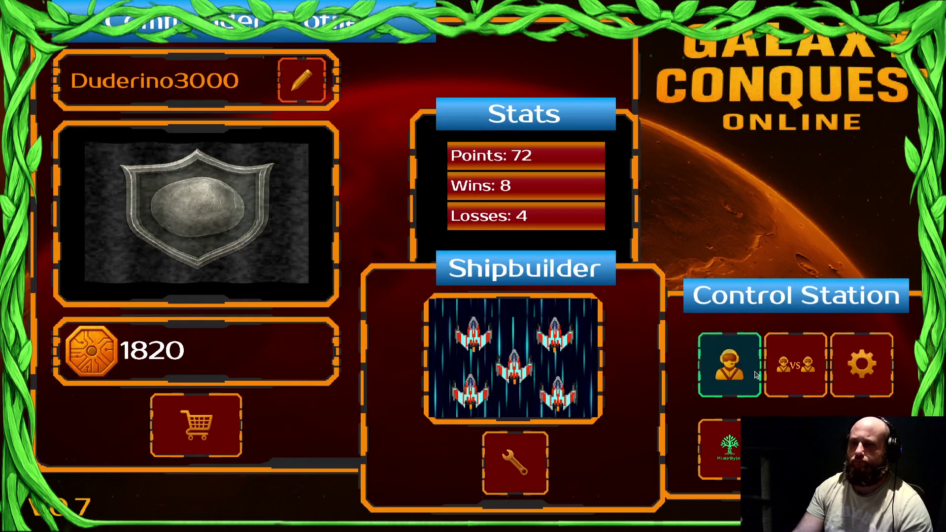
- Open the campaign commander creation screen, cycle through several portraits with the right arrow, then close the game
left_click(756, 374)
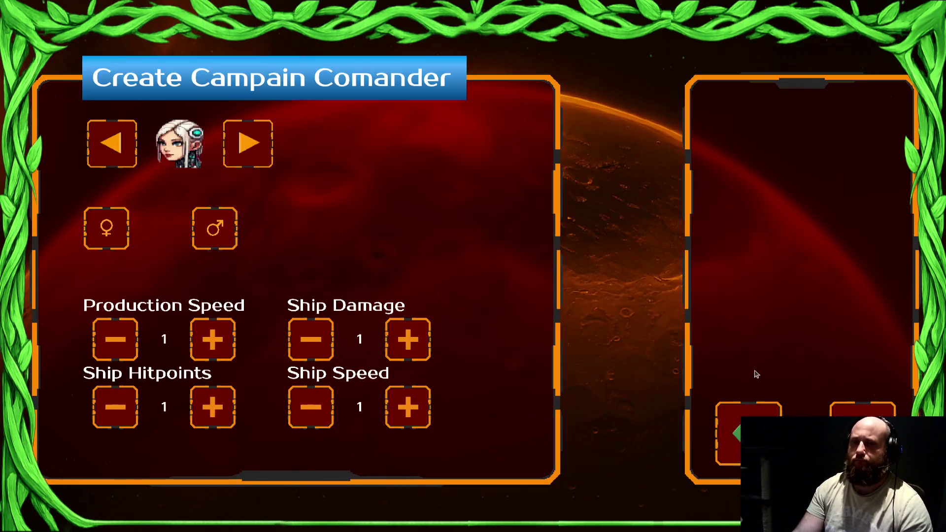
left_click(253, 151)
left_click(253, 152)
left_click(252, 151)
left_click(269, 153)
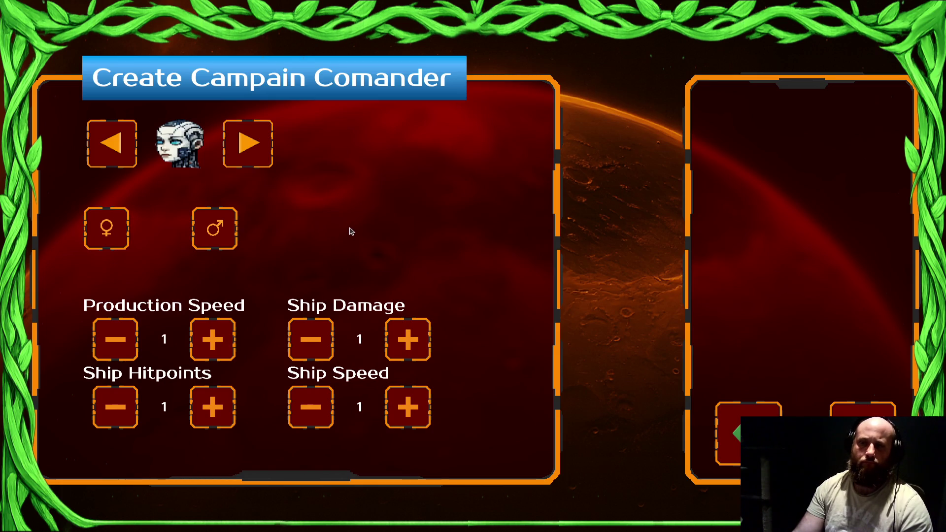
key("alt+F4")
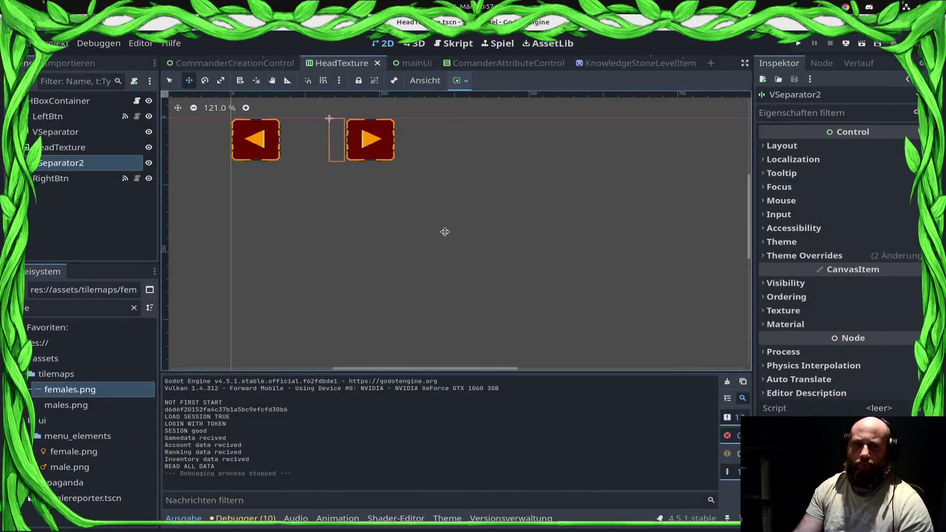
- In HeadTexture.gd, add 'var editor_rebuild: bool = false' below the variable declarations
mouse_move(448, 69)
left_click(453, 43)
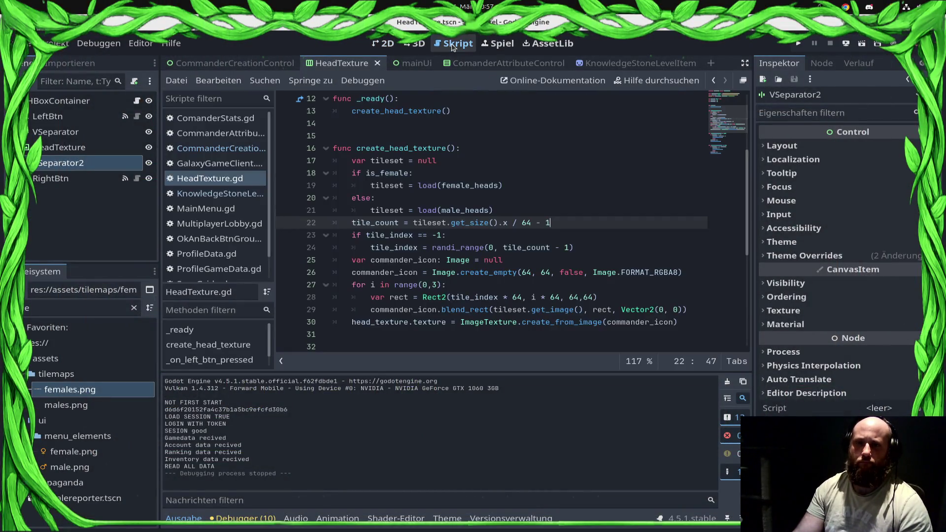
scroll(473, 214, "down", 10)
scroll(448, 209, "up", 13)
left_click(448, 209)
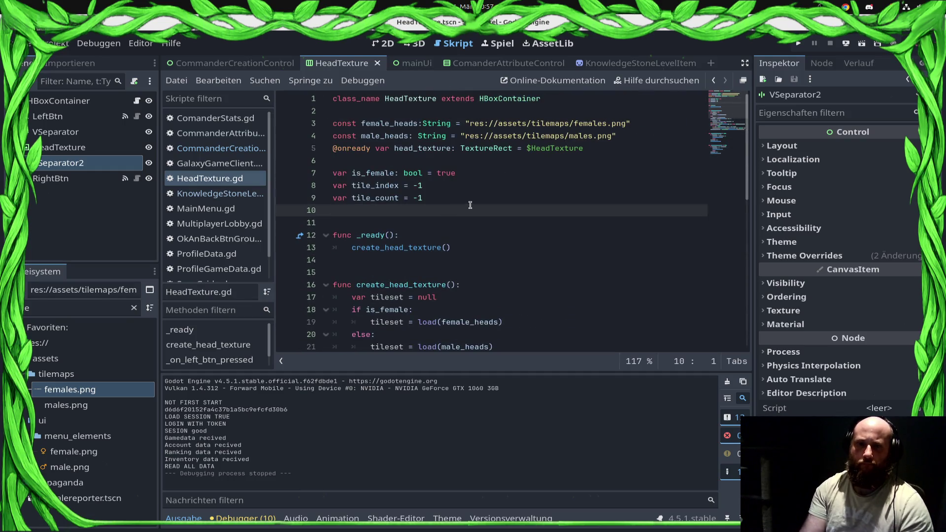
key("Return")
type("va")
key("BackSpace")
key("BackSpace")
key("BackSpace")
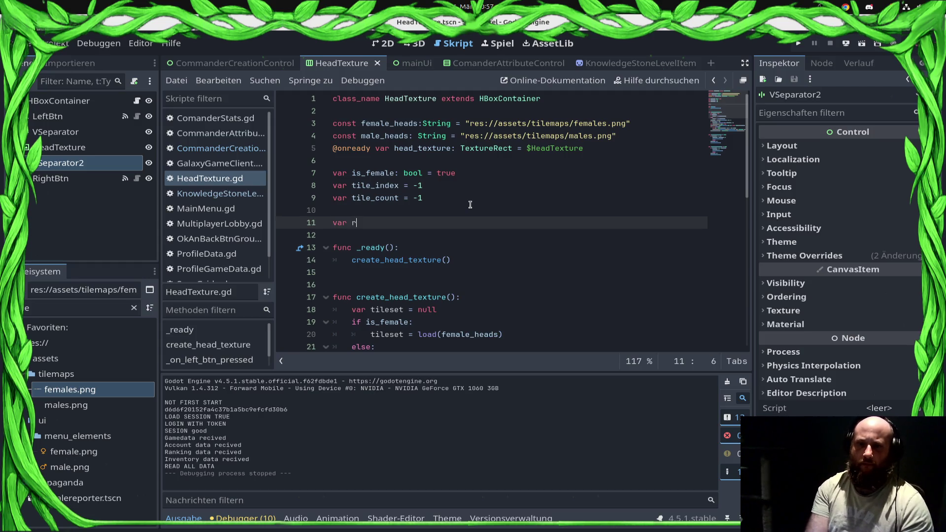
type("or_rebuild: boo")
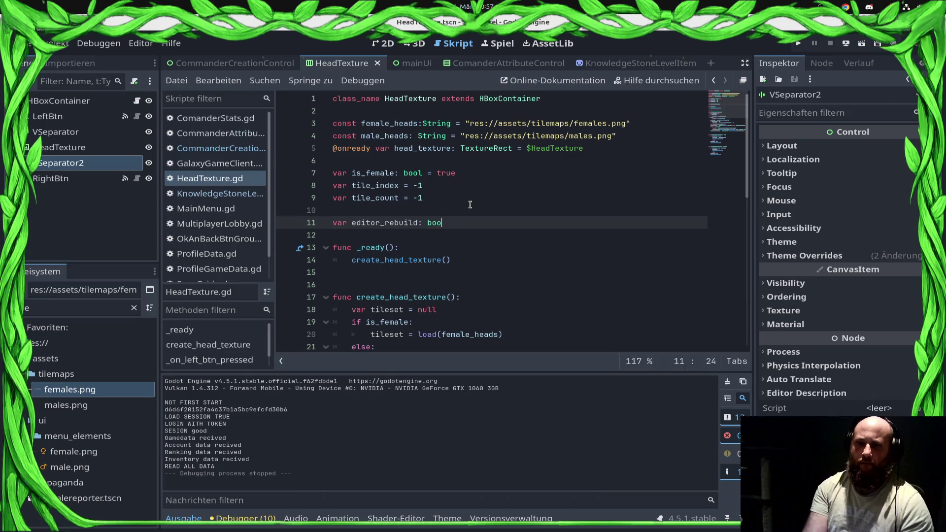
key("Page_Down")
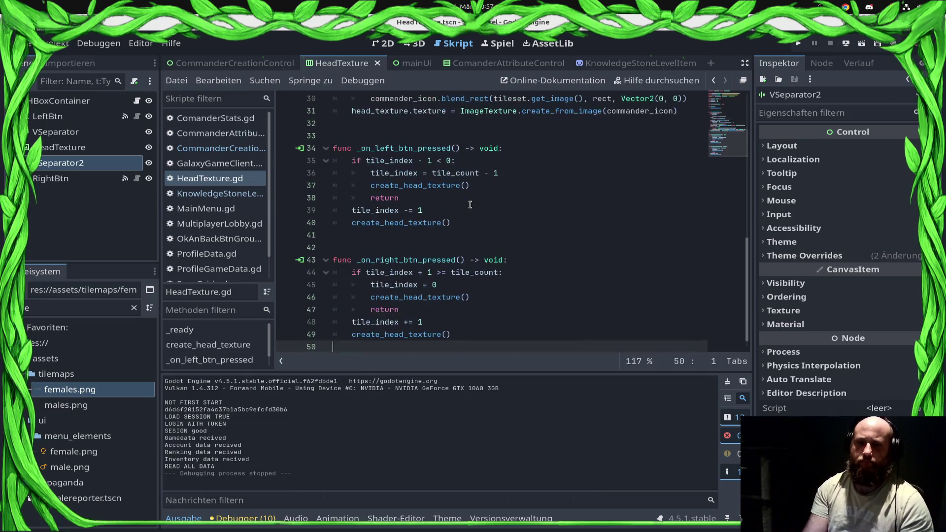
key("Page_Up")
key("Page_Up")
- Insert an annotation on line 1 above class_name and save the script
key("ctrl+shift+Return")
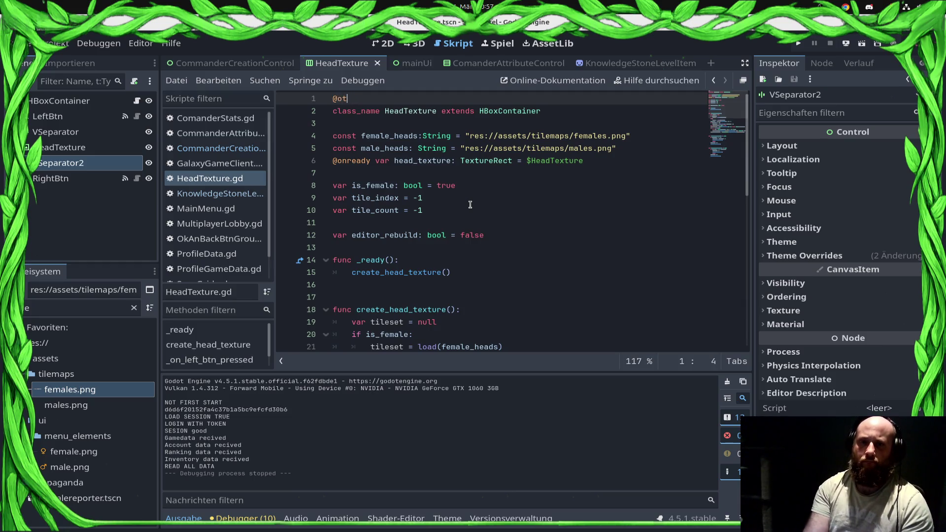
key("Return")
key("ctrl+s")
- Add a _process function that, when Engine.is_editor_hint() and editor_rebuild are true, sets tile_index = 0
key("ctrl+End")
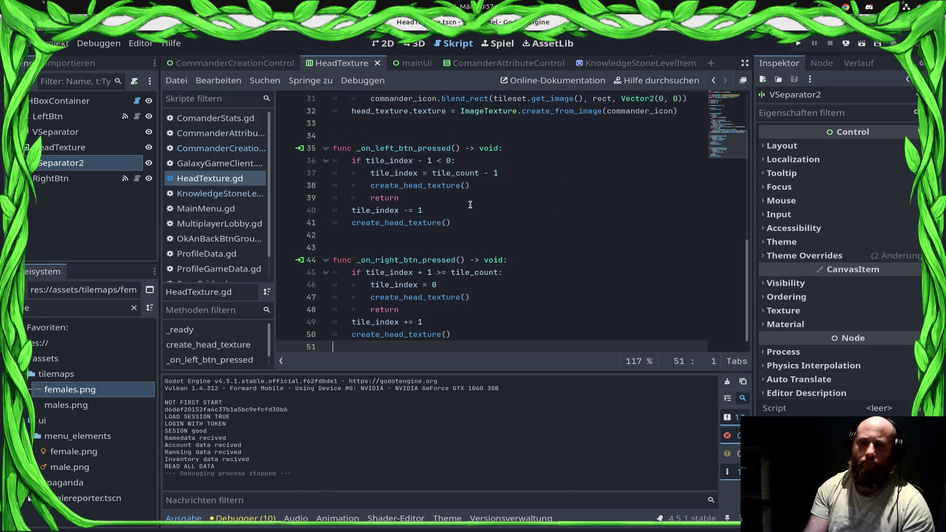
key("Return")
key("Return")
key("Return")
key("Up")
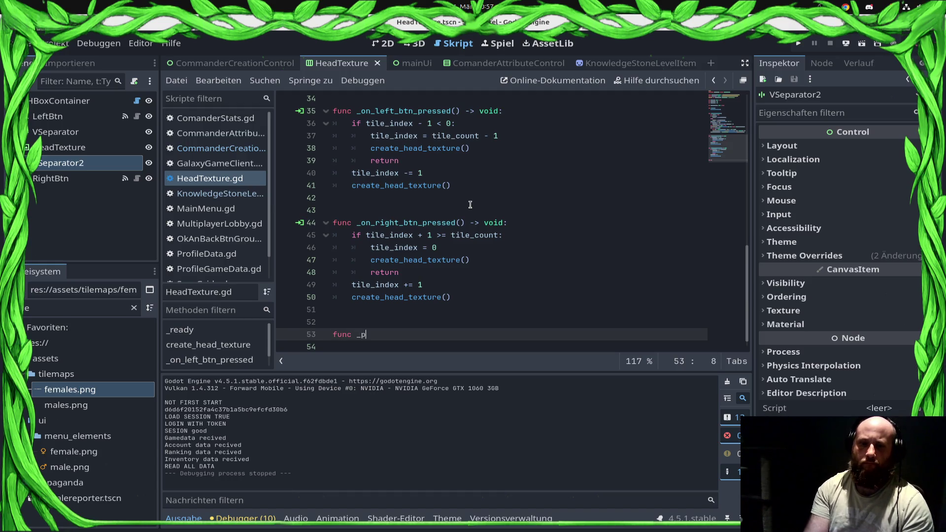
key("Return")
key("Return")
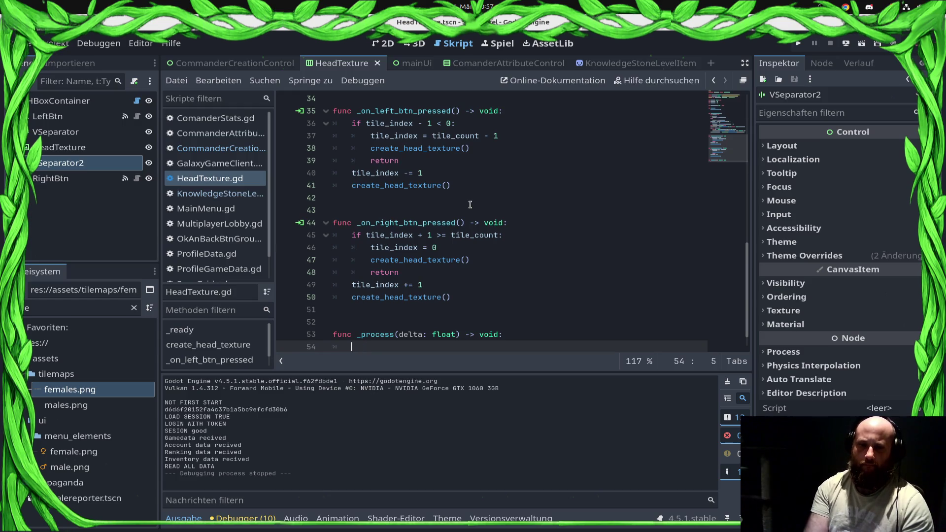
key("BackSpace")
key("BackSpace")
key("BackSpace")
type("f Engine.is")
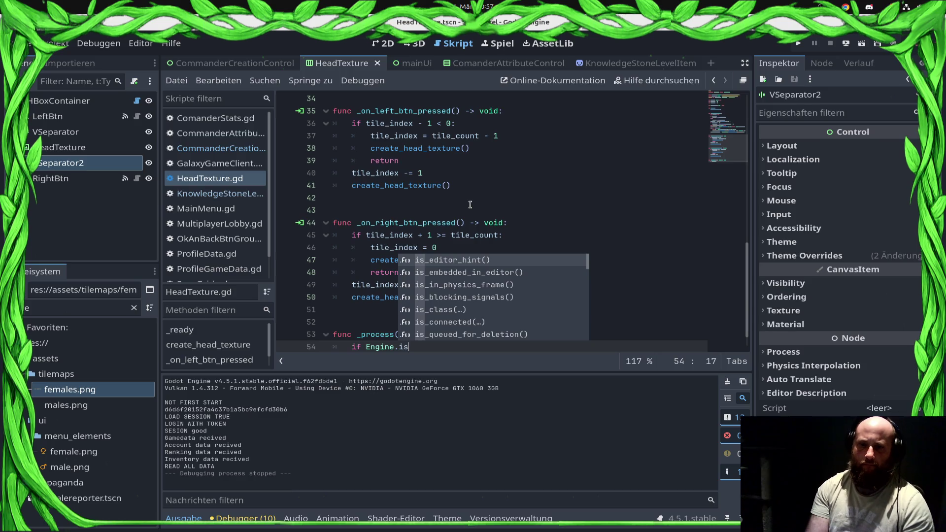
key("Return")
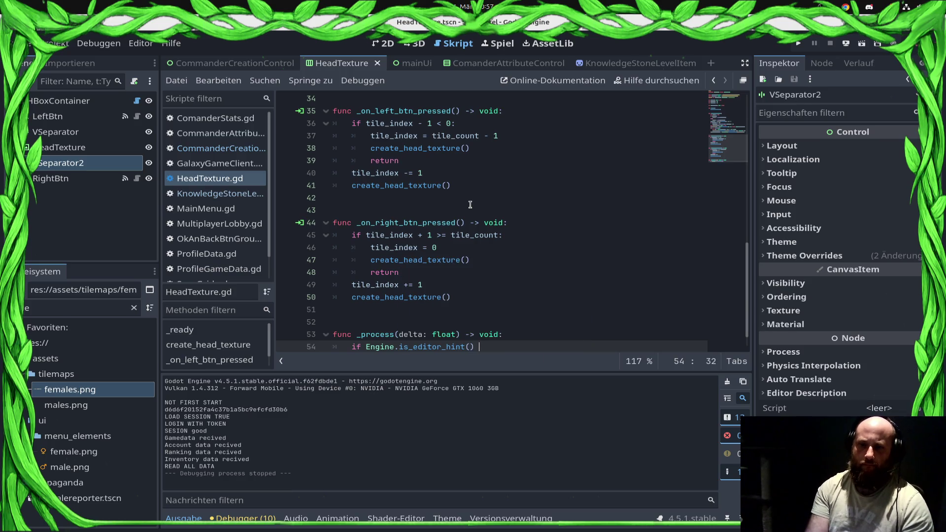
type("d ed")
key("Return")
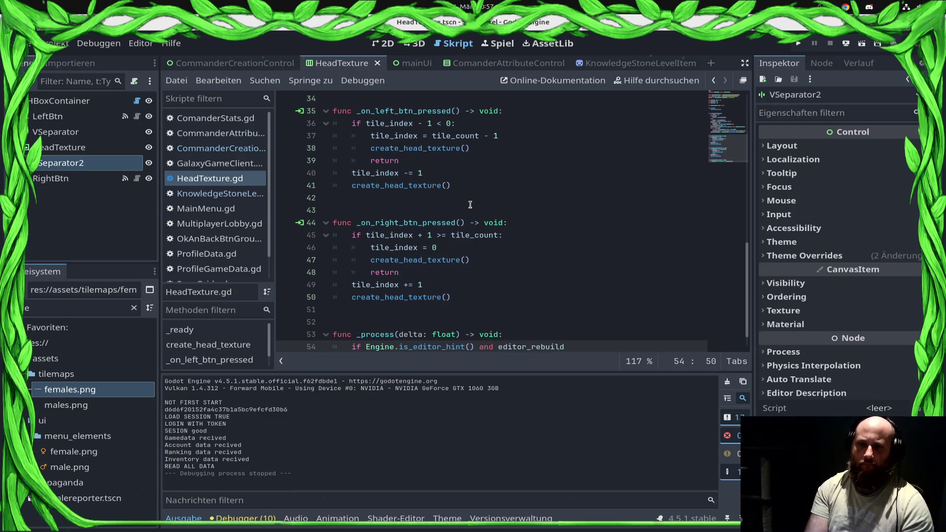
type("true:")
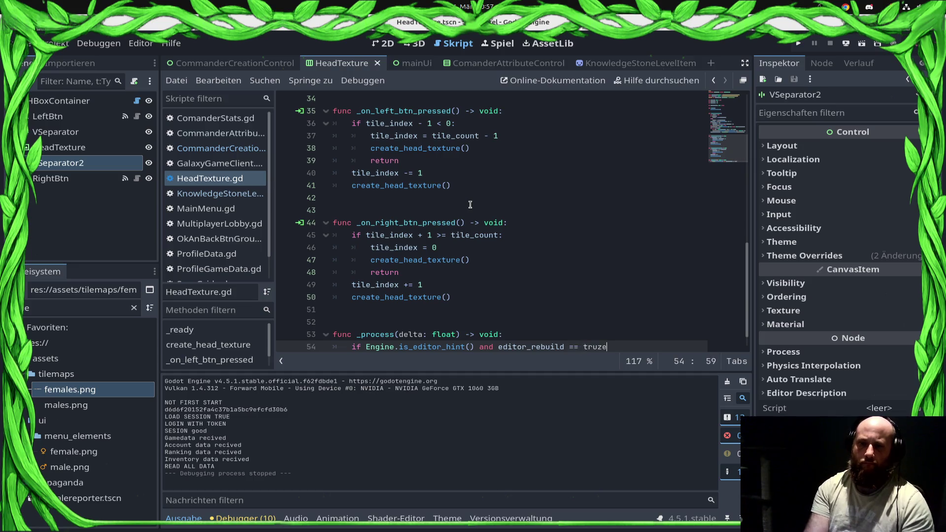
type(":")
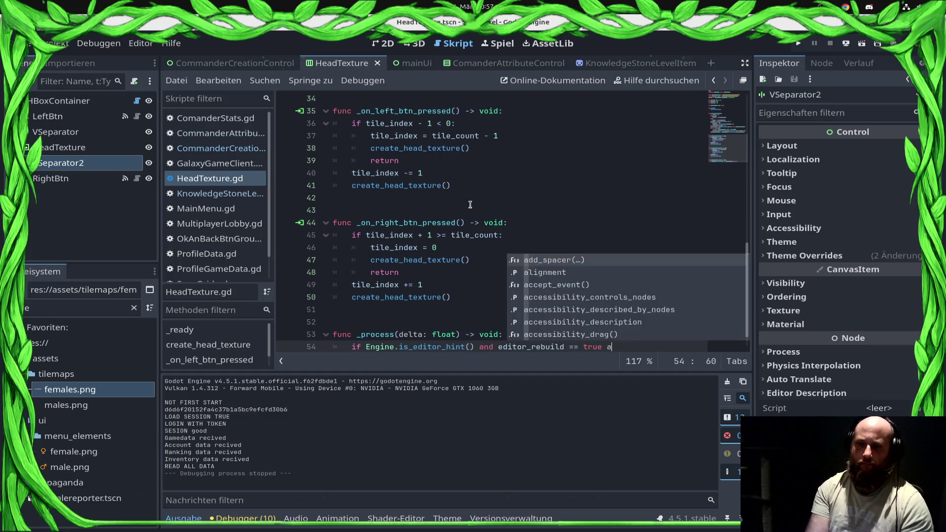
key("Return")
type("ind")
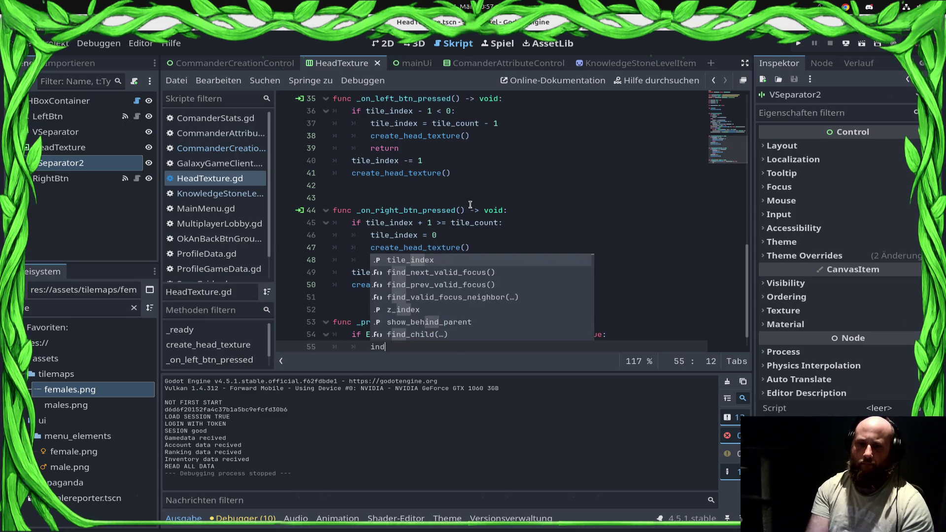
key("Return")
type("=")
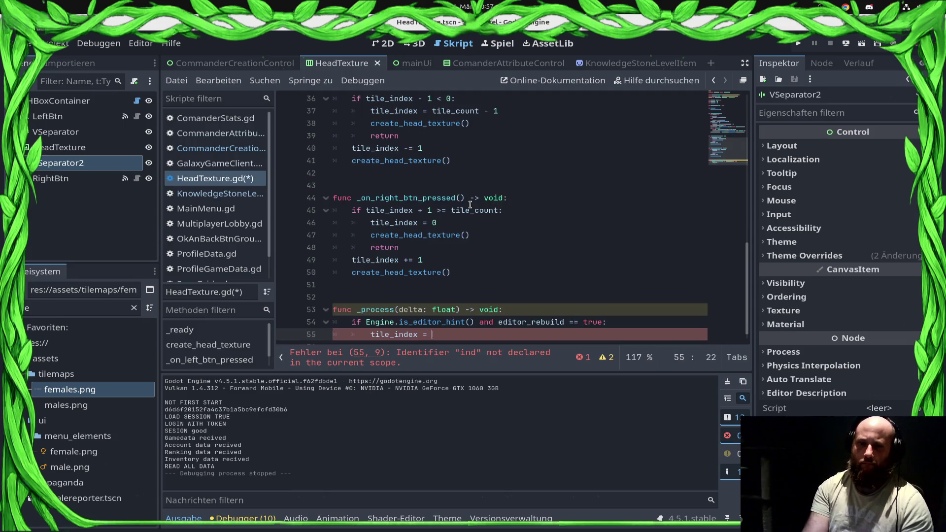
key("ctrl+s")
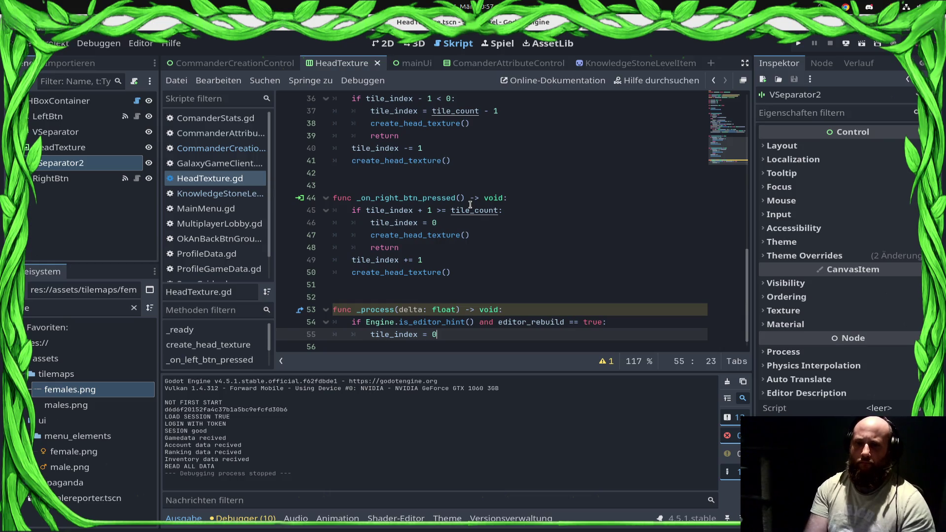
- Call create_head_texture() inside the if block, save, and rename the parameter to _delta
key("Return")
type("cre")
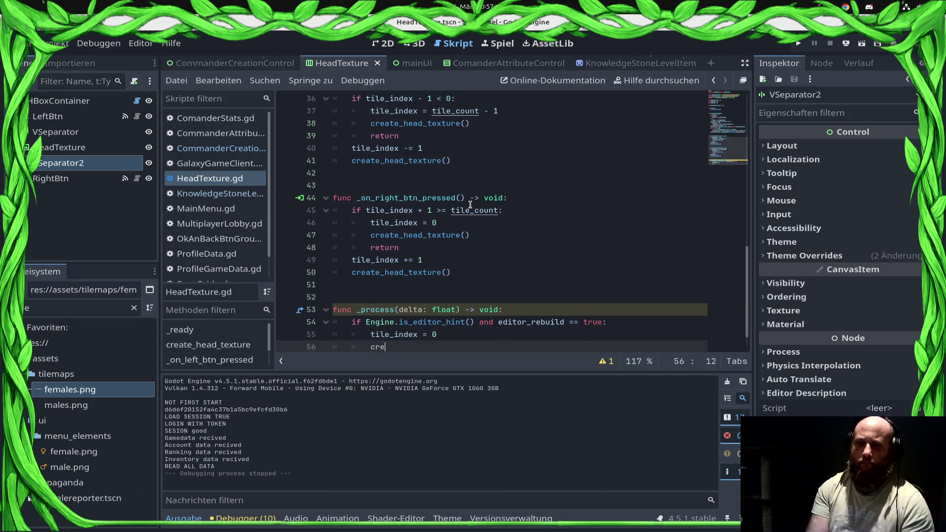
key("Return")
key("ctrl+s")
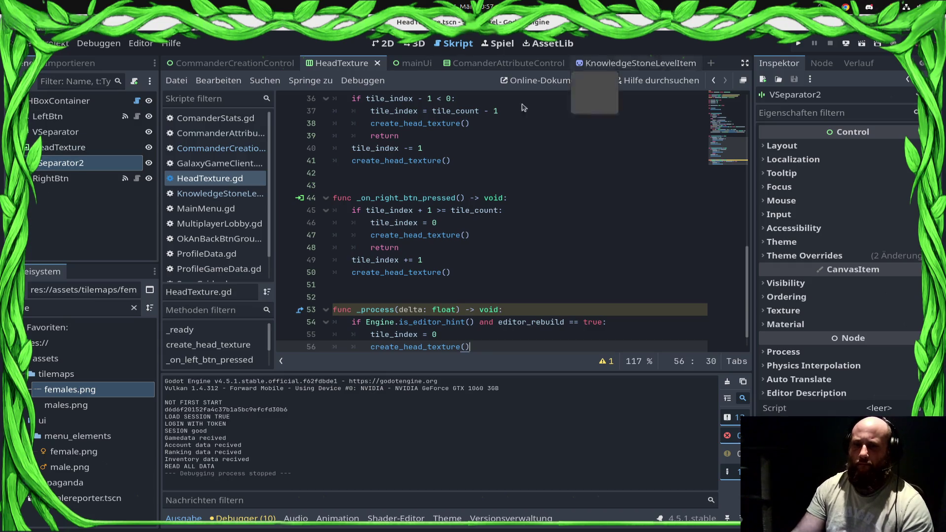
left_click(399, 309)
type("_")
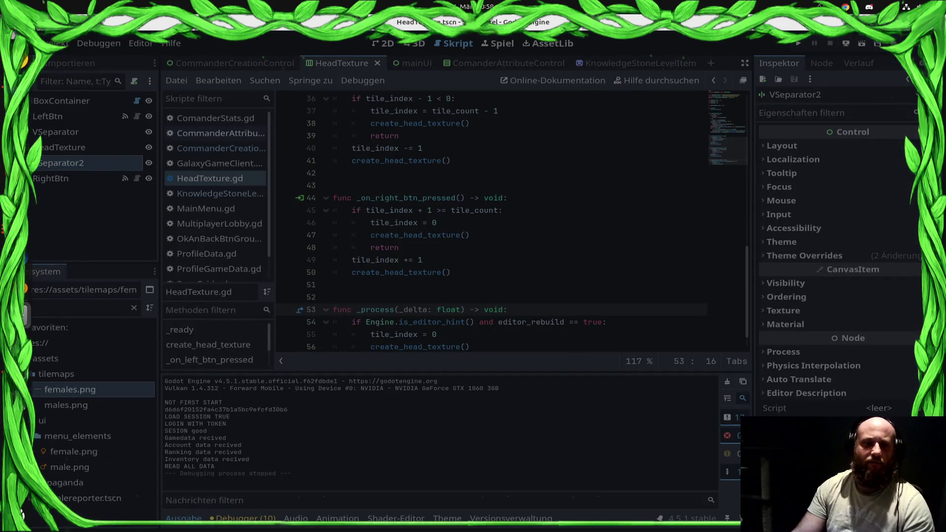
left_click(28, 233)
- Restart Godot from the terminal, then open the ShipBattel project in the maximized Project Manager
key("ctrl+c")
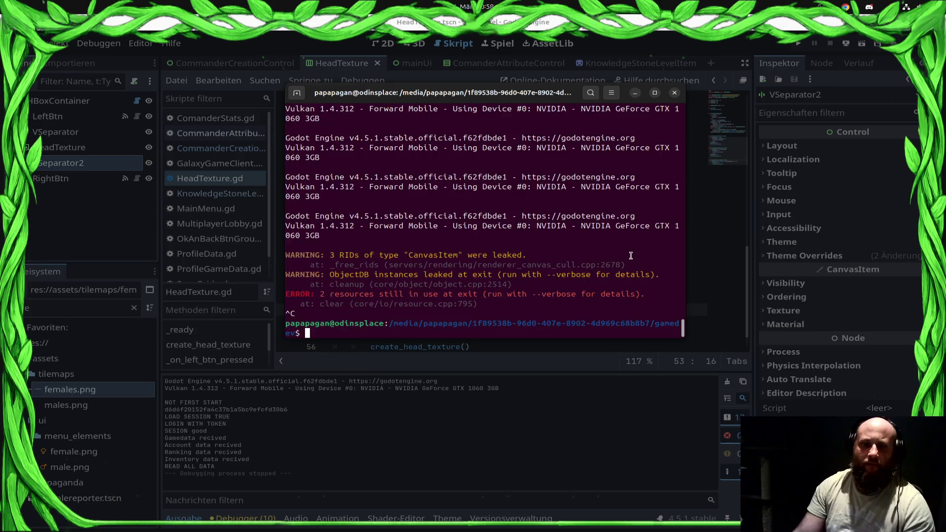
key("Up")
key("Return")
key("Delete")
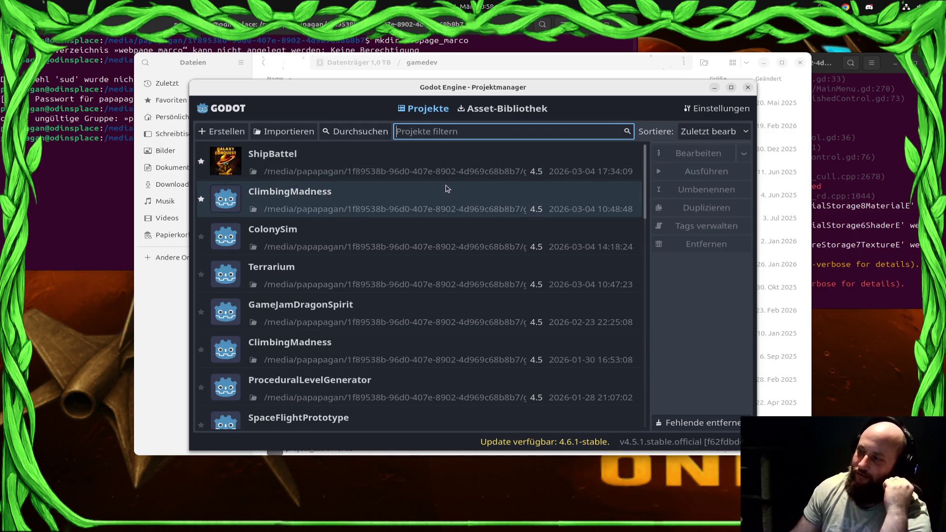
left_click(732, 87)
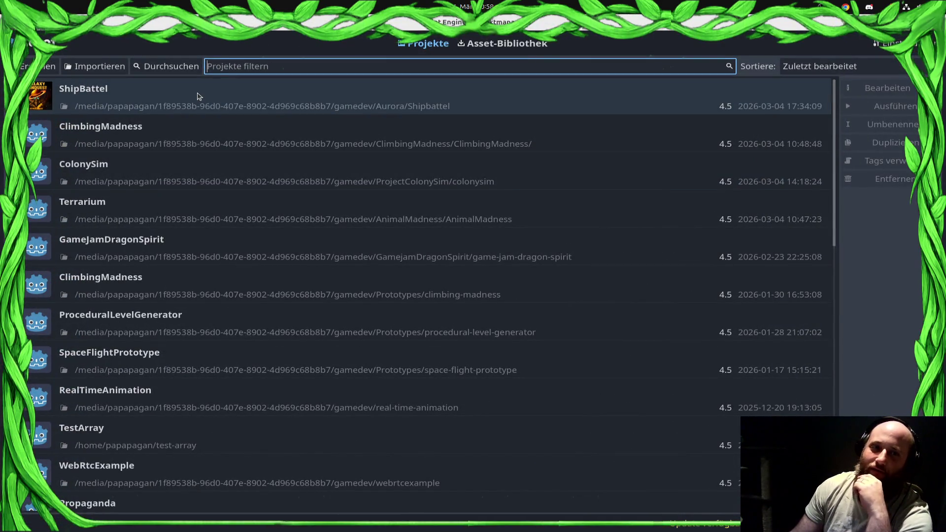
double_click(197, 96)
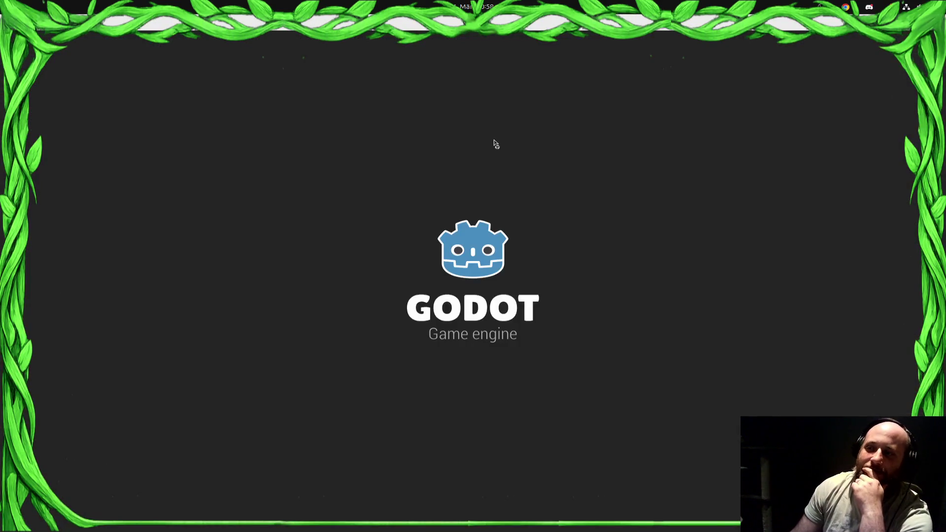
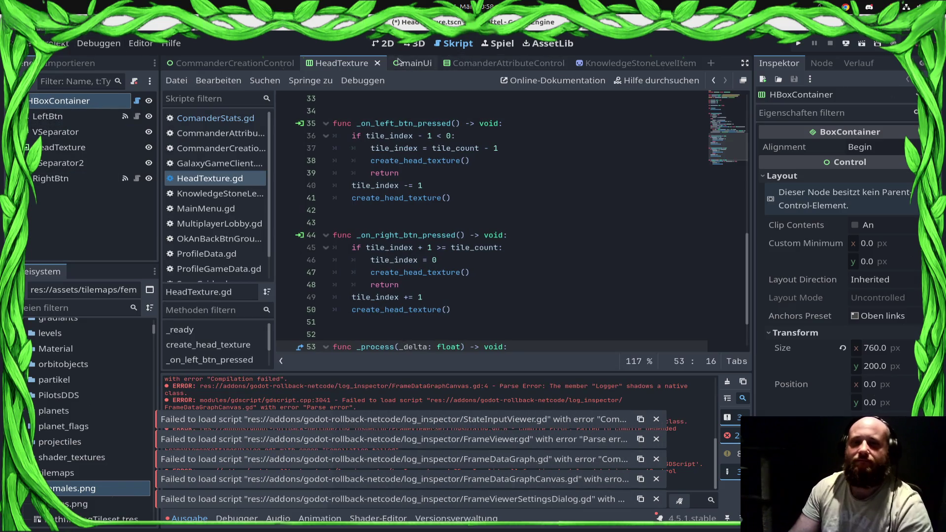
- Leave the HeadTexture script, save, and show the CommanderCreationControl scene in the 2D view
left_click(451, 140)
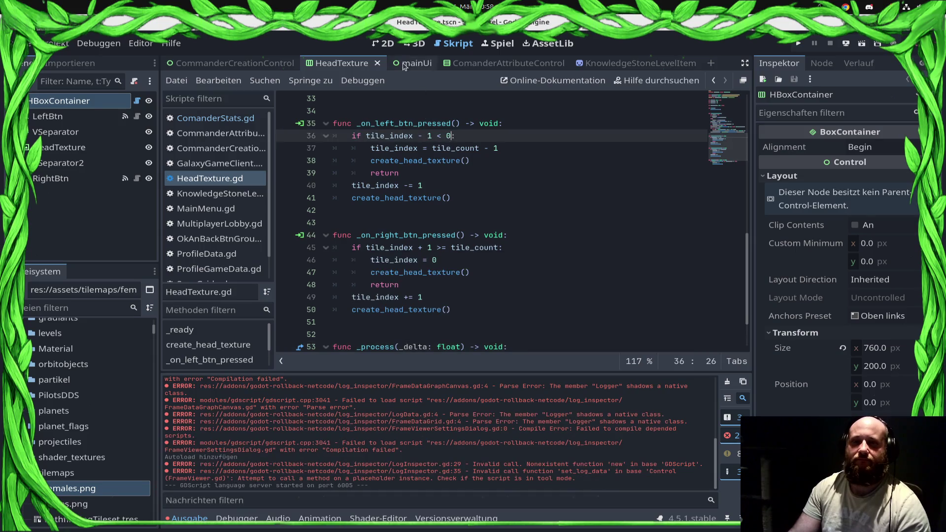
left_click(385, 43)
key("ctrl+s")
scroll(261, 128, "up", 1)
left_click(200, 63)
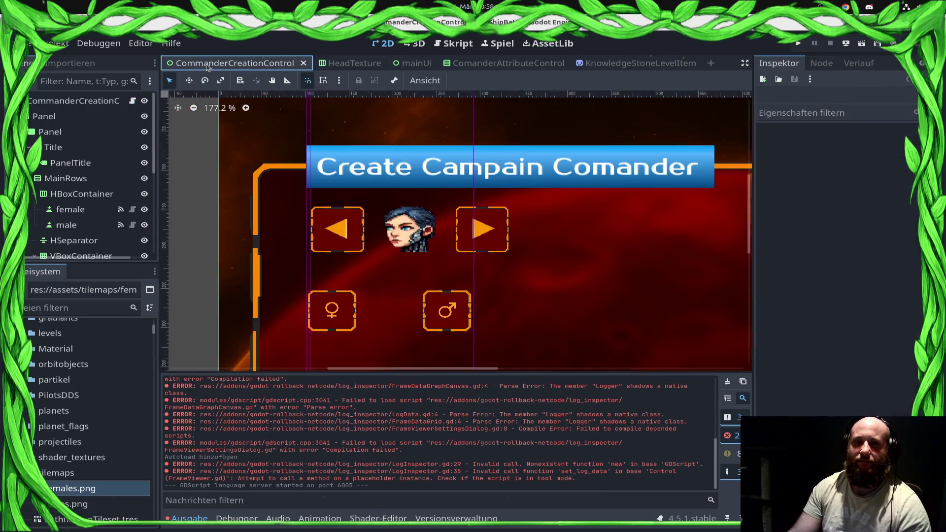
- Select HBoxContainer2, which holds the gender buttons, and nudge it up 3 px
left_click(451, 308)
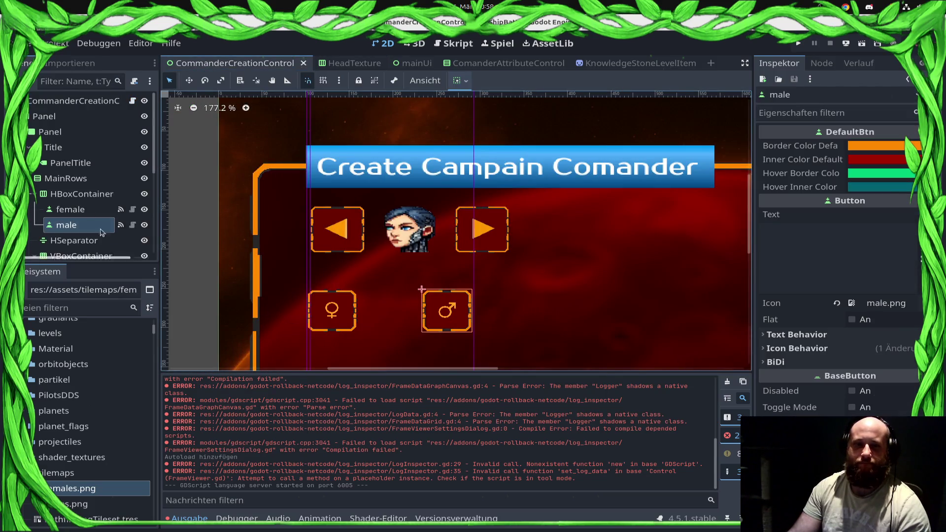
left_click(65, 179)
mouse_move(82, 194)
left_mouse_down()
mouse_move(91, 197)
mouse_move(75, 92)
mouse_move(74, 101)
left_mouse_up()
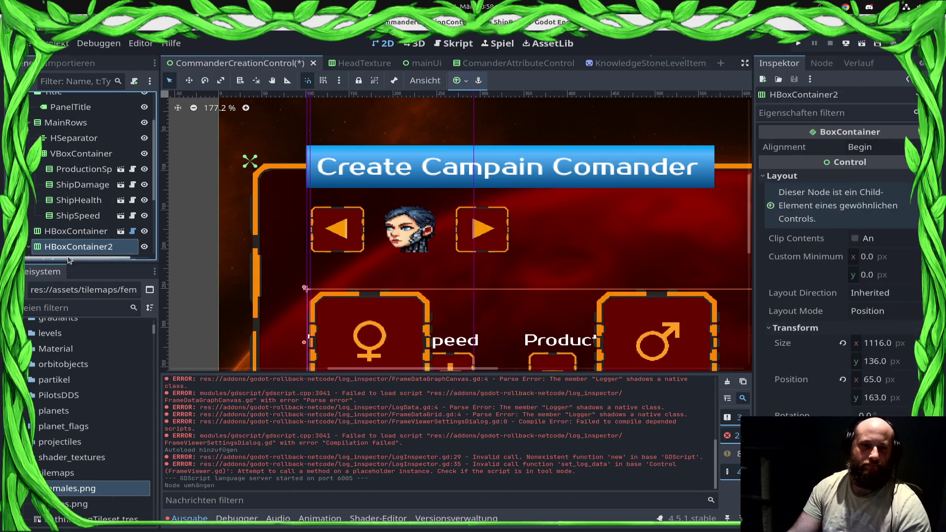
right_click(70, 247)
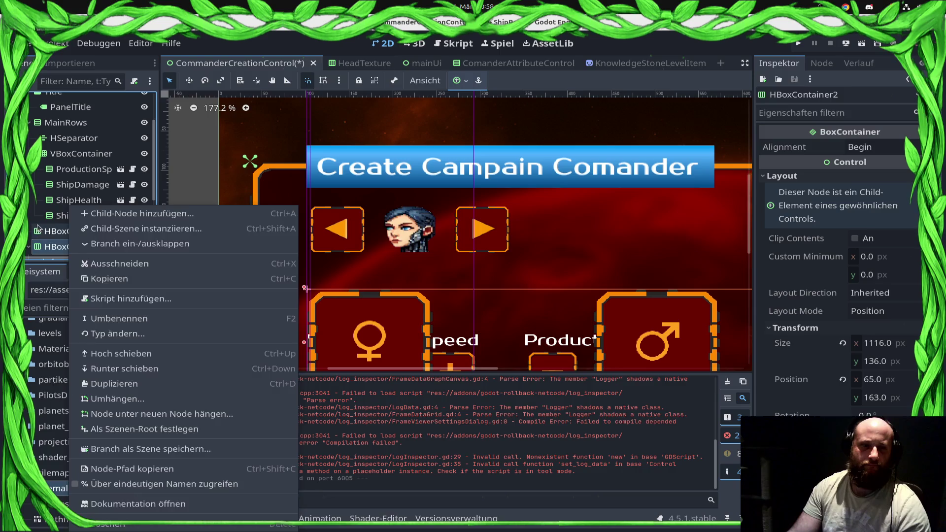
left_click(38, 227)
left_click(74, 231)
left_click(131, 245)
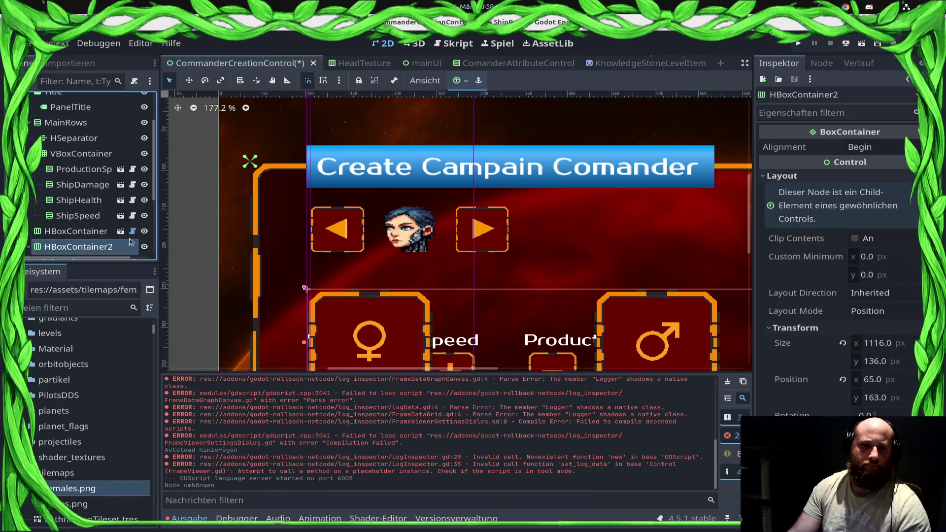
key("Up")
key("Up")
key("Up")
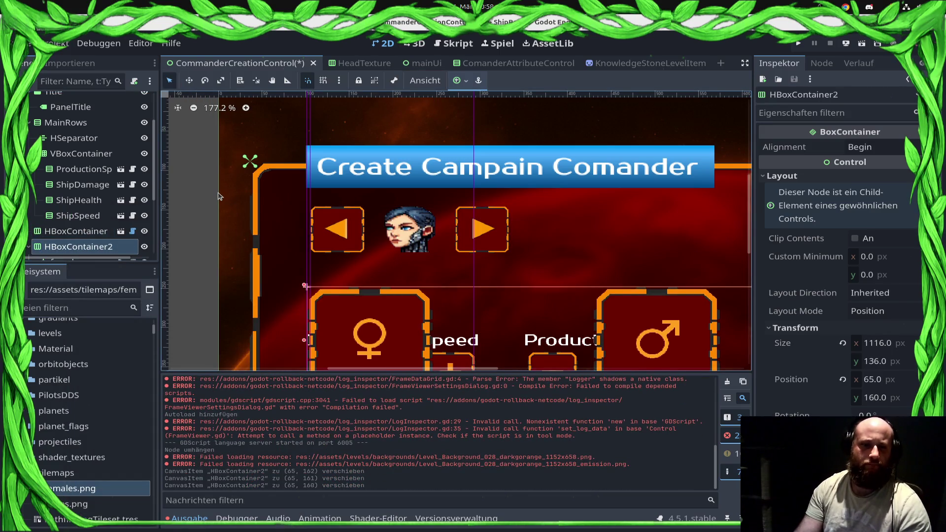
- Move HBoxContainer2 above MainRows in the tree and shift HBoxContainer one place down
key("ctrl+Up")
key("ctrl+Up")
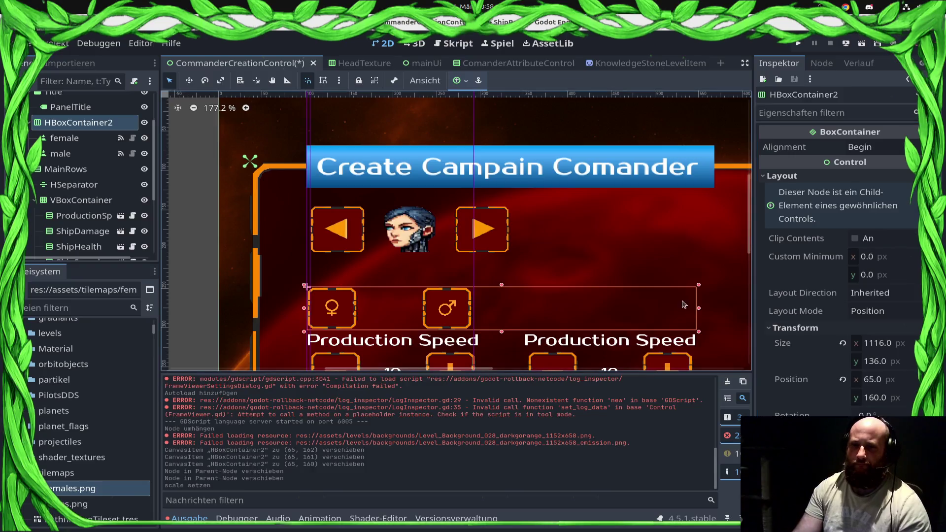
scroll(62, 96, "up", 4)
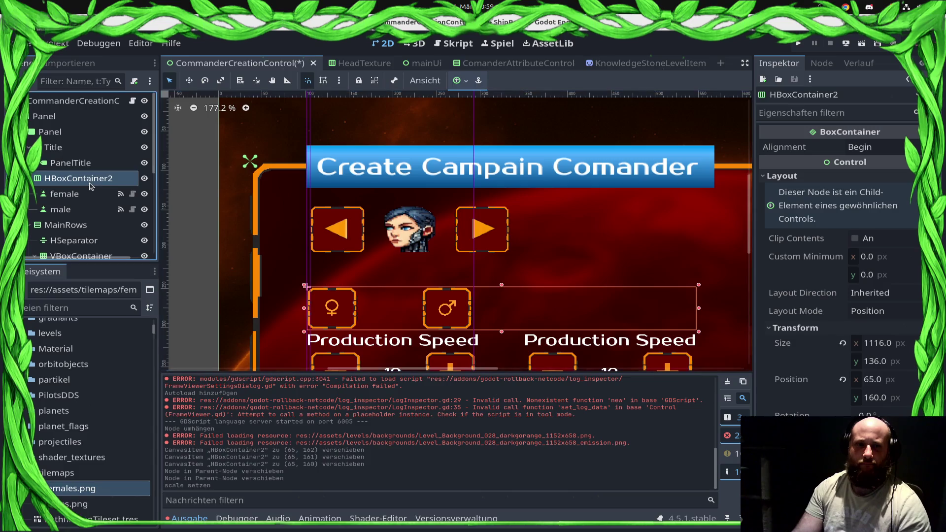
left_click(86, 219)
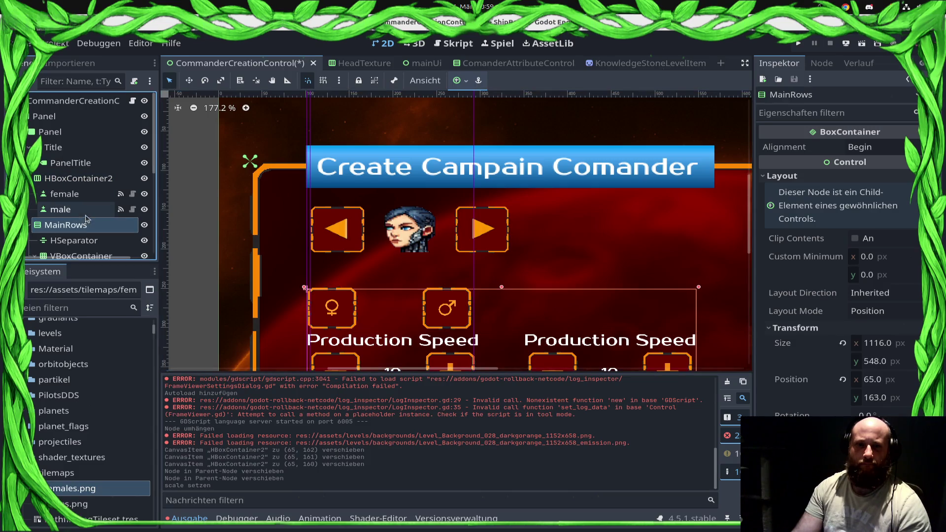
left_click(90, 178)
scroll(91, 189, "down", 10)
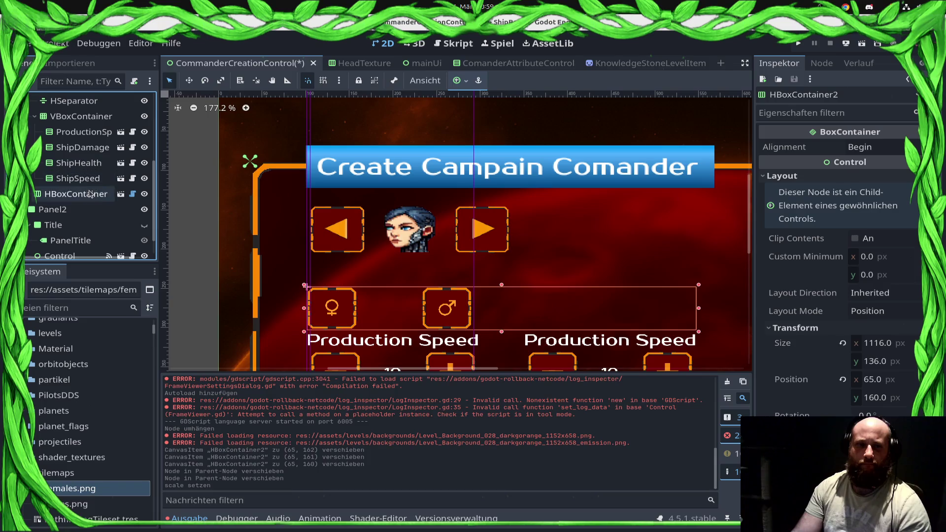
right_click(93, 194)
left_click(121, 285)
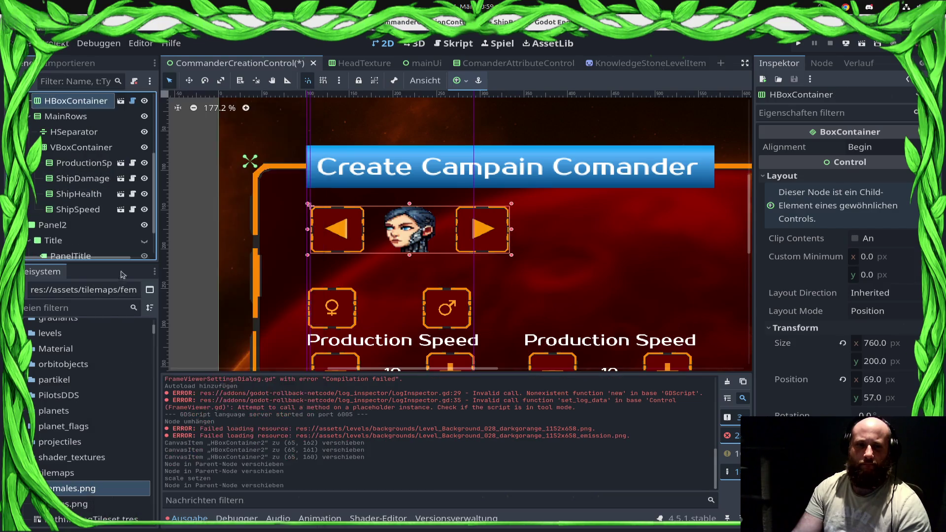
- Move the portrait HBoxContainer back above HBoxContainer2 in the scene tree
scroll(83, 157, "up", 3)
right_click(82, 142)
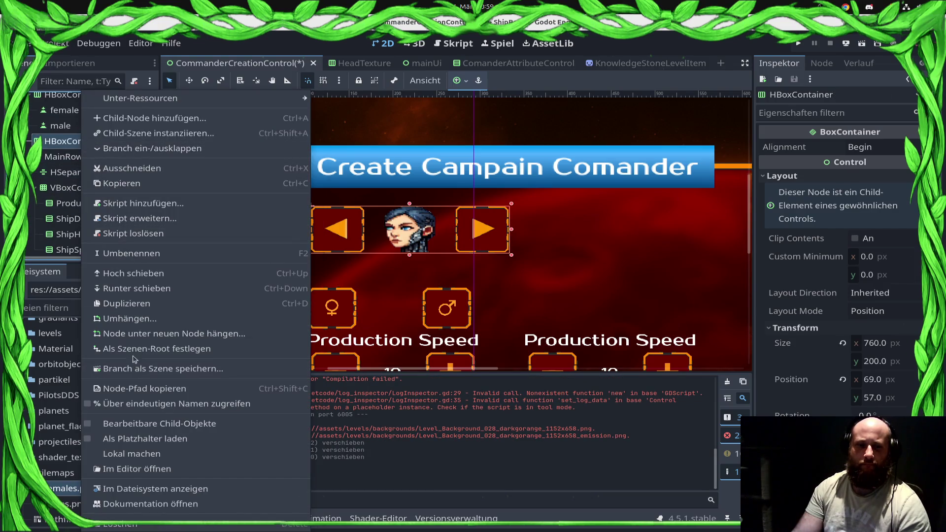
left_click(121, 273)
scroll(94, 147, "up", 3)
scroll(95, 124, "up", 1)
left_click(82, 157)
left_click(79, 141)
left_click(87, 157)
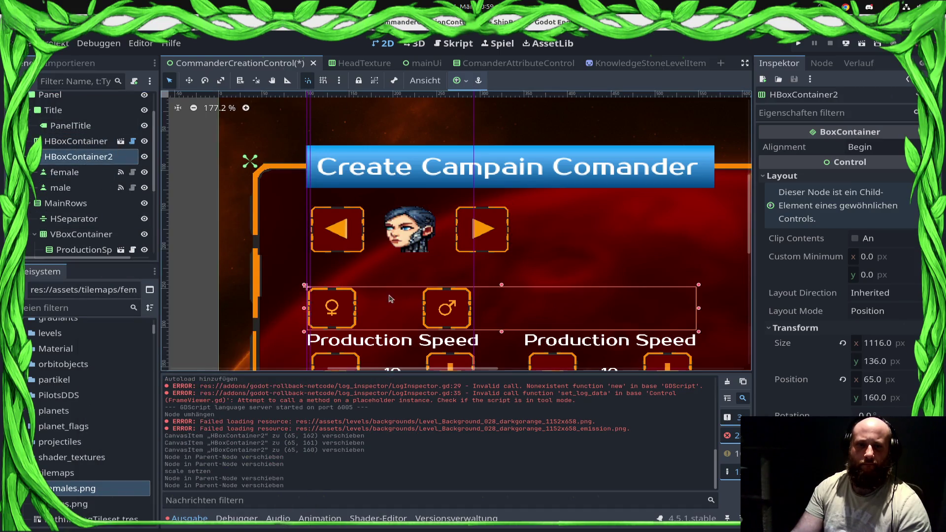
scroll(646, 302, "down", 1)
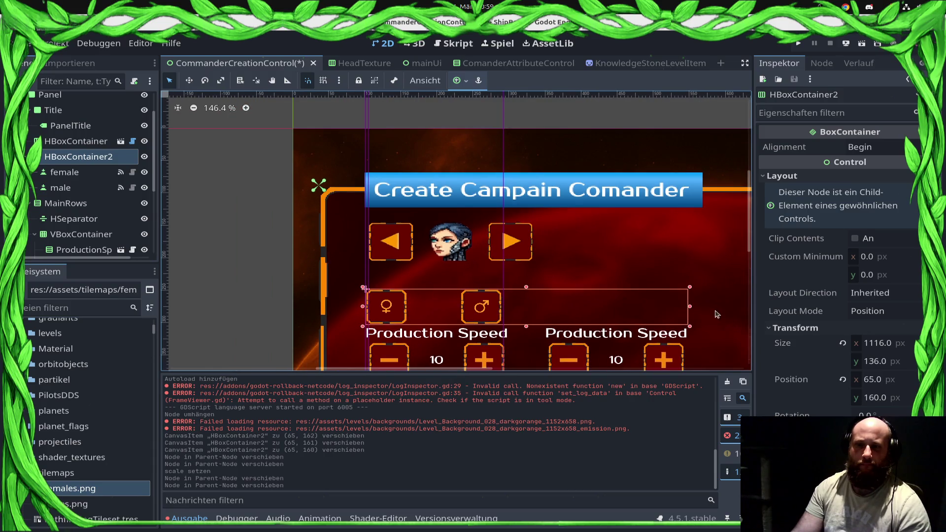
- Narrow HBoxContainer2 to 473 px and move the gender buttons up under the portrait
left_click_drag(690, 313, 619, 295)
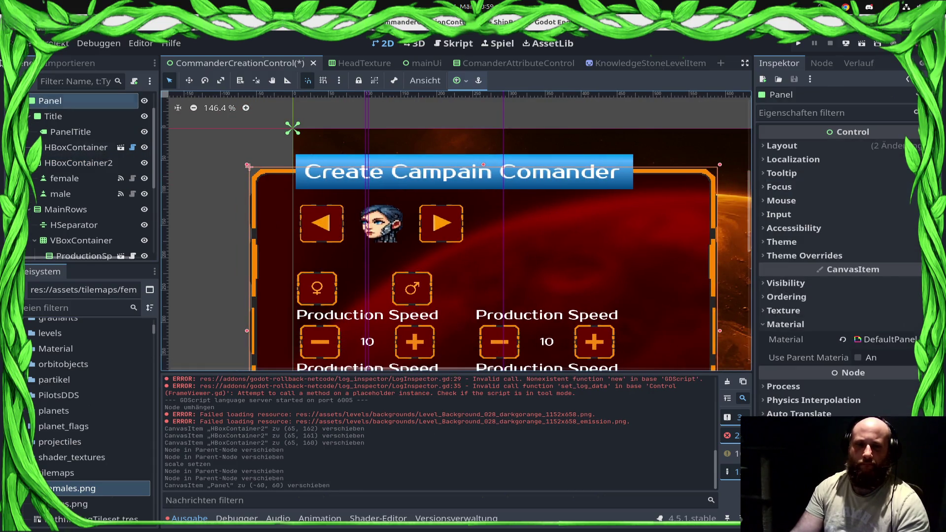
key("ctrl+z")
left_click(78, 147)
left_click(79, 162)
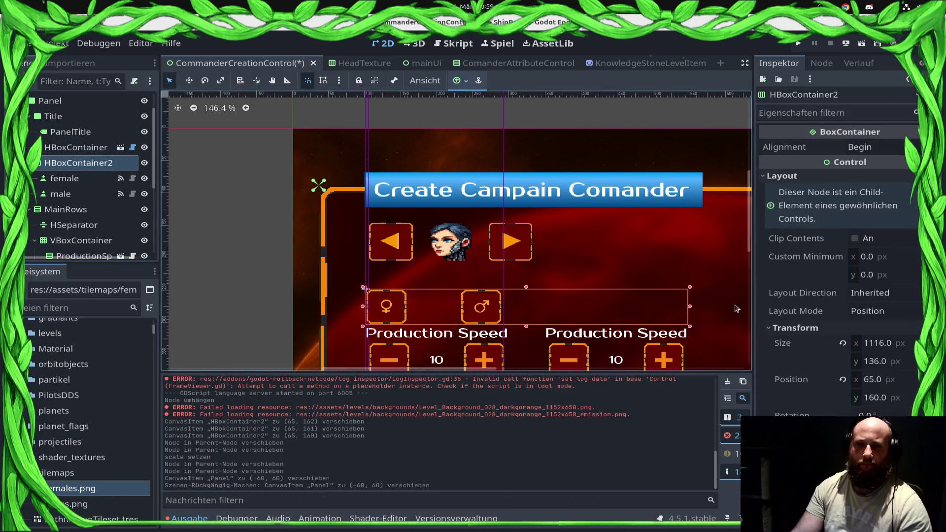
left_click_drag(690, 306, 502, 308)
scroll(538, 256, "up", 1)
scroll(539, 256, "up", 4)
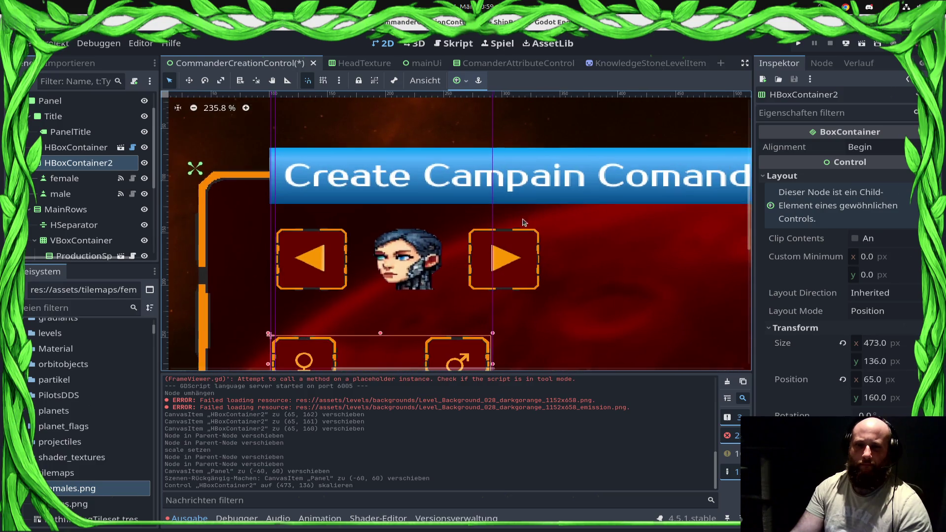
key("w")
mouse_move(369, 291)
left_mouse_down()
mouse_move(412, 249)
mouse_move(402, 264)
mouse_move(427, 265)
left_mouse_up()
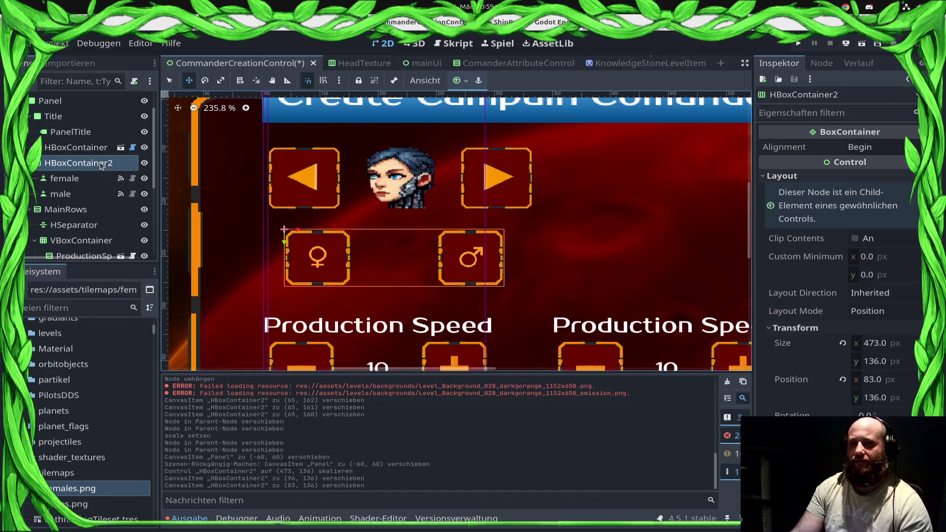
- Reset the separation to 4, fit HBoxContainer2 under the portrait, and save
scroll(882, 352, "down", 5)
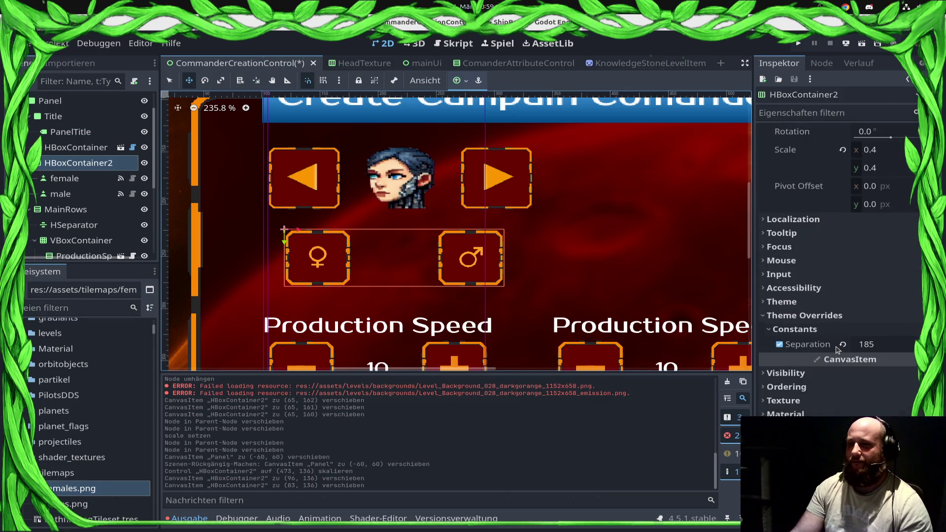
left_click(842, 344)
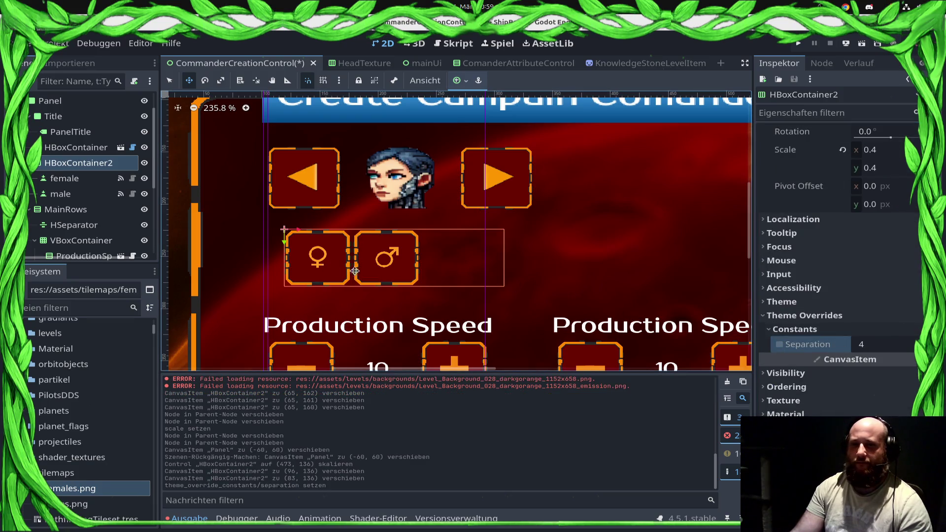
key("q")
left_click_drag(507, 260, 454, 258)
left_click_drag(383, 251, 405, 251)
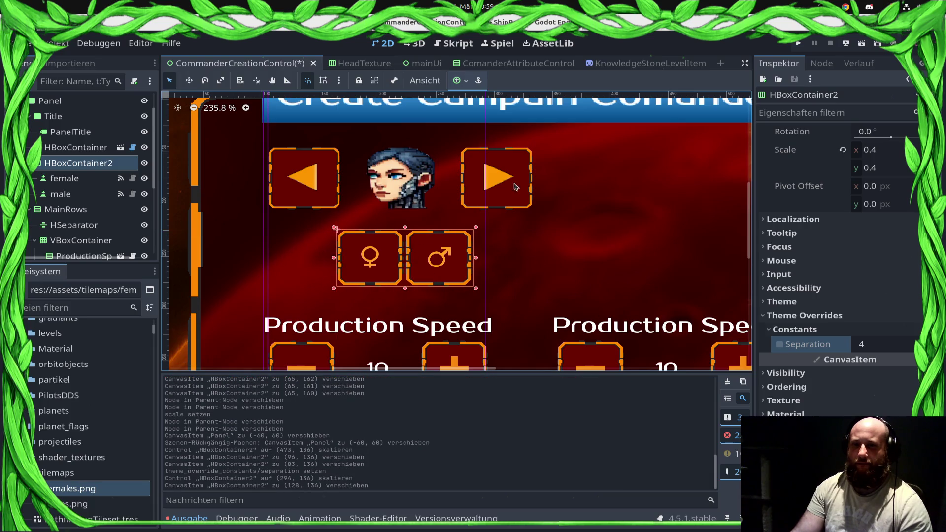
key("ctrl+s")
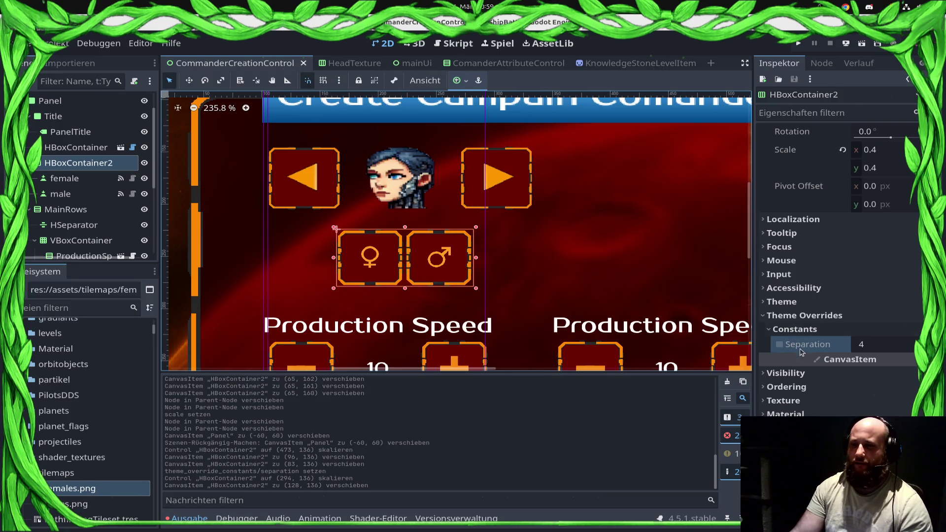
- Set HBoxContainer2's scale to 0.25 and shift it slightly right
scroll(892, 197, "up", 1)
left_click(893, 205)
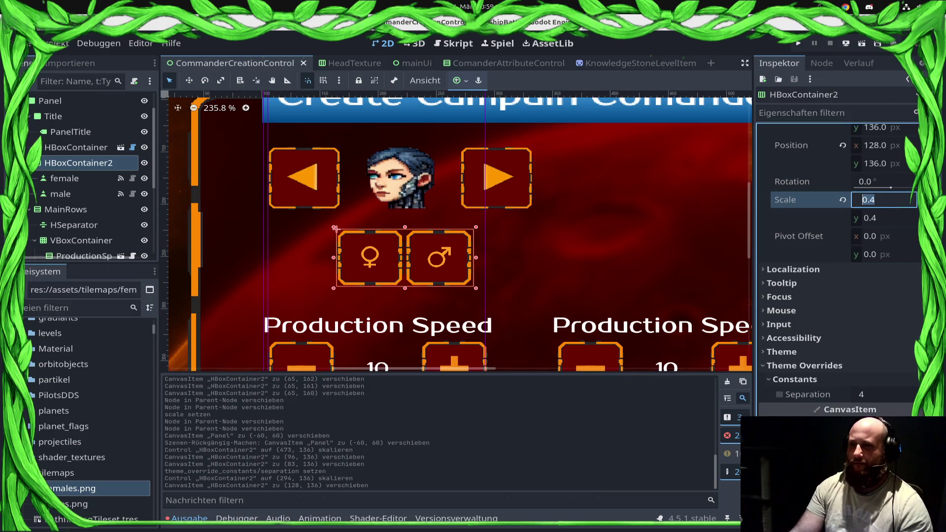
type("0.")
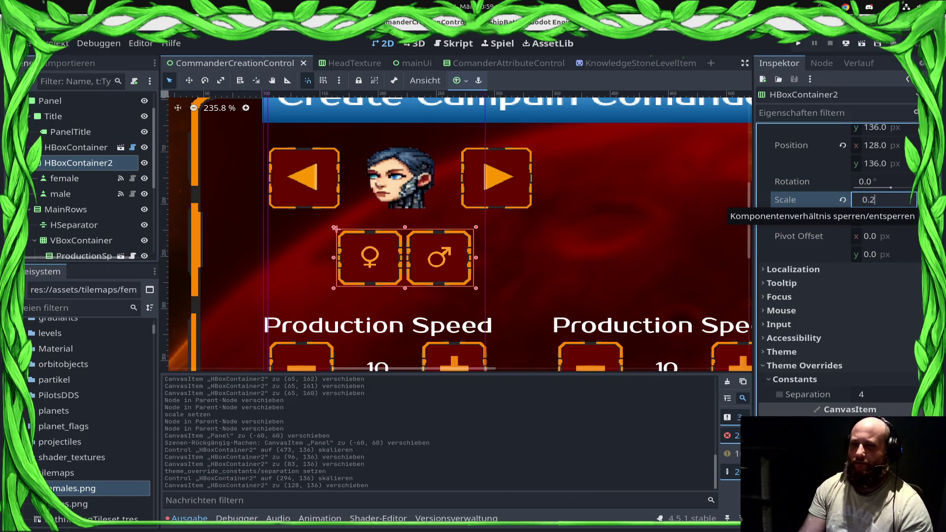
type("25")
key("Return")
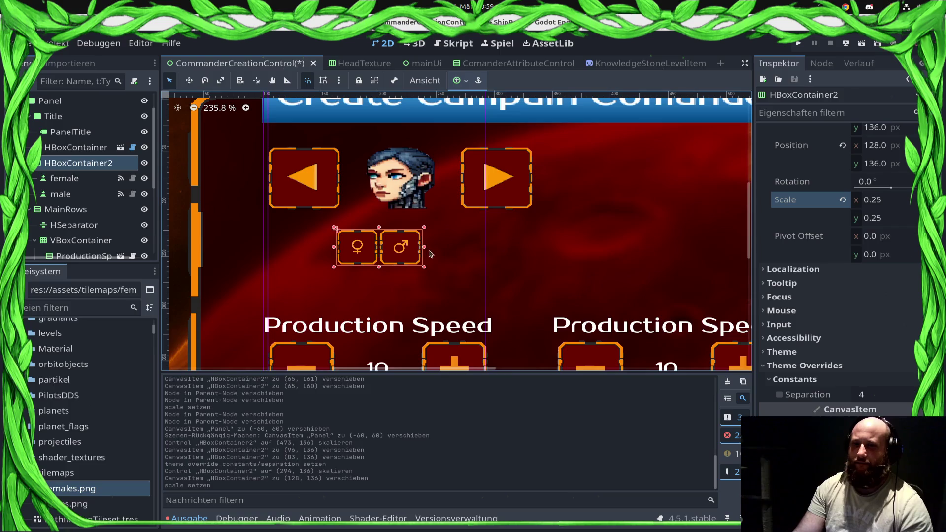
key("w")
left_click_drag(394, 253, 417, 252)
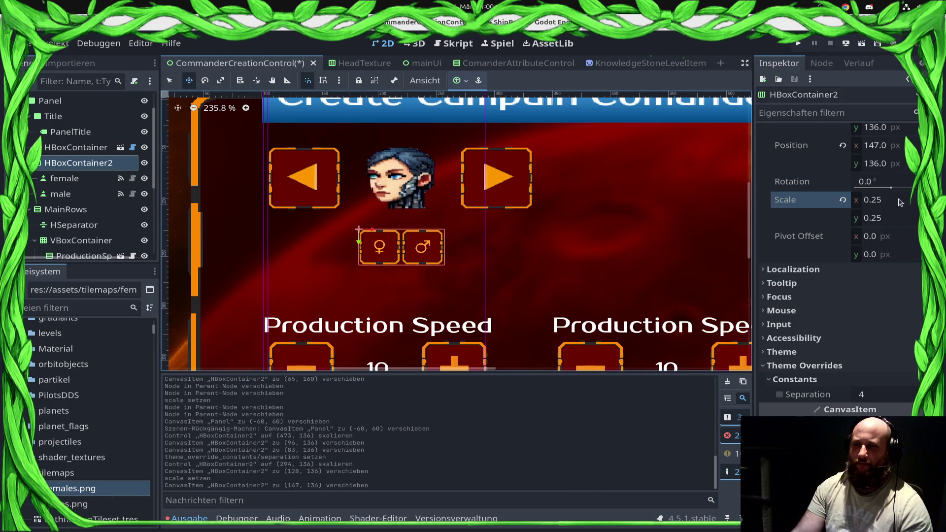
- Change the gender buttons' separation from 30 to 64 and reset the zoom to 100%
left_click(878, 397)
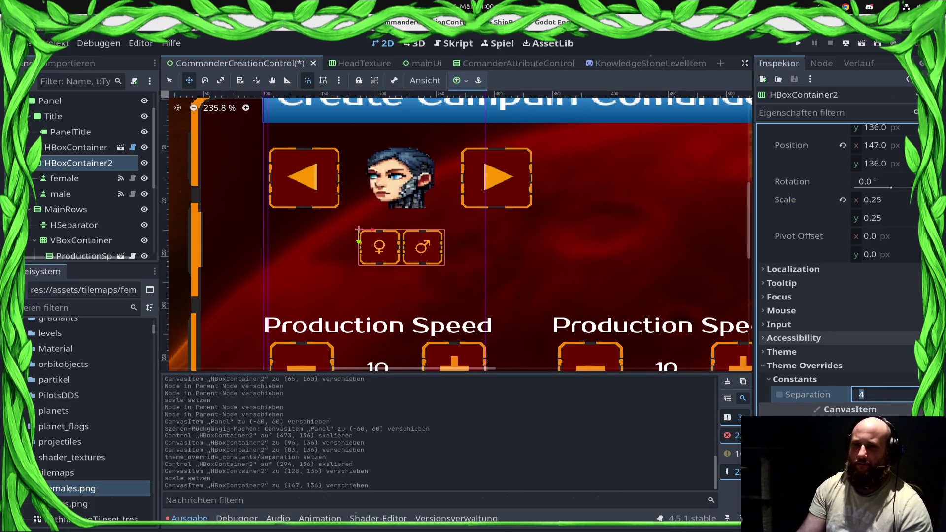
type("30")
key("Return")
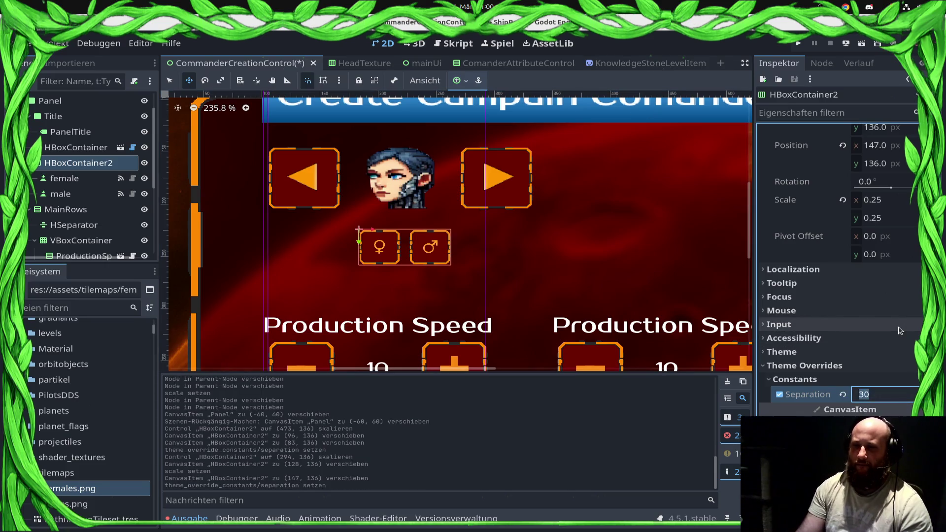
type("64")
key("Return")
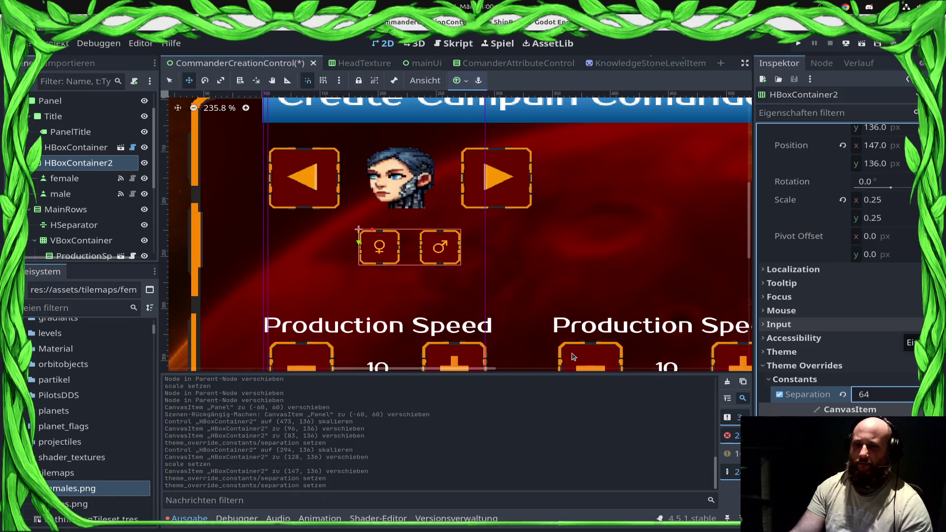
key("ctrl+0")
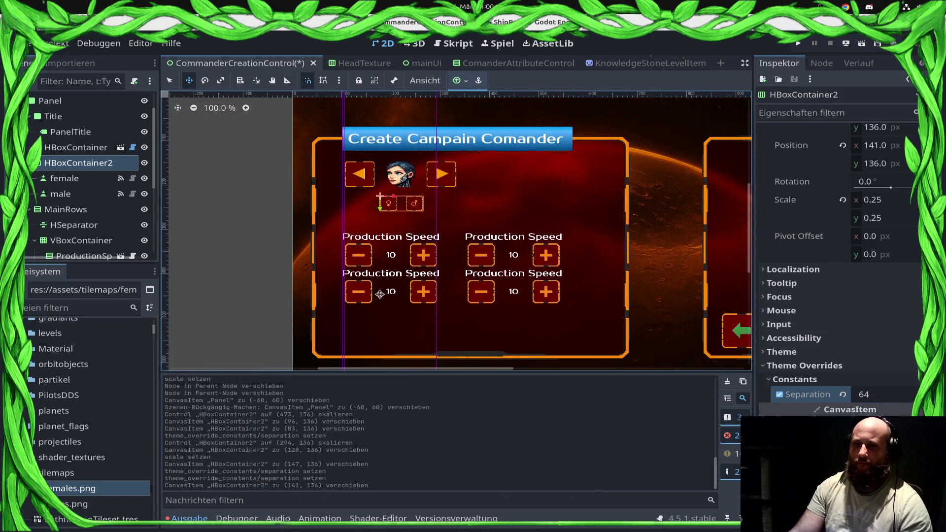
- Delete the HSeparator node
left_click(83, 209)
scroll(86, 207, "down", 2)
left_click(93, 183)
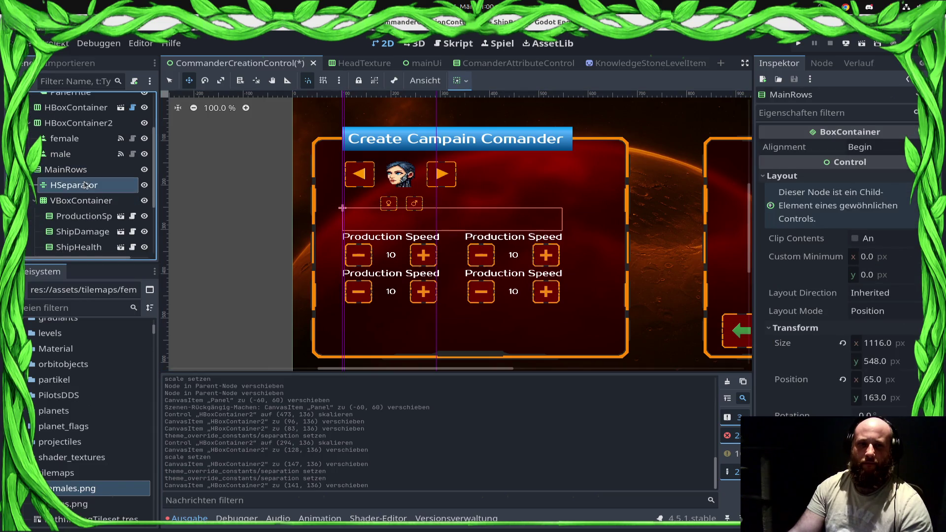
right_click(95, 175)
left_click(77, 188)
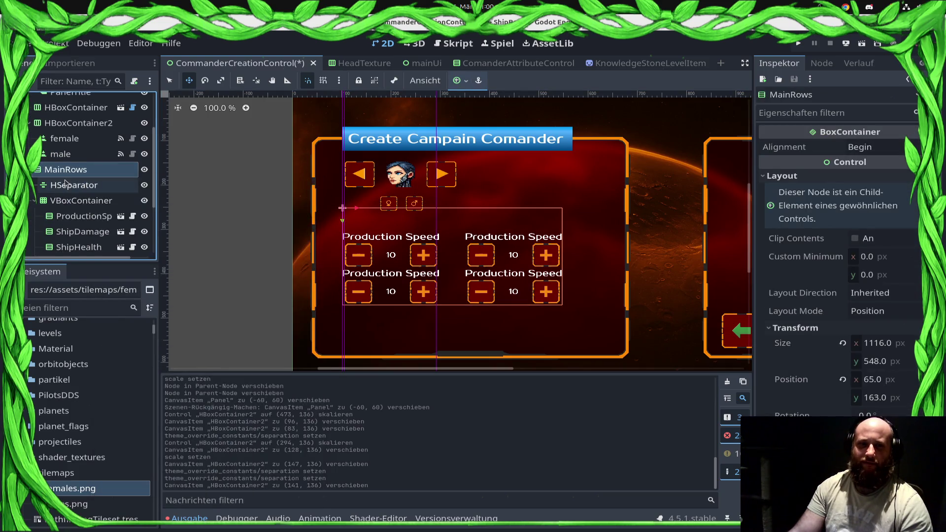
right_click(77, 191)
left_click(123, 518)
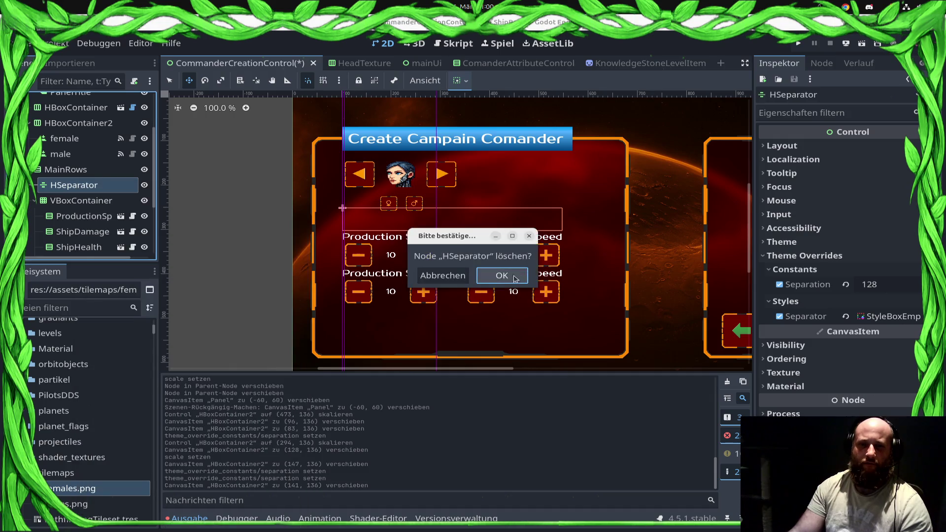
left_click(503, 278)
- Move VBoxContainer higher in the scene tree and delete the MainRows node
left_click_drag(82, 185, 35, 117)
mouse_move(59, 179)
left_mouse_down()
mouse_move(74, 212)
mouse_move(69, 143)
mouse_move(58, 134)
left_mouse_up()
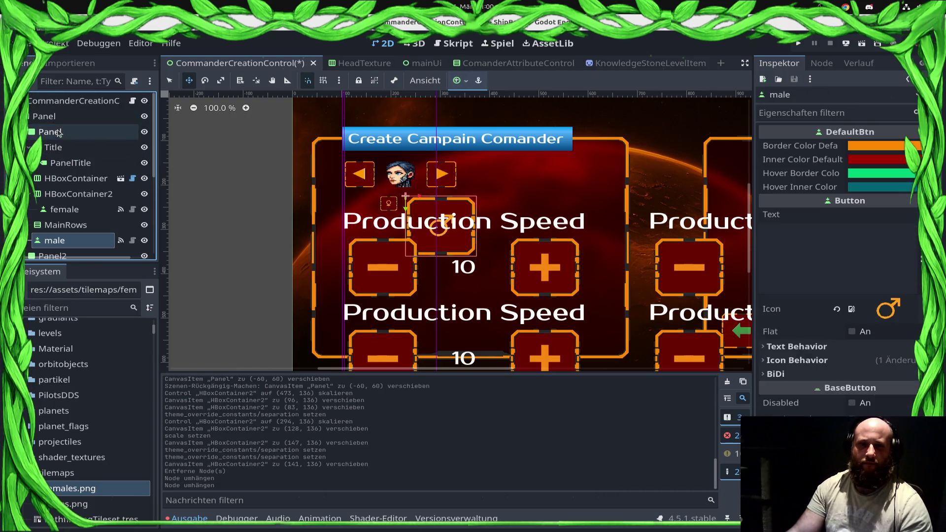
scroll(79, 167, "down", 3)
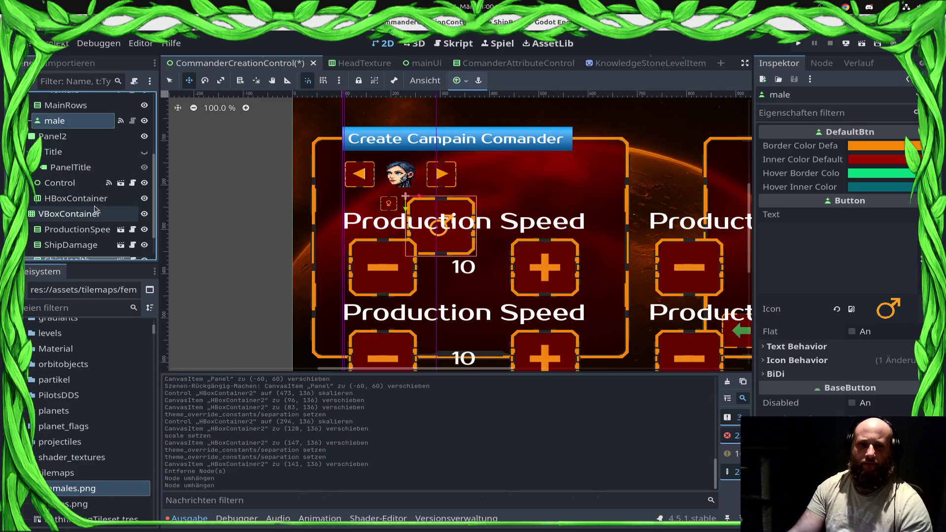
left_click(85, 197)
scroll(82, 195, "up", 5)
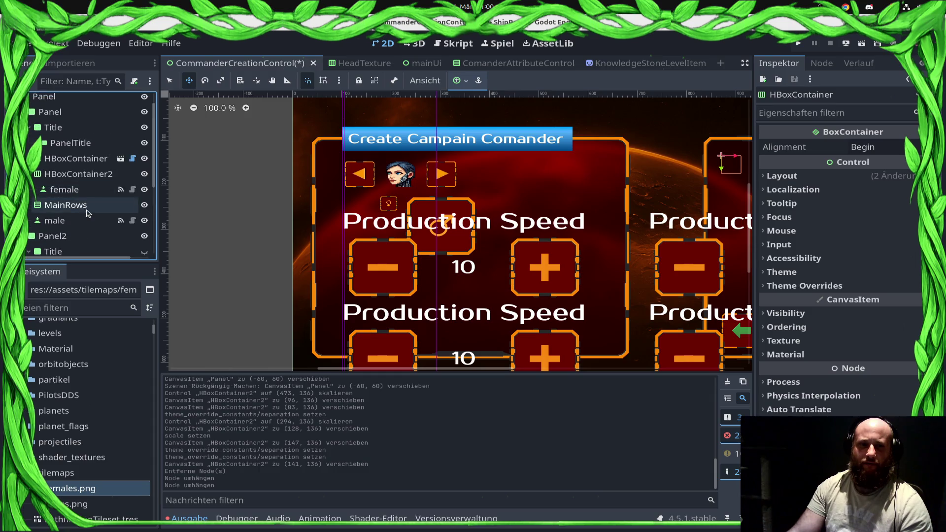
left_click(87, 212)
right_click(87, 212)
key("Delete")
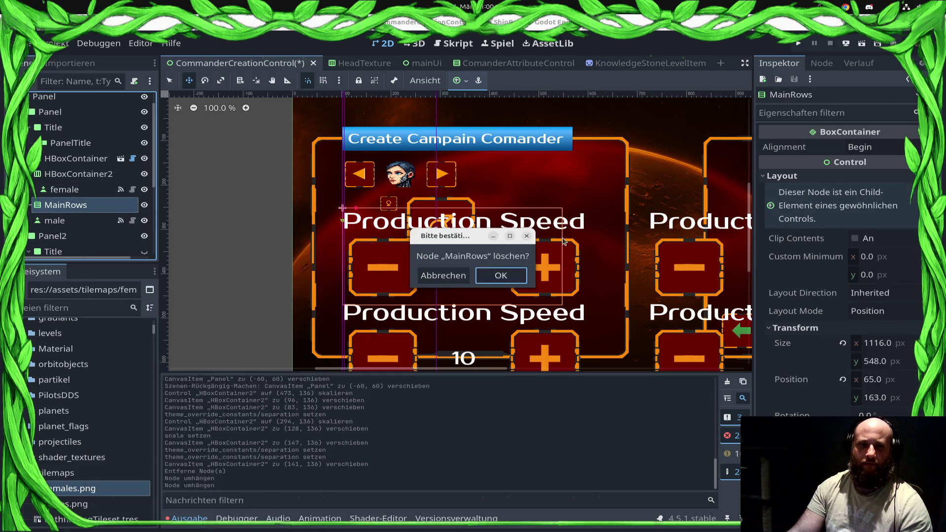
left_click(508, 277)
- Put the male button into HBoxContainer2 beside female and reposition VBoxContainer after it
left_click(73, 206)
left_click_drag(73, 206, 99, 175)
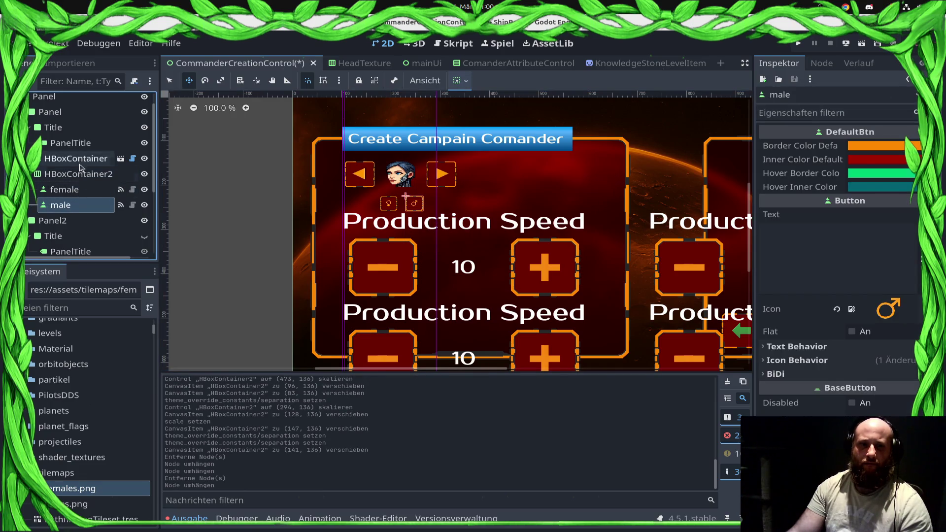
left_click(81, 165)
scroll(84, 184, "down", 5)
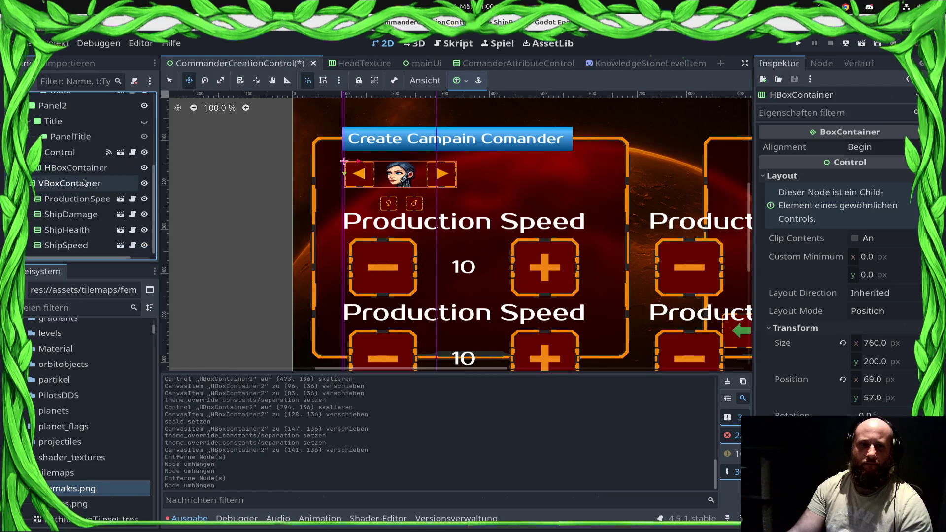
left_click(85, 183)
scroll(69, 181, "up", 5)
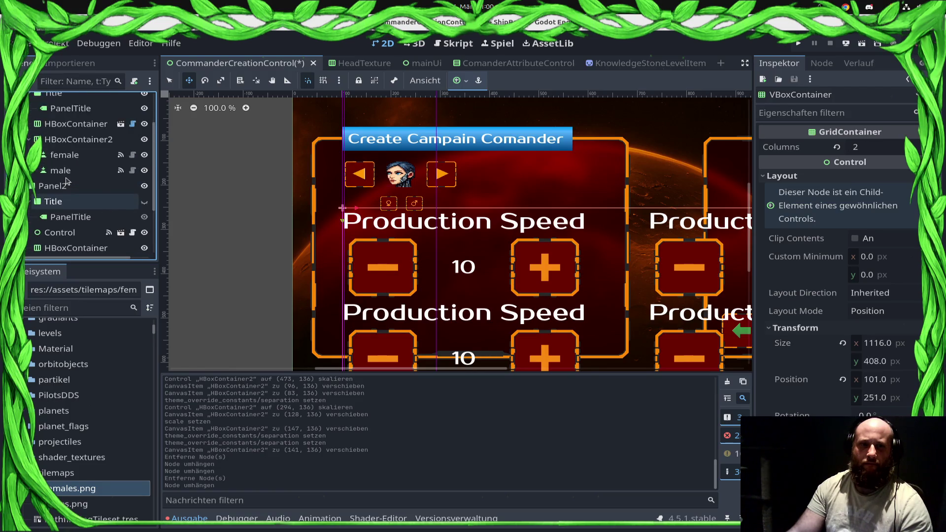
scroll(68, 180, "down", 5)
left_click_drag(71, 185, 76, 163)
left_click(55, 132)
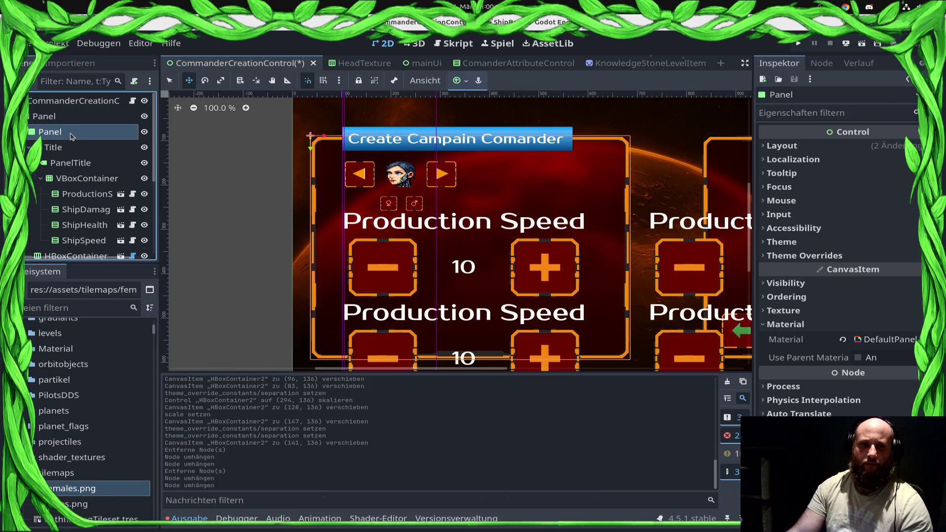
scroll(74, 147, "down", 5)
scroll(98, 230, "up", 5)
left_click(95, 167)
- Reparent VBoxContainer, save, and move the Production Speed grid down about 126 px
left_click_drag(95, 167, 84, 255)
scroll(101, 187, "down", 3)
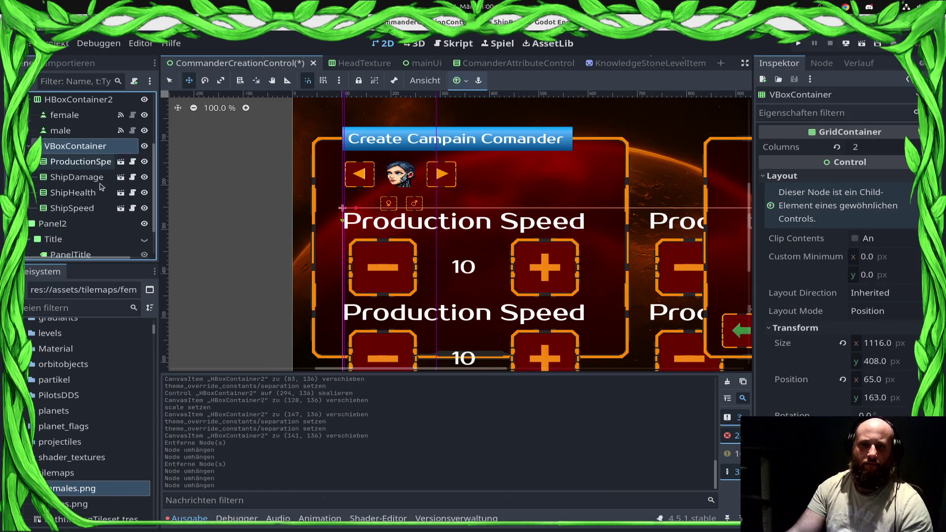
scroll(101, 186, "down", 2)
key("ctrl+s")
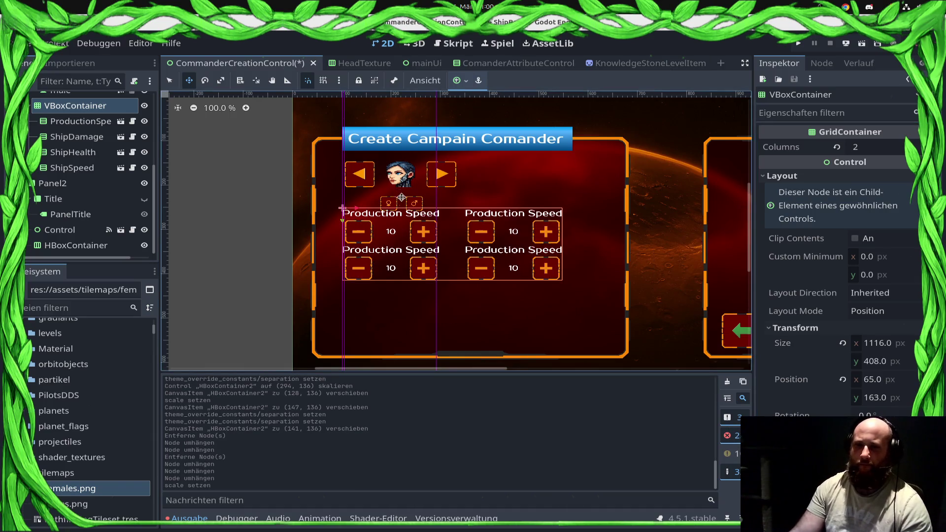
mouse_move(382, 250)
left_mouse_down()
mouse_move(378, 296)
mouse_move(375, 281)
left_mouse_up()
- Shift both HBoxContainer rows right and about 19 px down, then save
scroll(89, 173, "up", 5)
left_click(76, 178)
left_click(79, 193, "ctrl")
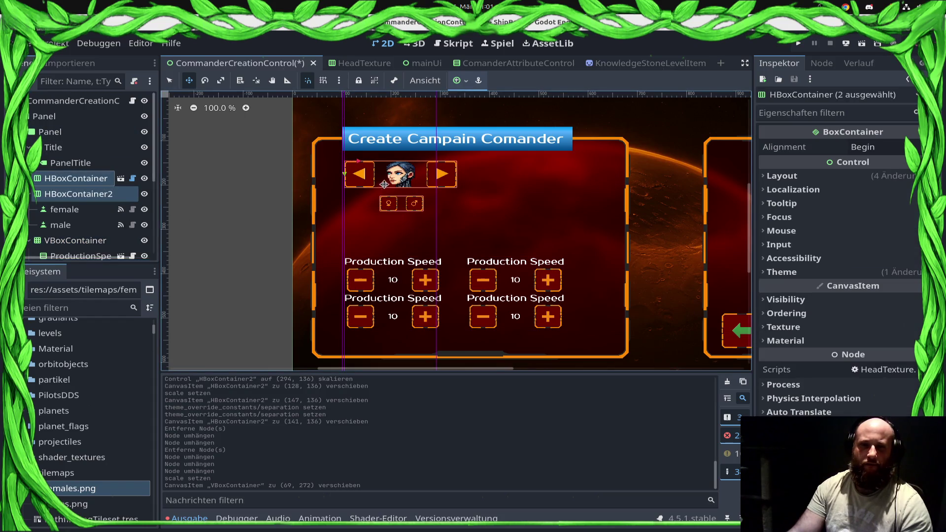
left_click_drag(358, 163, 412, 168)
scroll(520, 203, "up", 3)
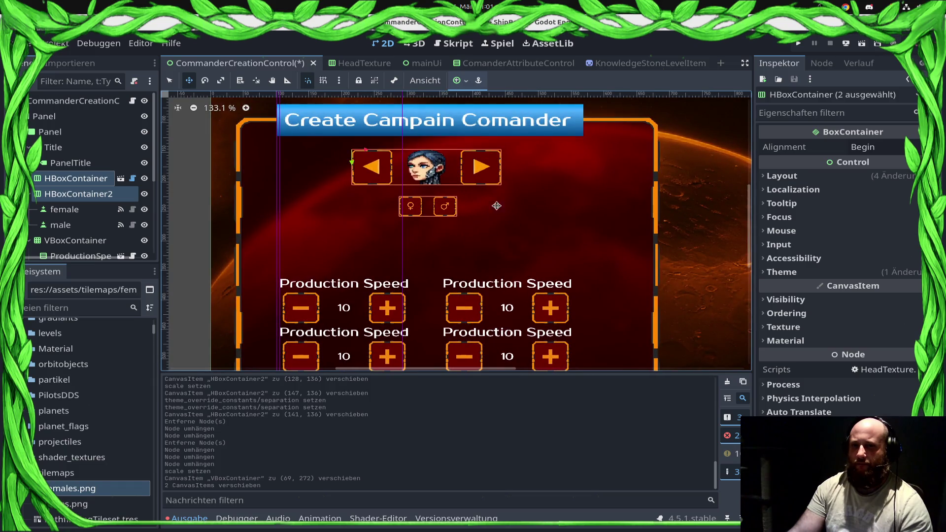
left_click_drag(351, 166, 351, 176)
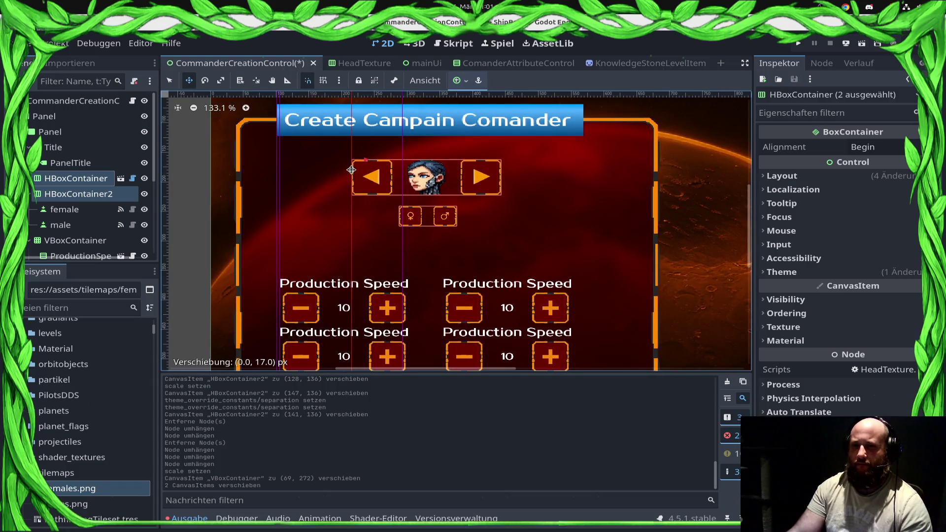
key("ctrl+s")
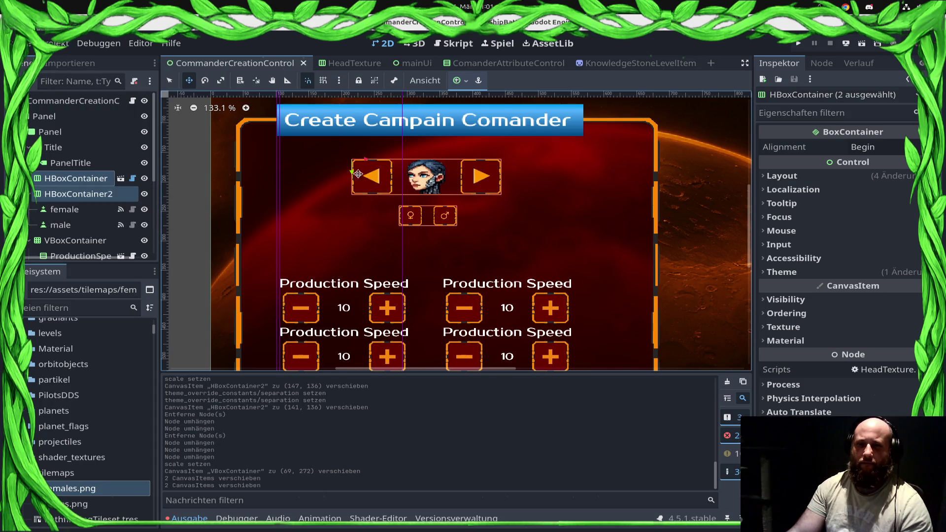
- Save the scene again and select the stat VBoxContainer
left_click(82, 181)
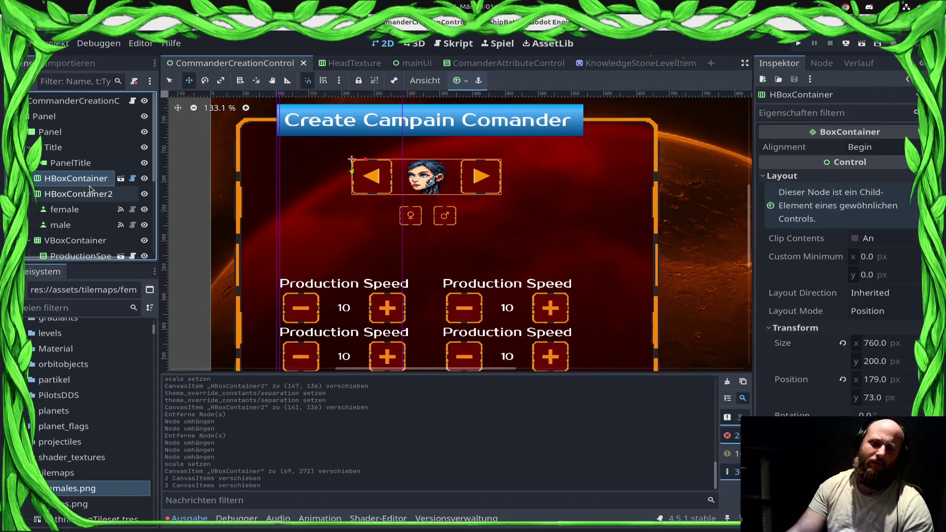
key("ctrl+s")
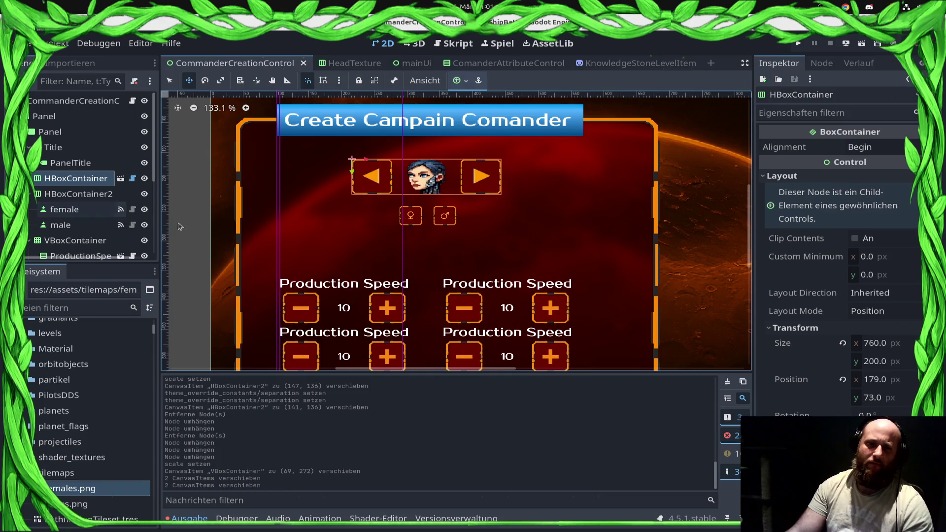
scroll(419, 180, "down", 3)
scroll(419, 180, "down", 1)
scroll(418, 180, "down", 7)
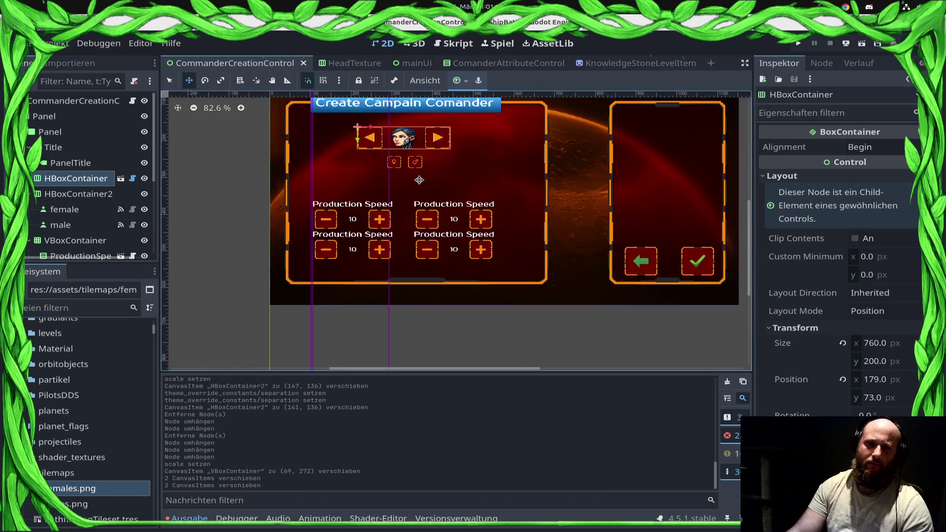
scroll(79, 197, "down", 2)
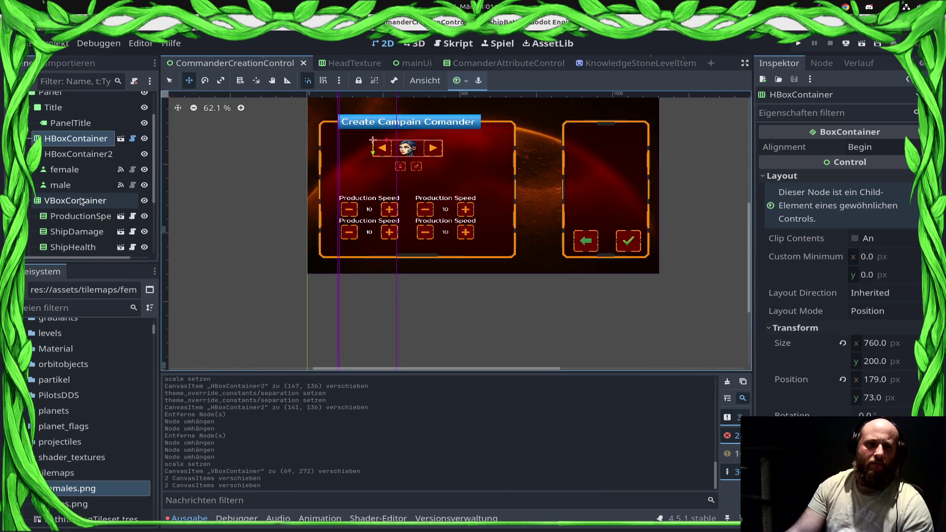
left_click(82, 200)
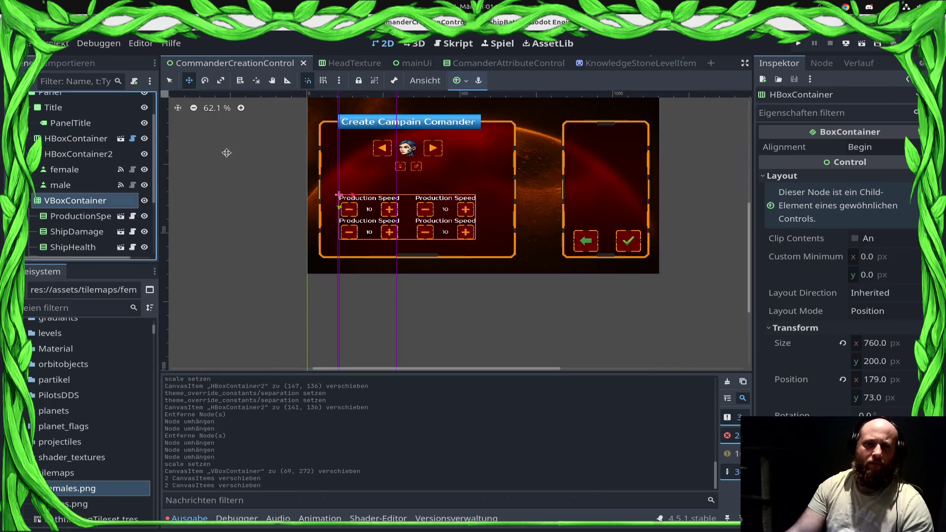
- Try anchor presets on the Production Speed grid, settling on top-left
left_click(459, 81)
left_click(522, 138)
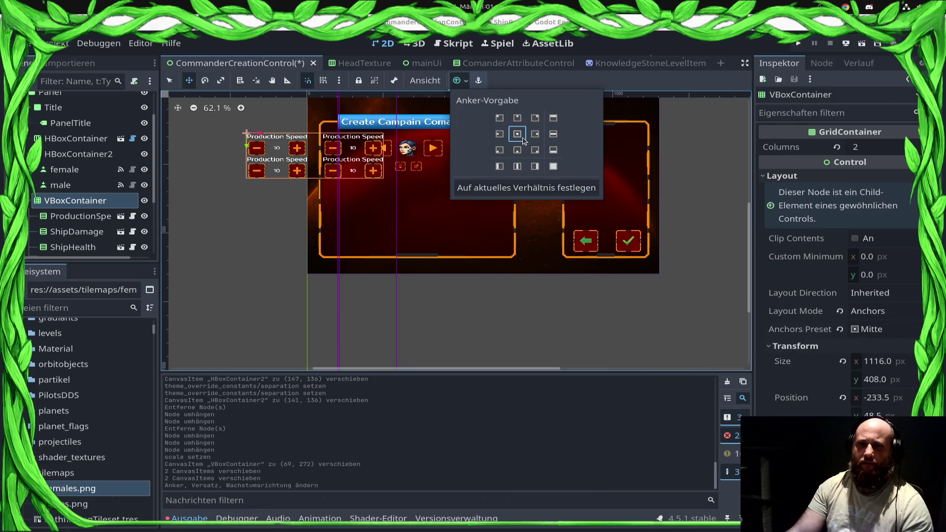
left_click(499, 119)
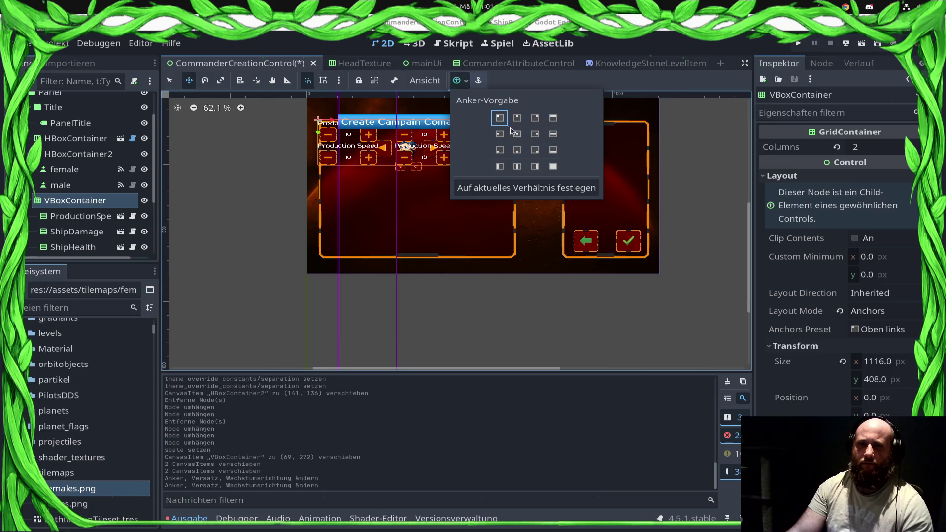
left_click(517, 151)
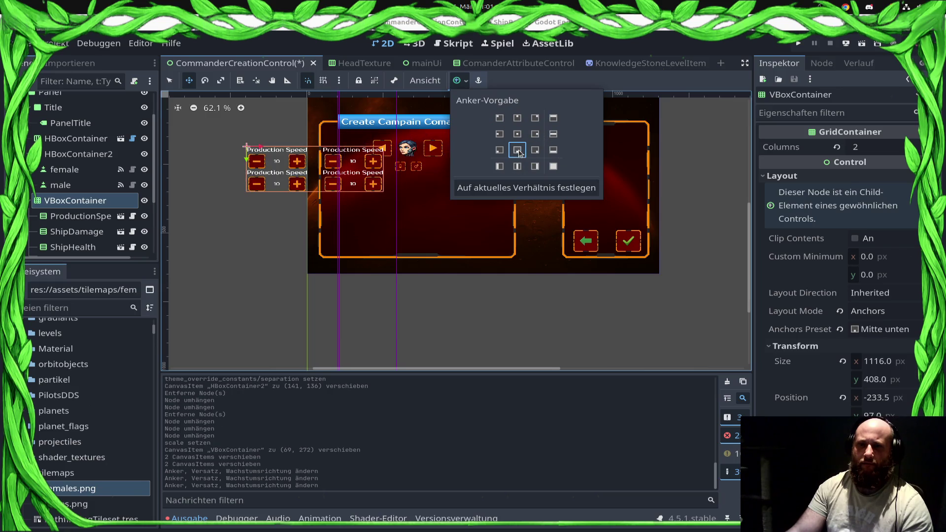
left_click(498, 120)
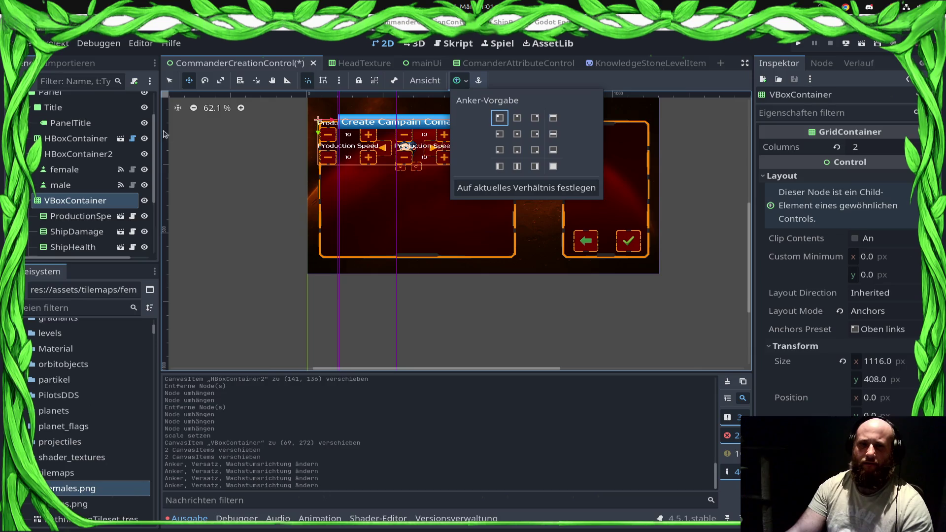
- Move the attribute grid down into the panel, to 107, 292
scroll(87, 158, "up", 2)
left_click(87, 134)
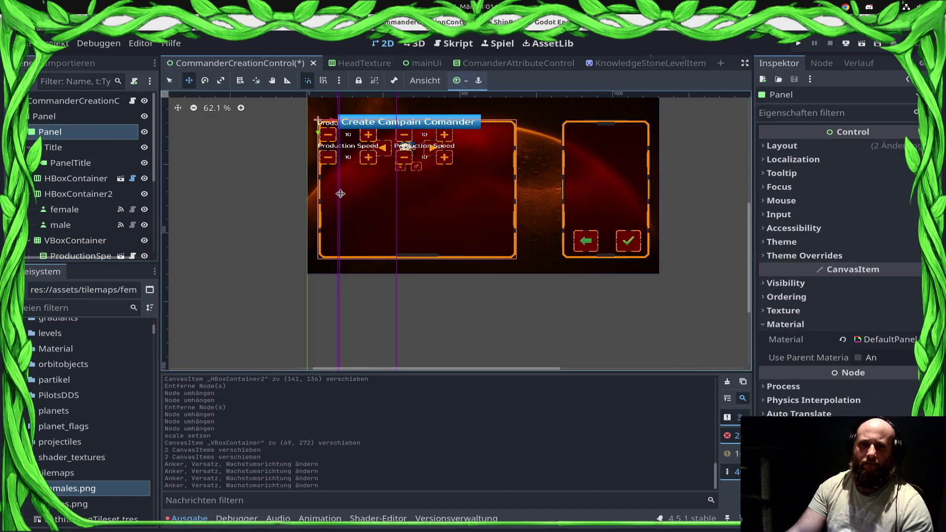
scroll(316, 169, "up", 3)
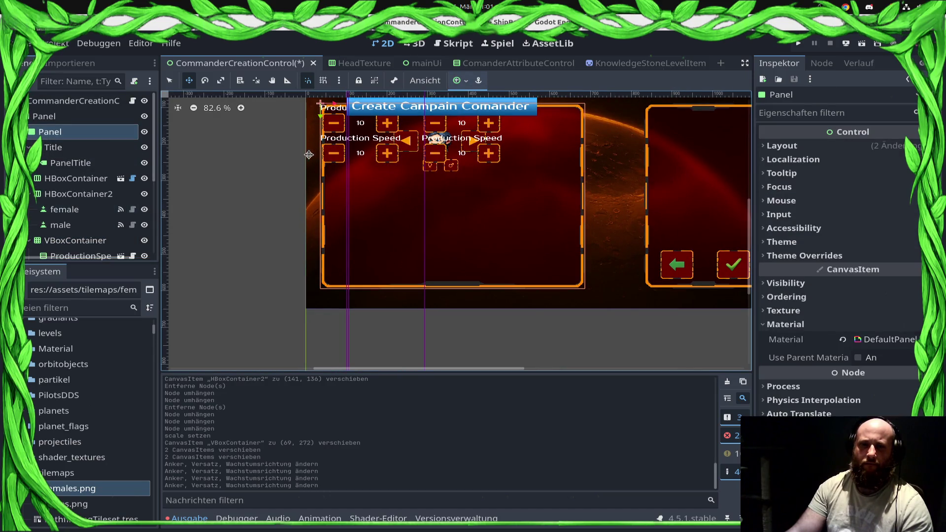
scroll(116, 163, "down", 2)
left_click(78, 181)
mouse_move(328, 118)
left_mouse_down()
mouse_move(362, 147)
mouse_move(365, 222)
left_mouse_up()
- Shift the portrait and gender rows right and move the Title label to 92, -20
scroll(486, 175, "up", 3)
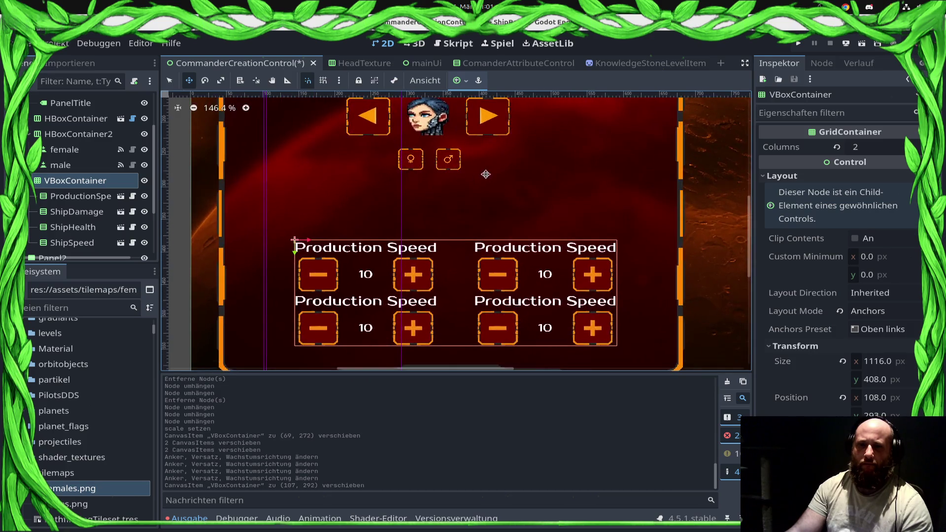
left_click(78, 123)
left_click(81, 136, "ctrl")
left_click_drag(493, 161, 514, 162)
scroll(535, 209, "down", 4)
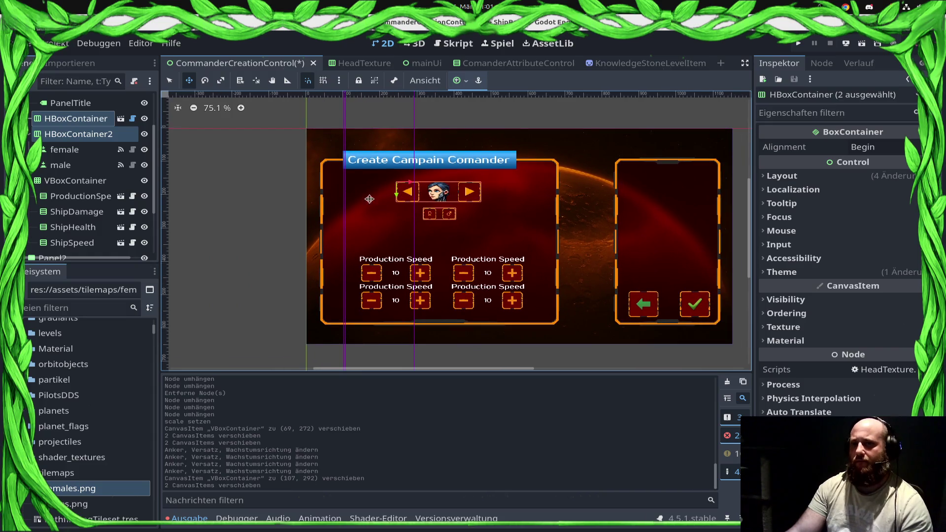
left_click(391, 163)
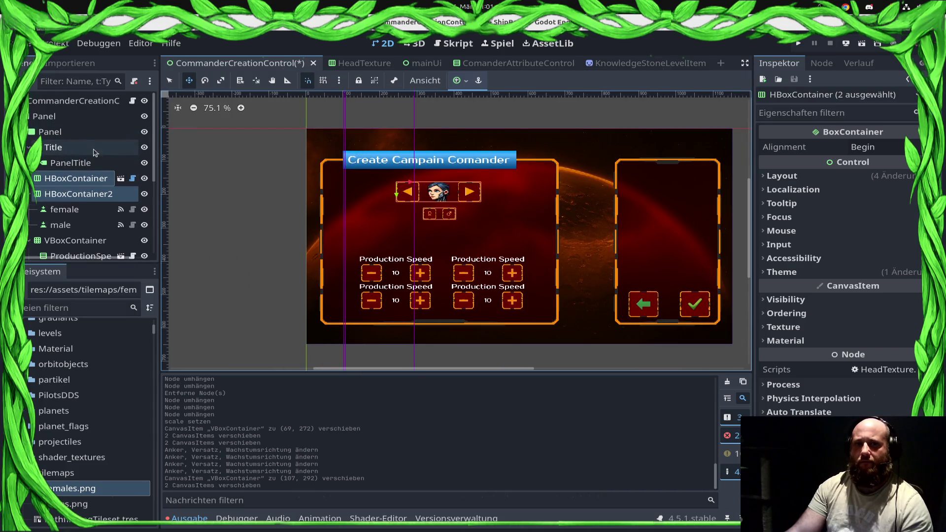
left_click_drag(356, 152, 370, 152)
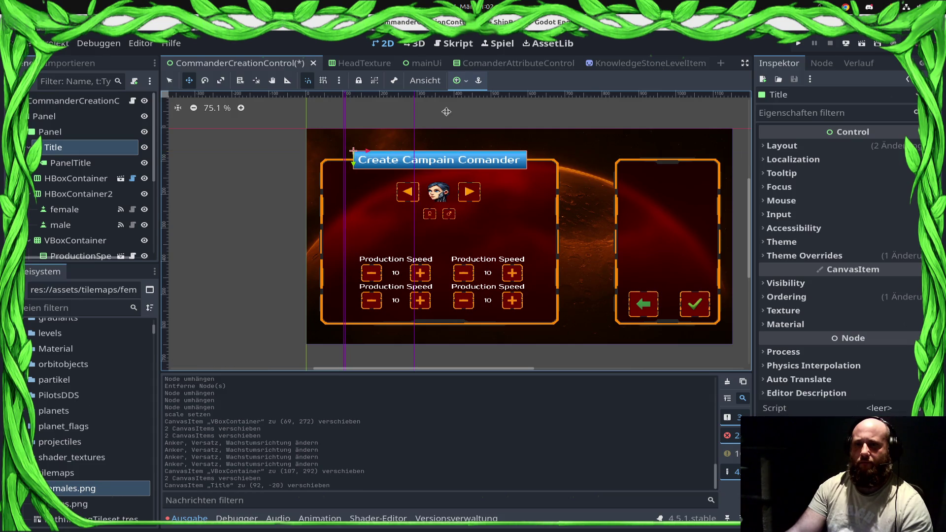
- Anchor the title to Center Top, raise it to 98, -30, save, and run the project
left_click(465, 81)
left_click(517, 118)
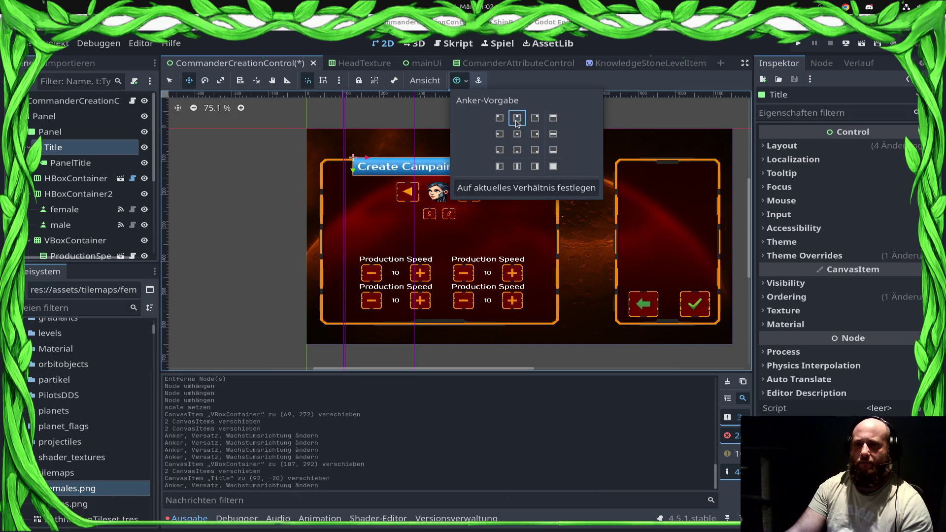
scroll(340, 144, "up", 5)
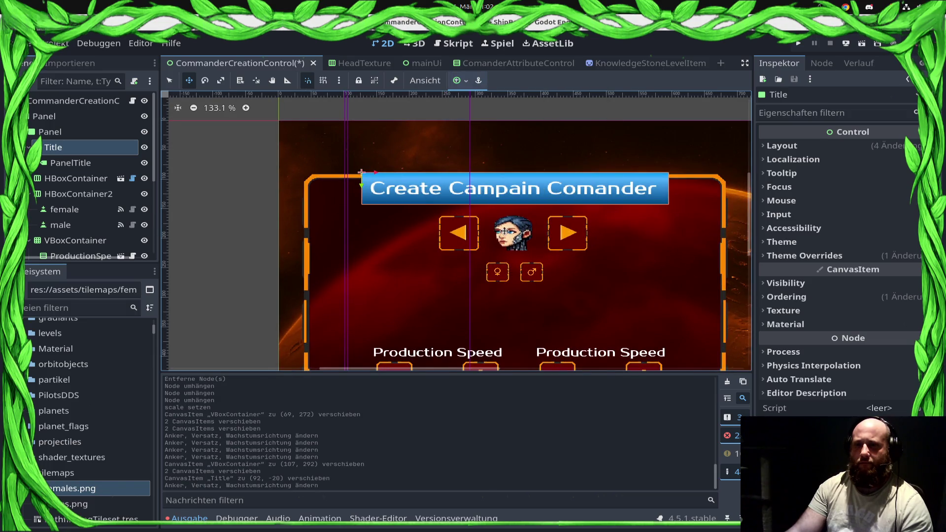
key("Up")
key("Up")
key("Up")
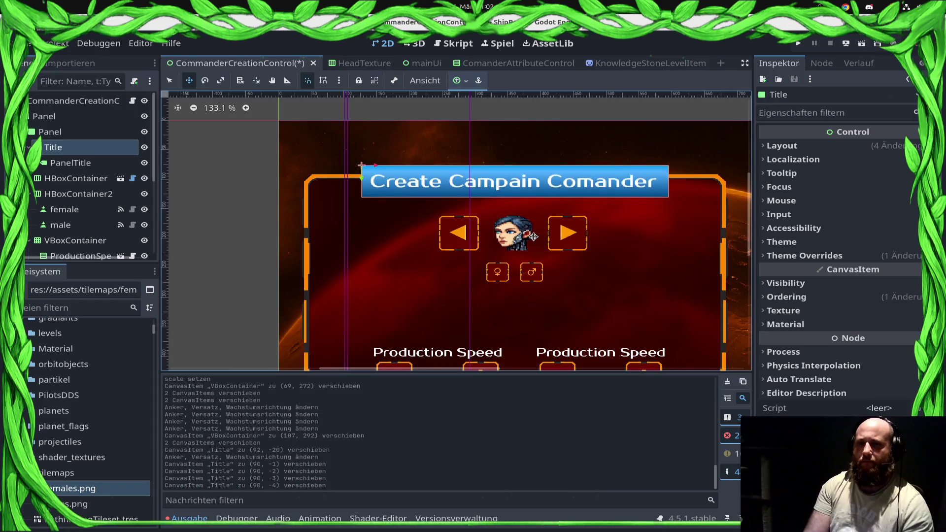
key("Up")
key("Up")
key("Up")
key("Down")
key("Down")
key("Down")
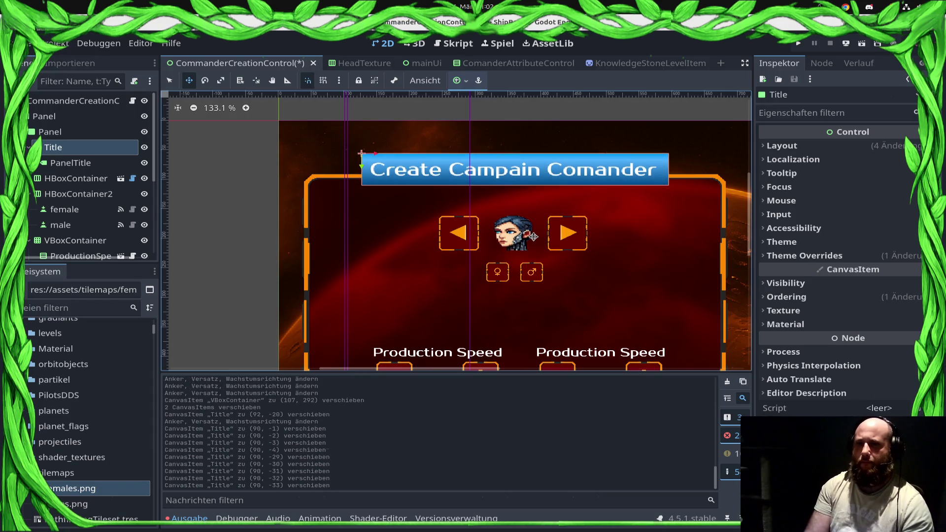
key("ctrl+s")
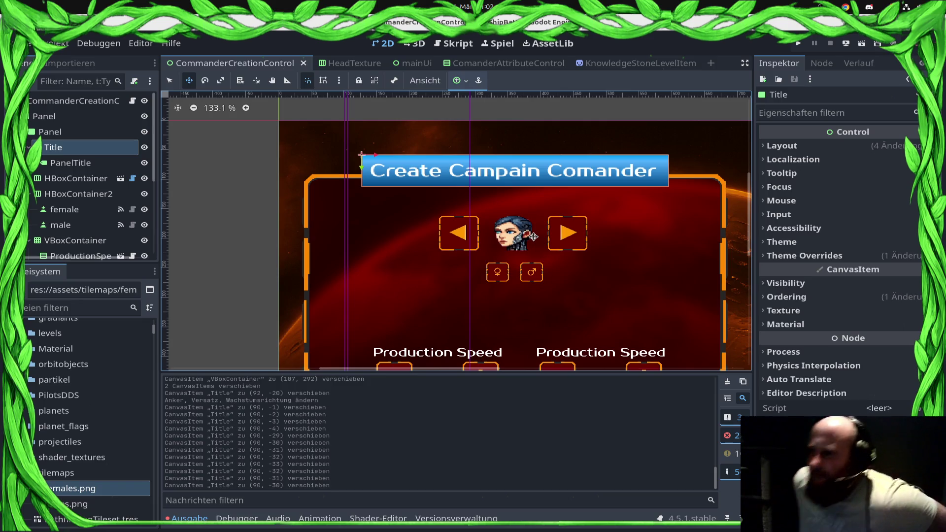
left_click(798, 44)
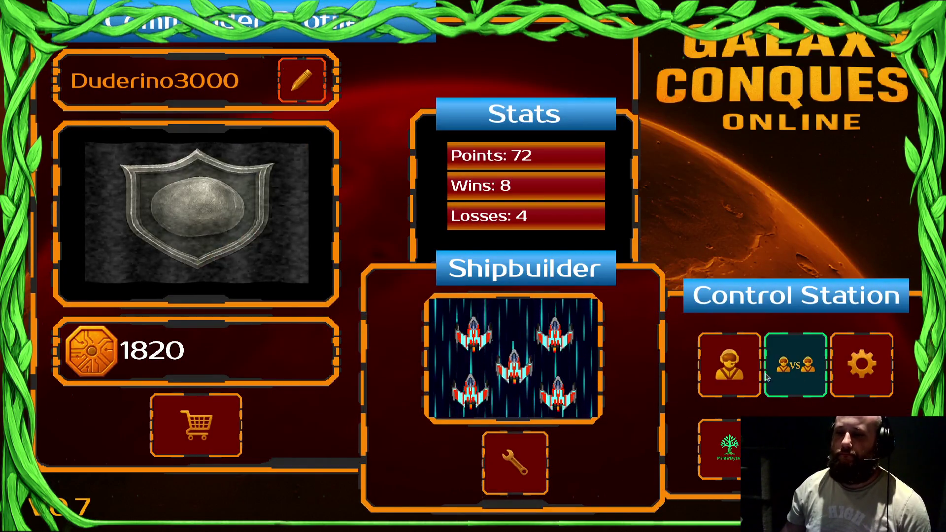
- Enter the commander creation screen, switch to male and advance two portraits
left_click(766, 377)
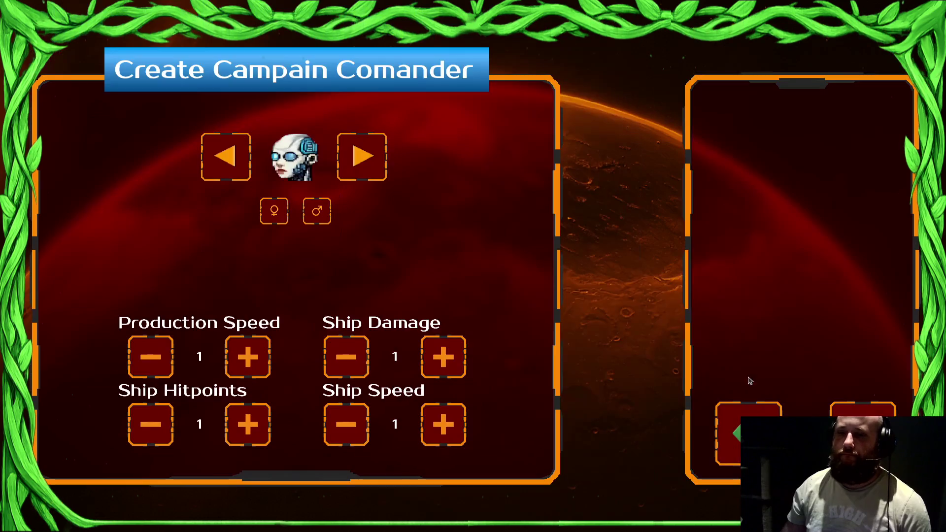
left_click(315, 212)
left_click(359, 163)
left_click(359, 162)
- Toggle Production Speed between 2 and 1 twice
left_click(252, 358)
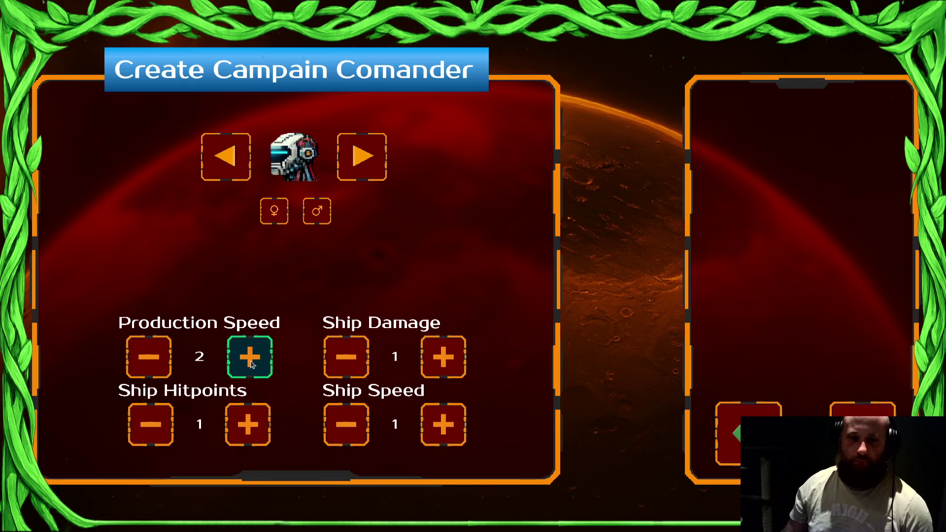
left_click(144, 367)
left_click(249, 360)
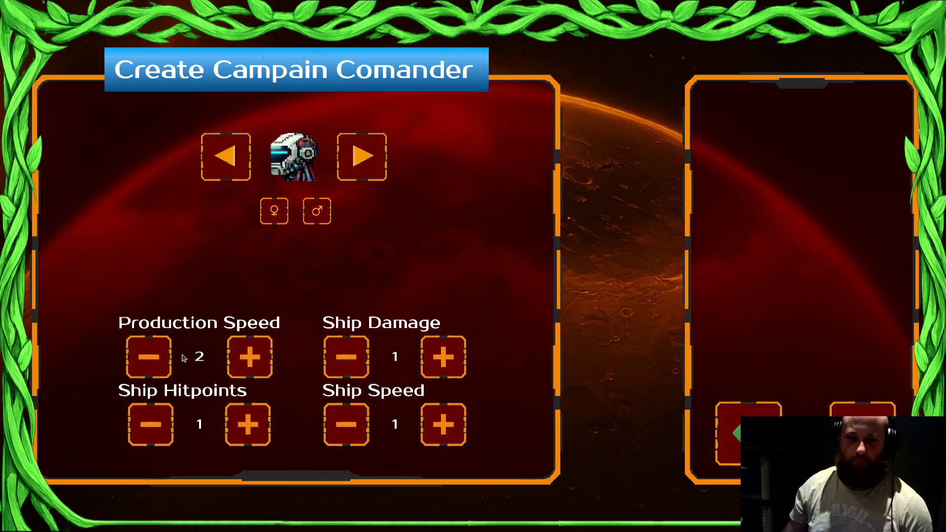
left_click(153, 357)
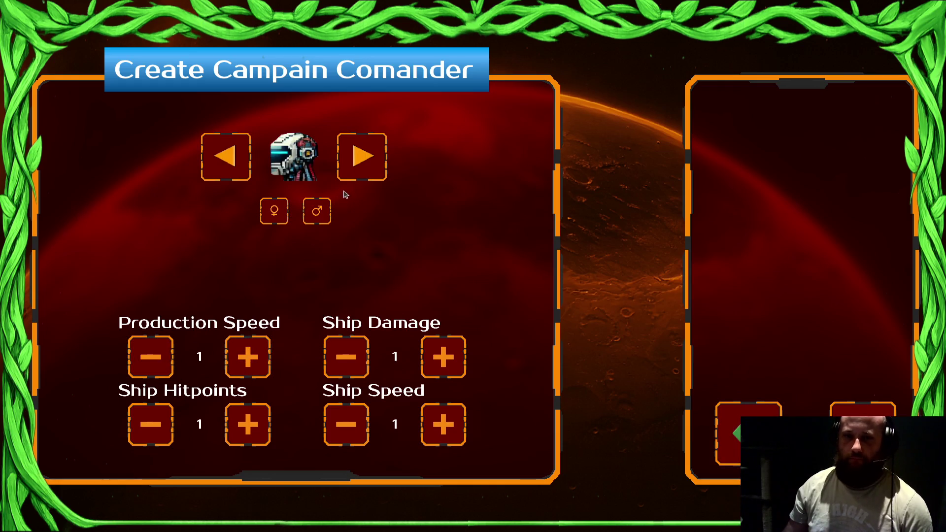
- Cycle forward and back through the male commander portraits
left_click(347, 176)
left_click(347, 176)
left_click(347, 176)
left_click(266, 217)
left_click(221, 179)
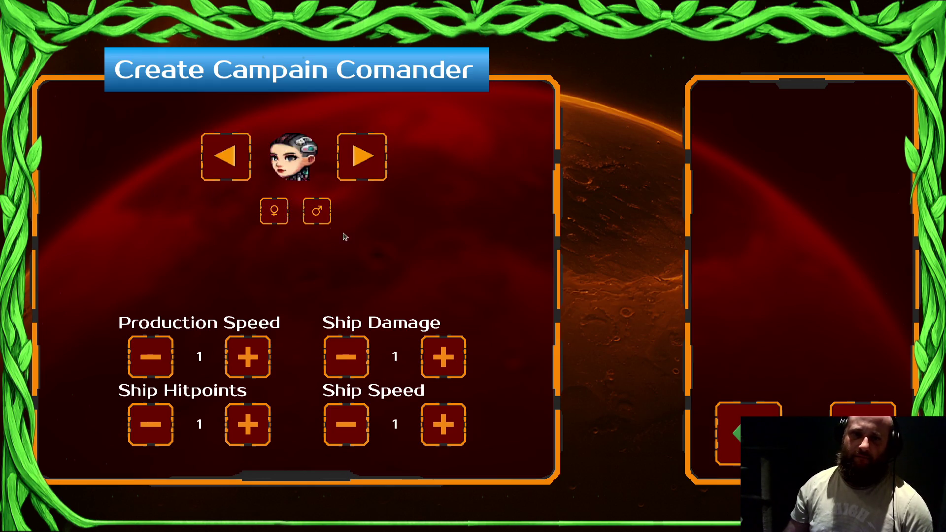
left_click(342, 177)
left_click(270, 218)
left_click(325, 219)
left_click(351, 179)
- Switch to female and back to male, cycle portraits, open the profile menu, then stop the game
left_click(275, 218)
left_click(316, 222)
left_click(220, 162)
left_click(221, 163)
left_click(222, 164)
left_click(344, 169)
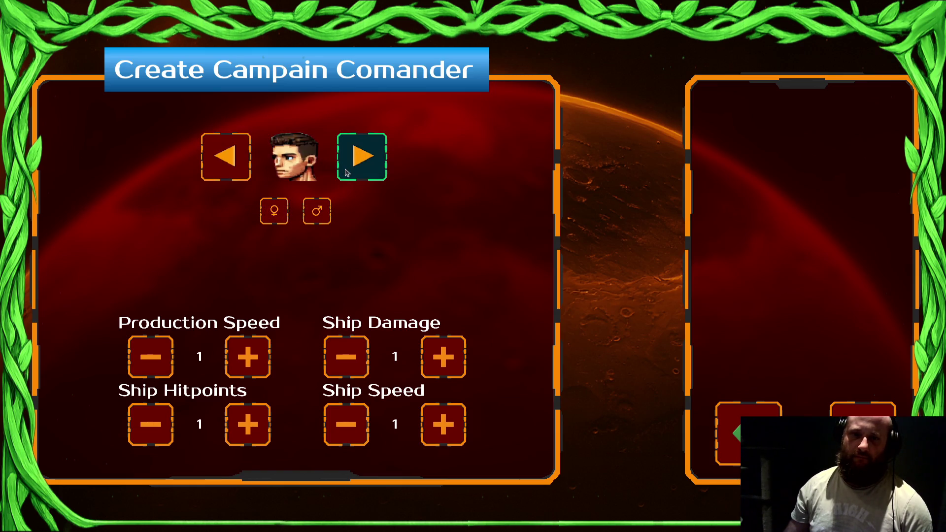
left_click(748, 434)
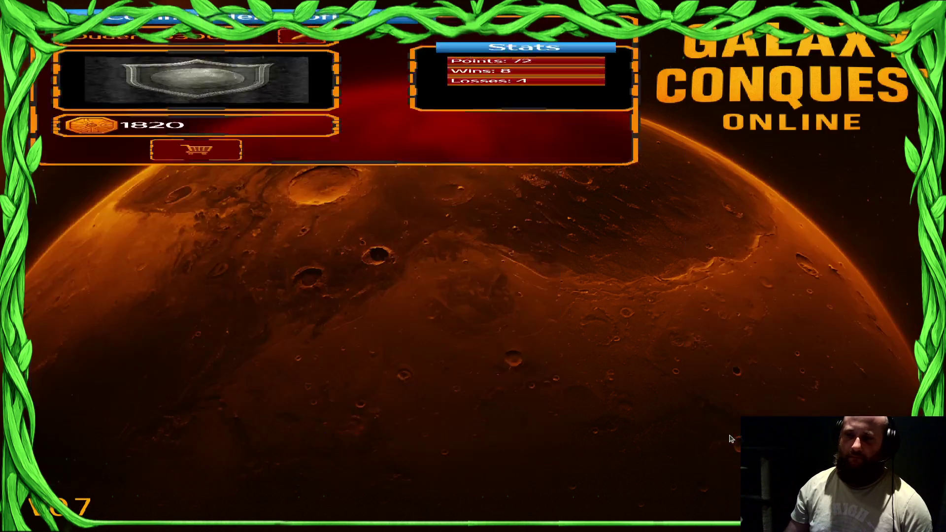
key("F8")
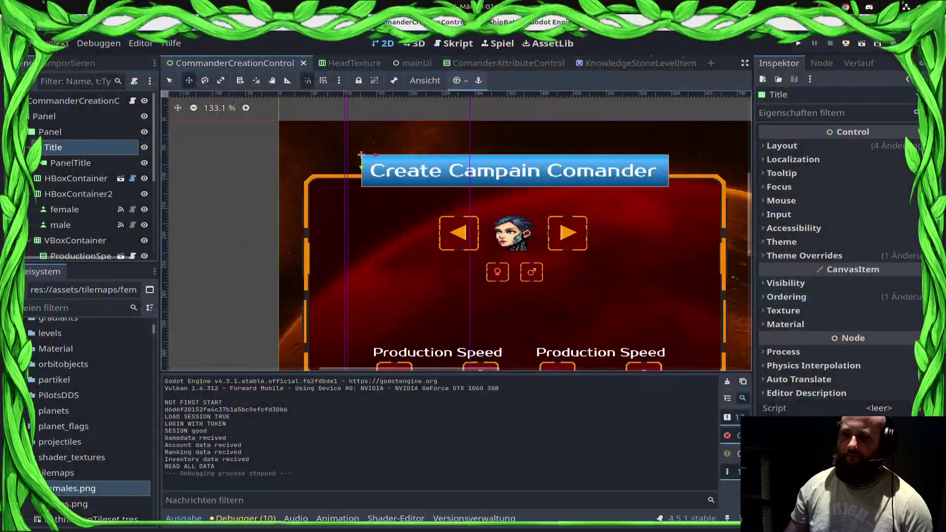
- Rename the portrait HBoxContainer node to CommanderHead
scroll(398, 220, "down", 3)
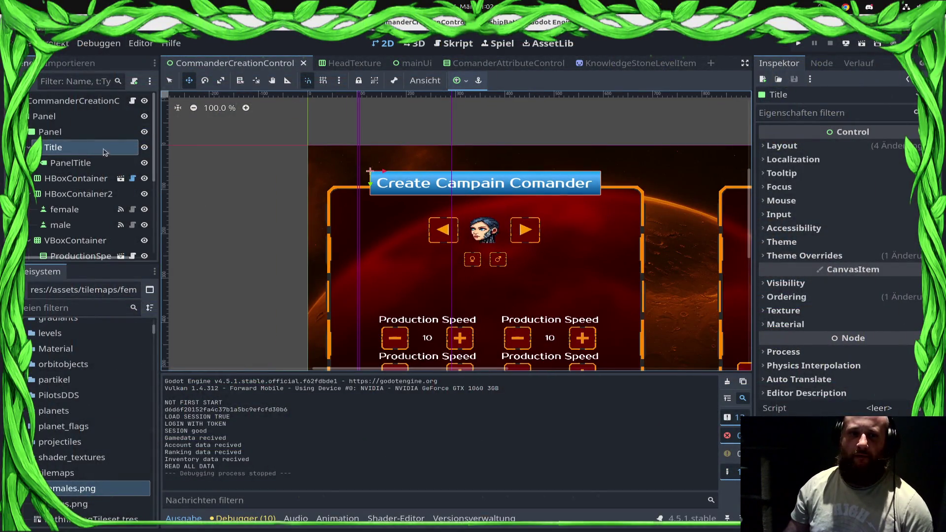
left_click(73, 179)
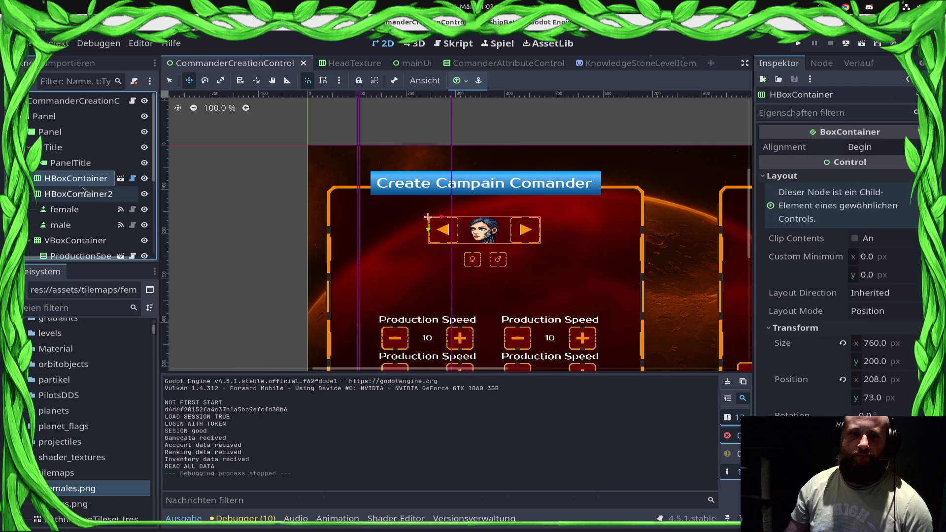
key("F2")
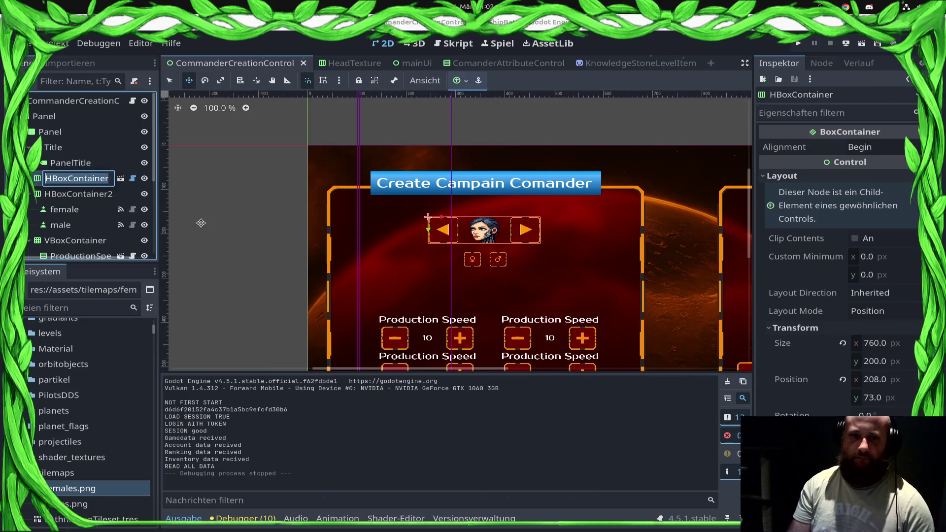
type("Character")
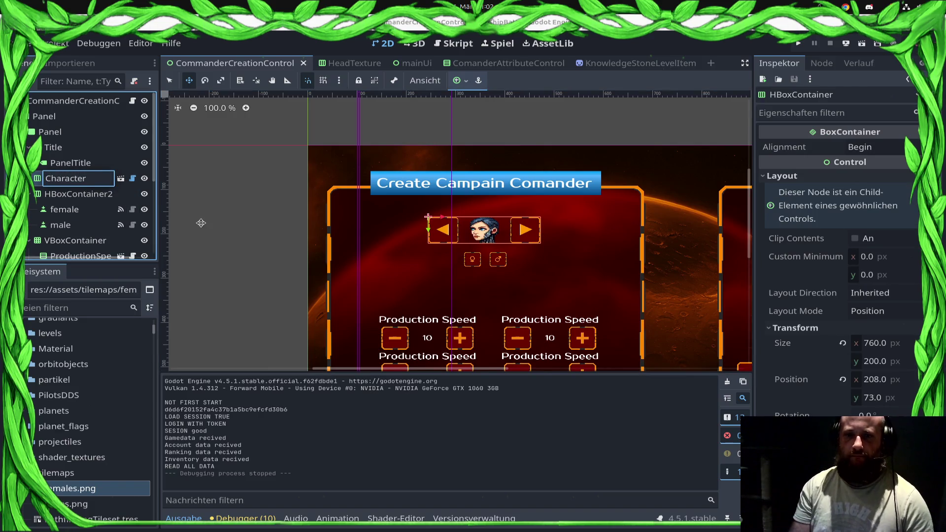
key("BackSpace")
key("BackSpace")
key("BackSpace")
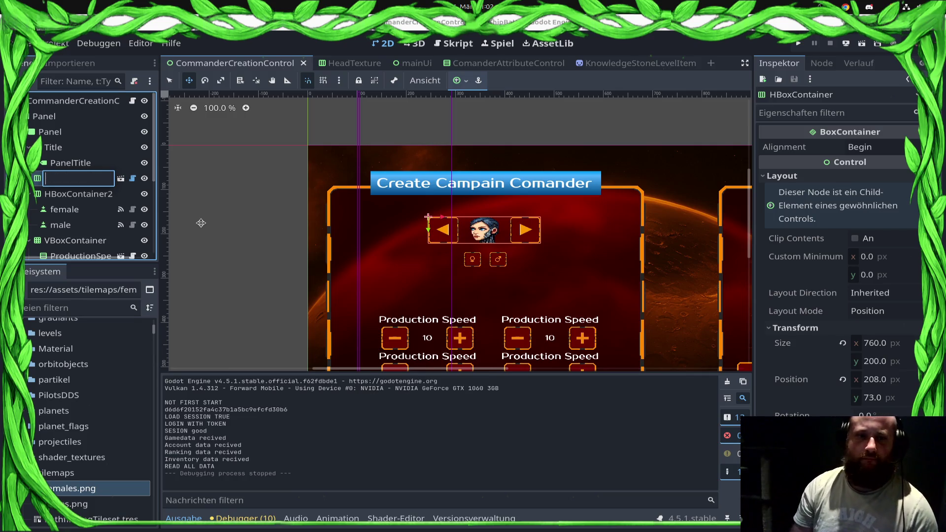
type("CommanderHead")
key("Return")
- Rename HBoxContainer2 to Gender
key("Down")
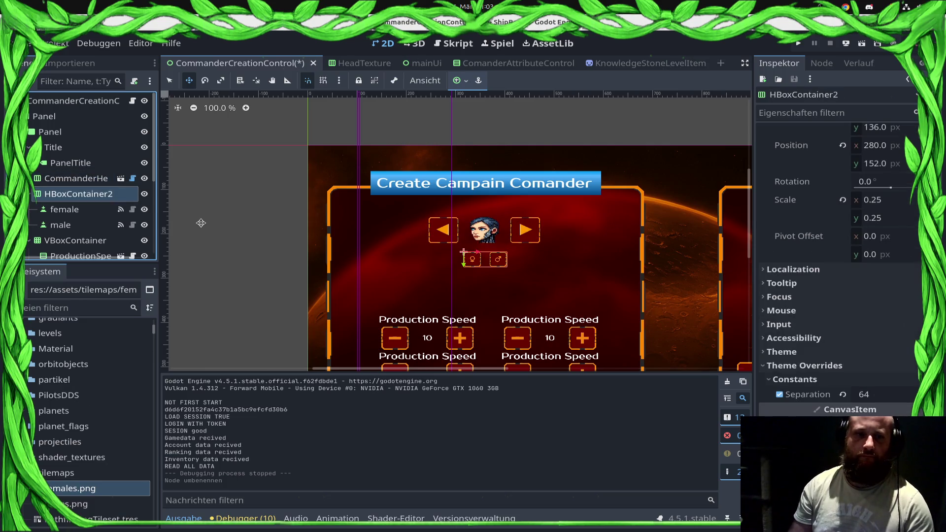
key("F2")
type("Gender")
key("Return")
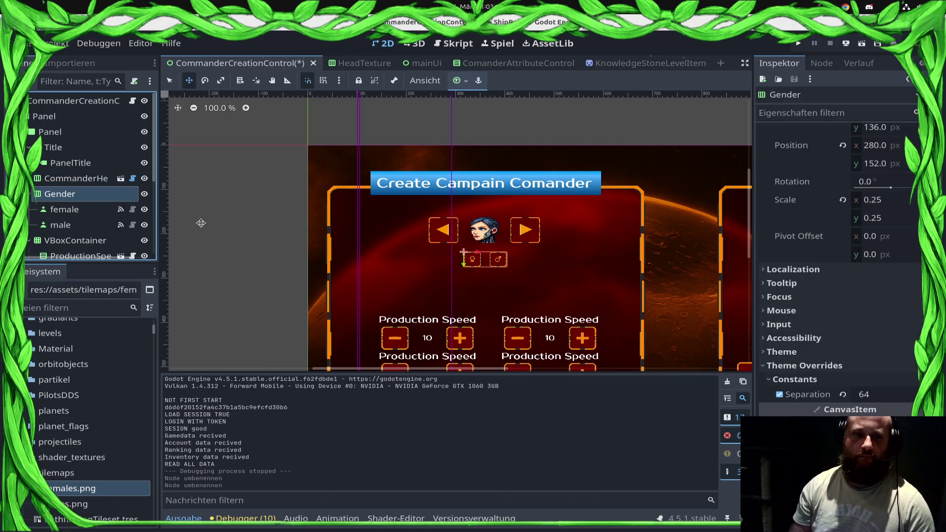
- Rename the VBoxContainer stat grid to Attributes
key("Down")
key("Down")
key("Down")
key("Up")
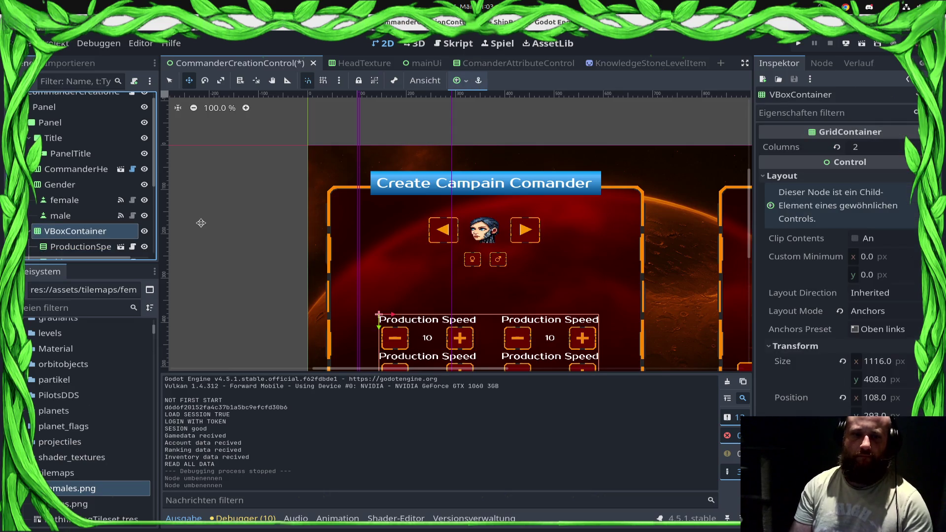
key("F2")
type("A")
type("s")
key("Return")
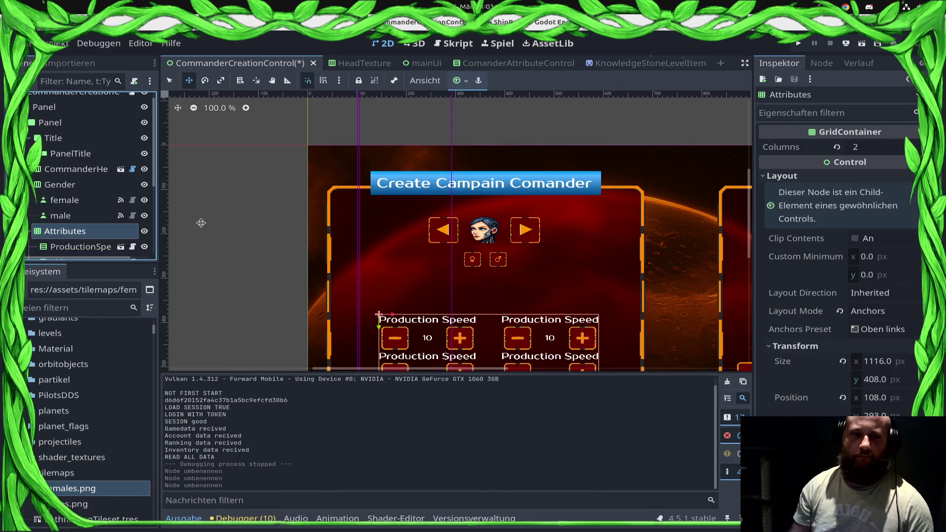
- Select the PanelTitle node and save the CommanderCreationControl scene
scroll(81, 167, "down", 2)
scroll(81, 167, "down", 4)
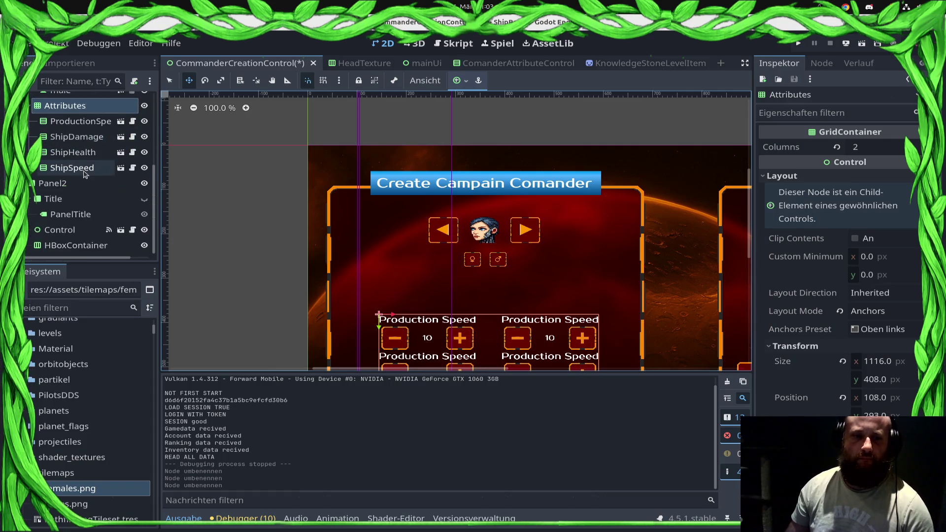
left_click(70, 214)
key("ctrl+s")
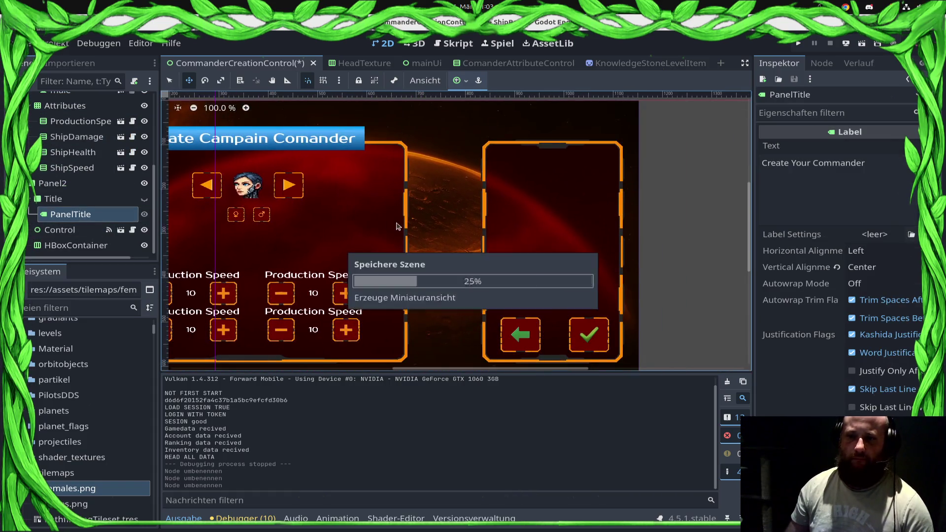
- Select the Control and HBoxContainer nodes and bring up HBoxContainer's node options
left_click(59, 230)
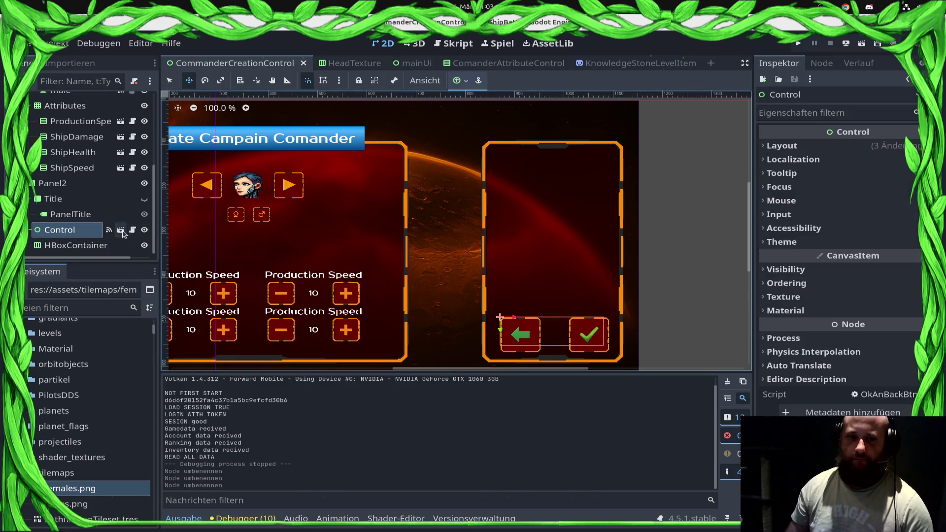
left_click(85, 246)
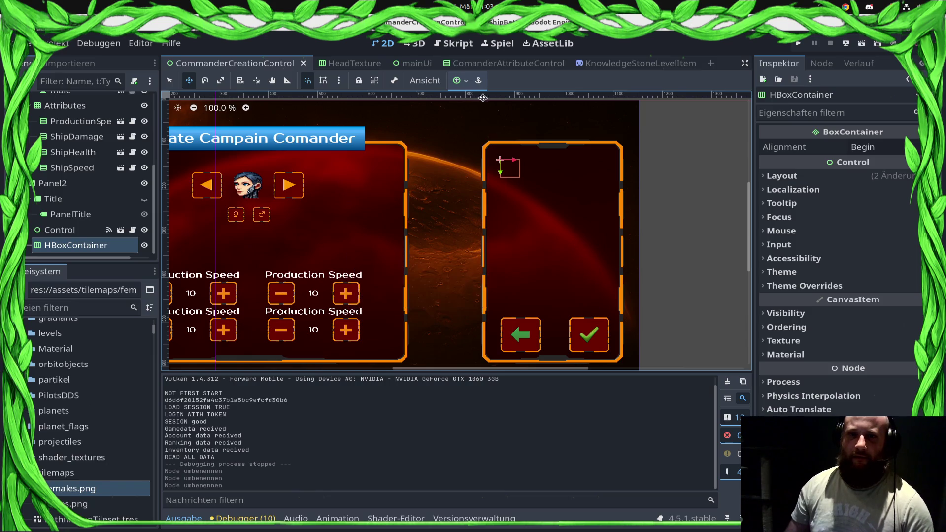
left_click(95, 310)
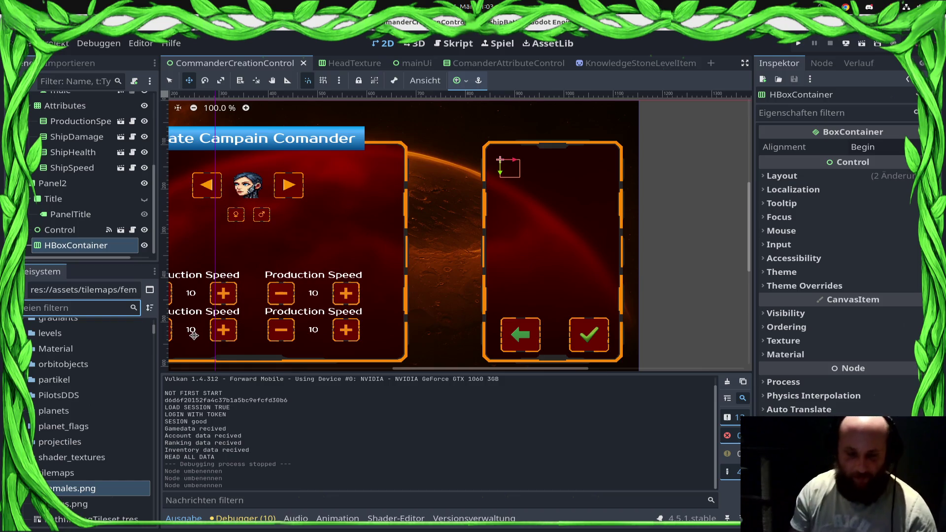
right_click(78, 245)
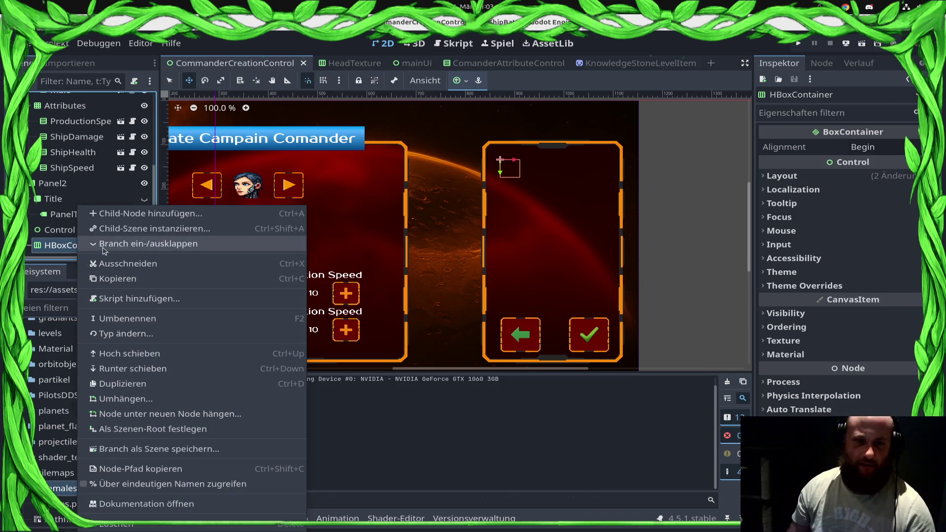
- Add a TextureRect child node under HBoxContainer
key("Escape")
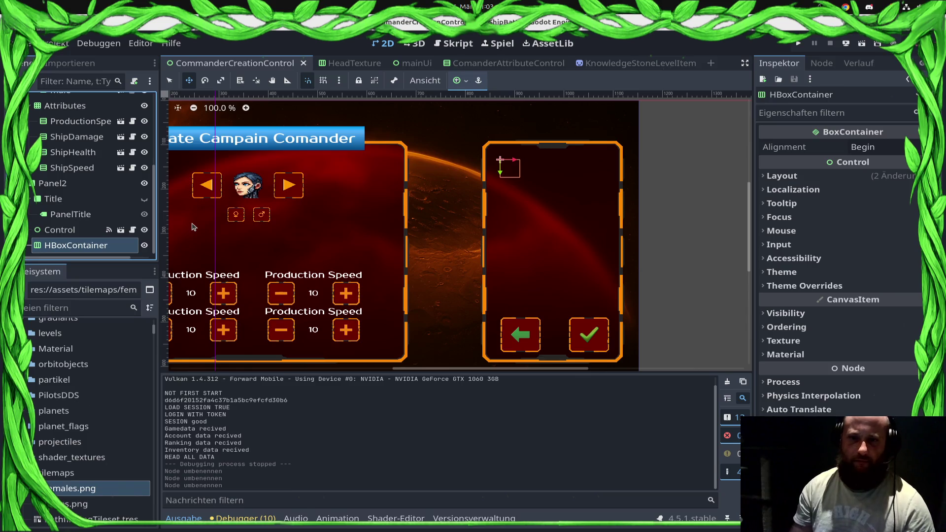
key("ctrl+a")
type("TextureRe")
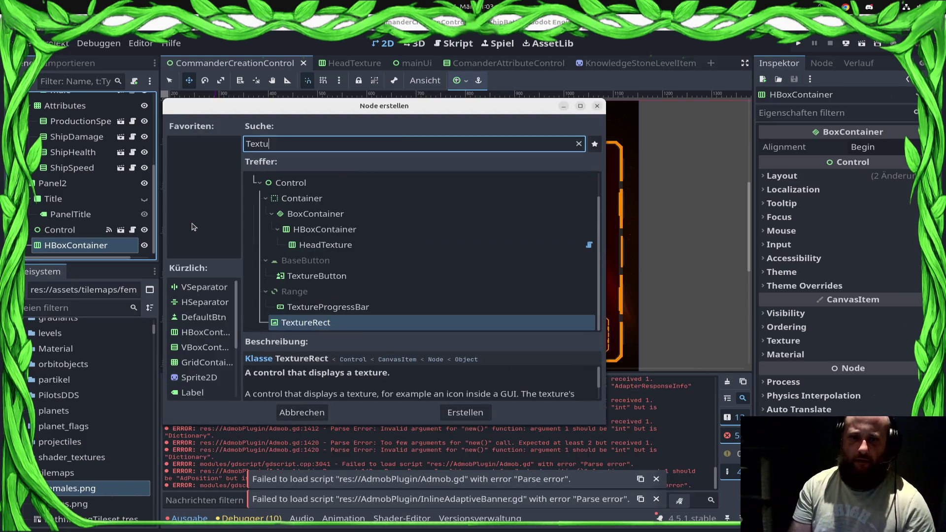
key("Return")
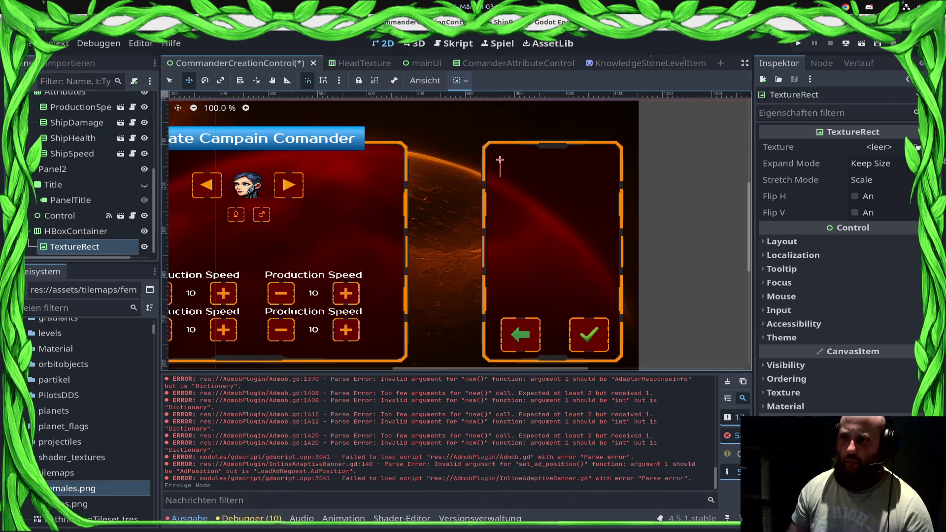
- Give the TextureRect a new GradientTexture2D, initially sized 128×128
left_click(879, 146)
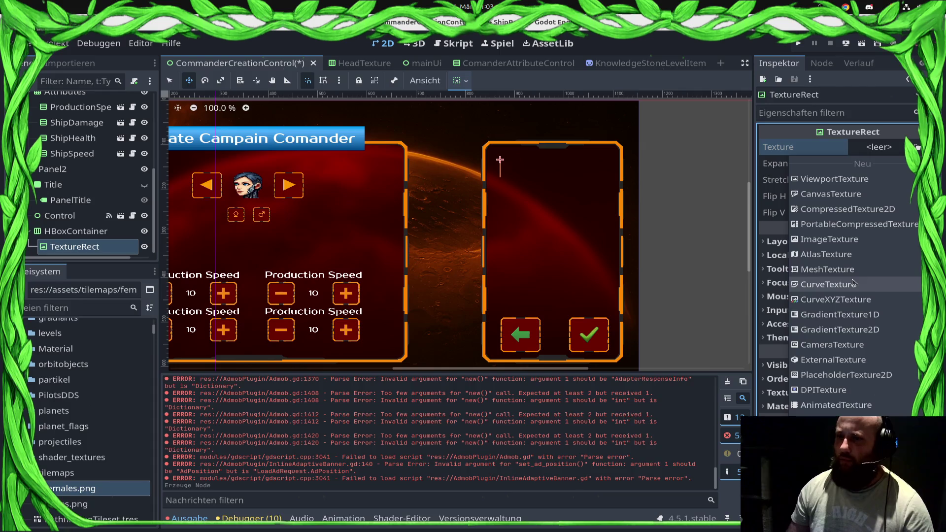
left_click(858, 330)
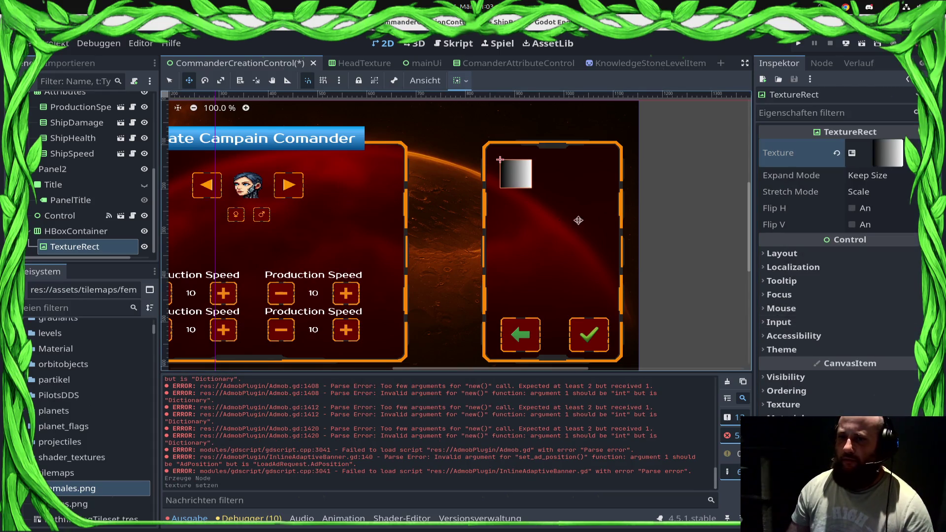
left_click(881, 166)
left_click(876, 320)
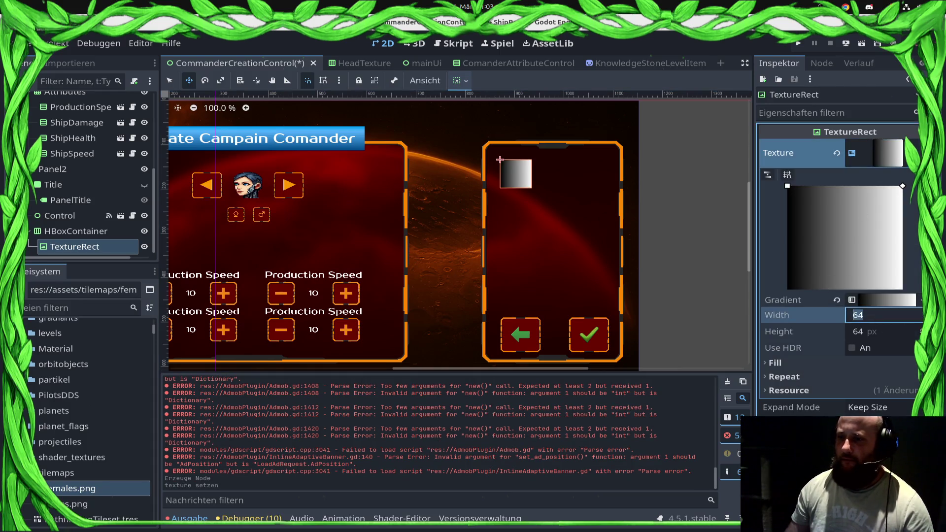
type("128")
key("Tab")
type("8")
key("Return")
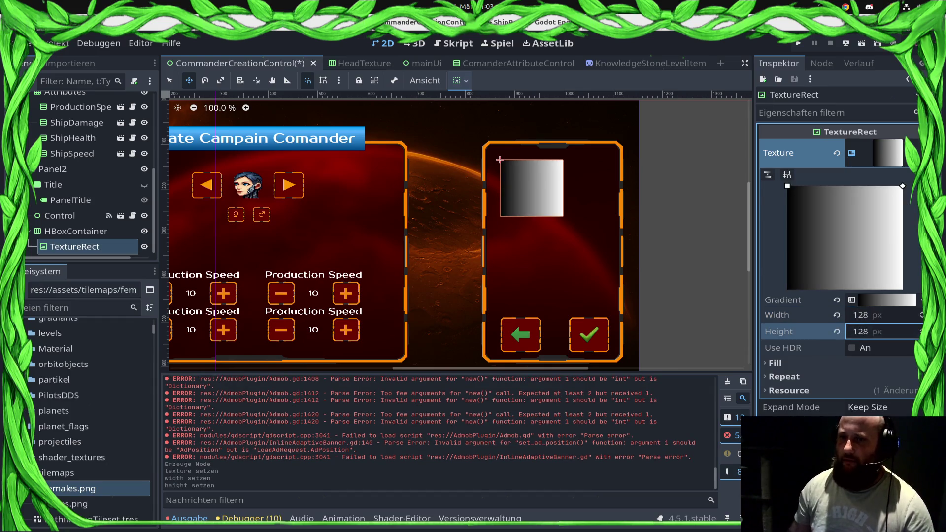
- Resize the gradient texture to 64×64
left_click(879, 323)
type("64")
key("Return")
left_click(883, 331)
type("64")
key("Return")
- Load the KnowledgeStoneLevelItem material onto the TextureRect
scroll(855, 367, "down", 3)
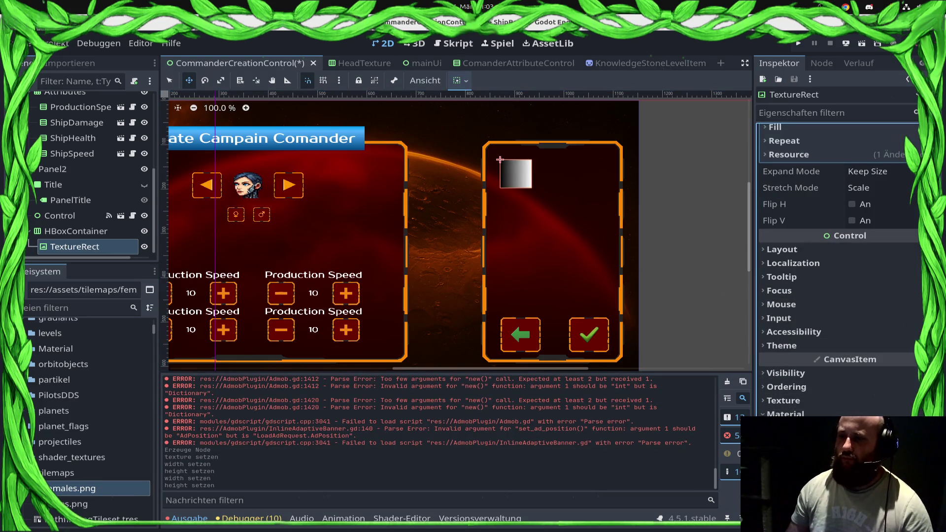
left_click(882, 429)
type("K")
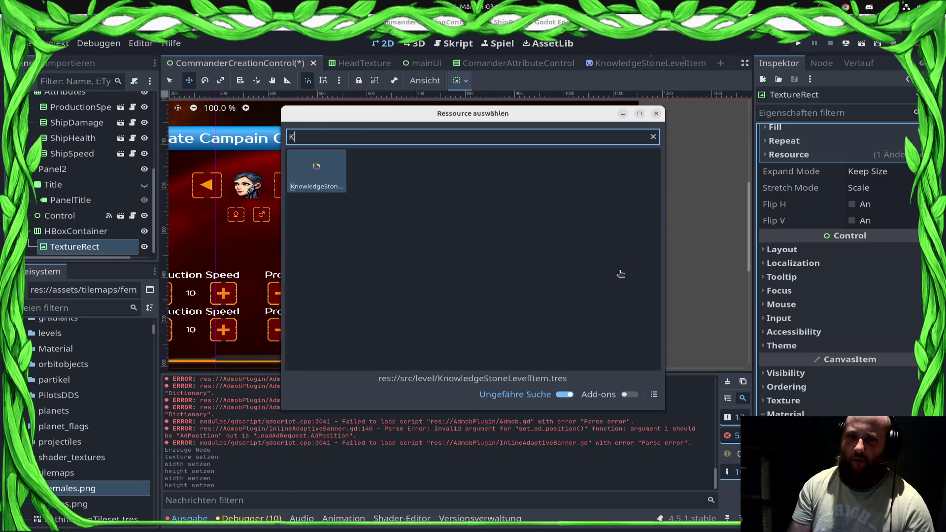
key("Return")
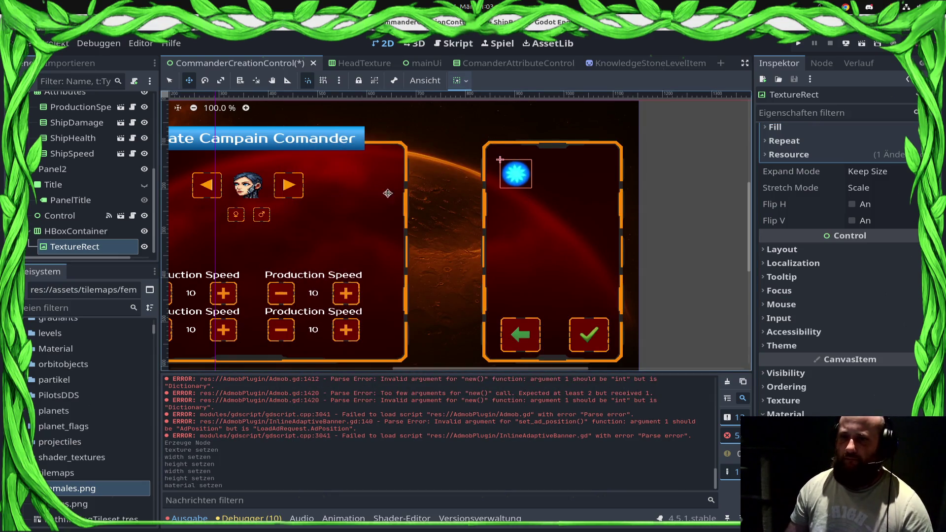
- Expand the TextureRect's Tooltip and start typing the text 'Knowledge Stones'
scroll(532, 185, "up", 2)
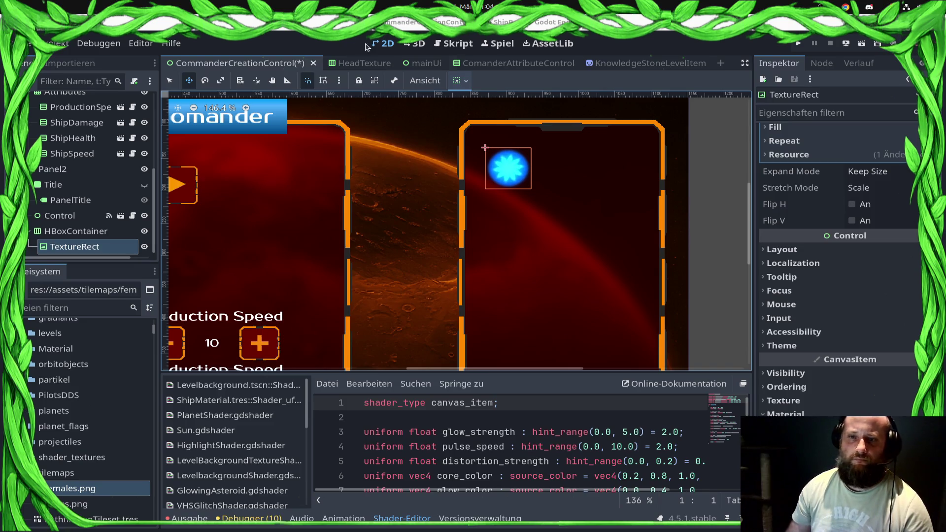
left_click(784, 277)
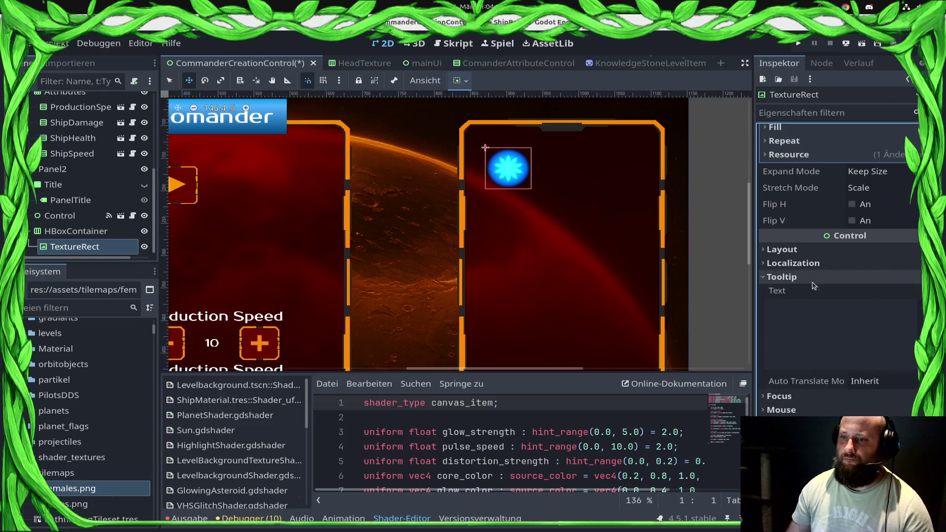
left_click(825, 321)
type("knowledge")
key("Home")
key("Delete")
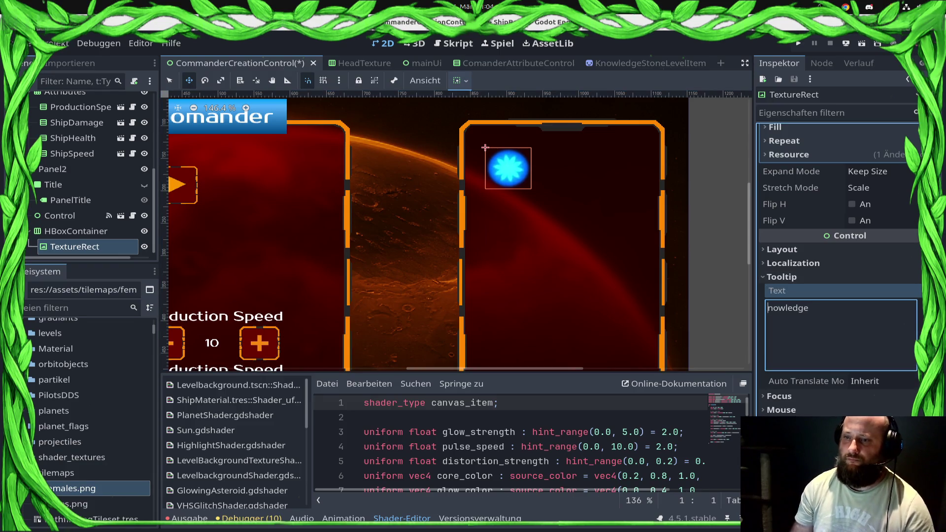
type("K")
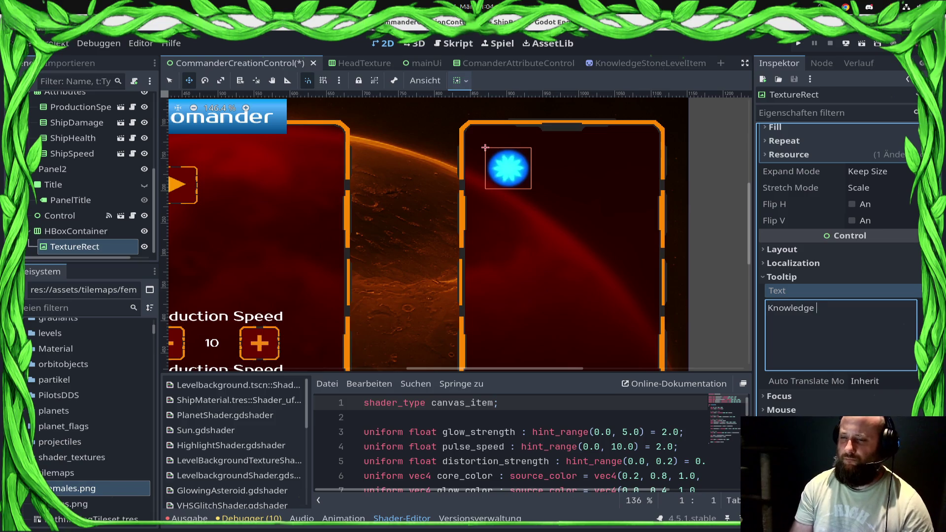
type("tones")
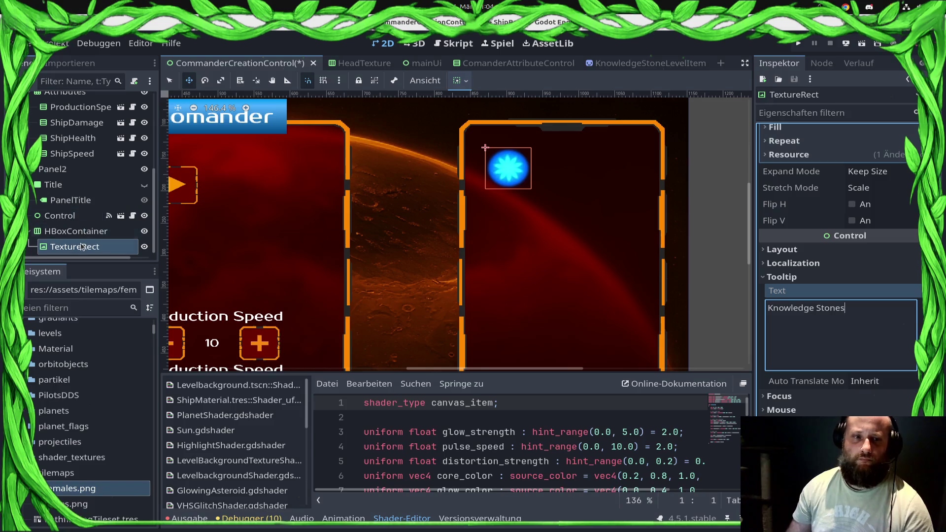
- Add a Label child node under HBoxContainer
right_click(79, 231)
key("Escape")
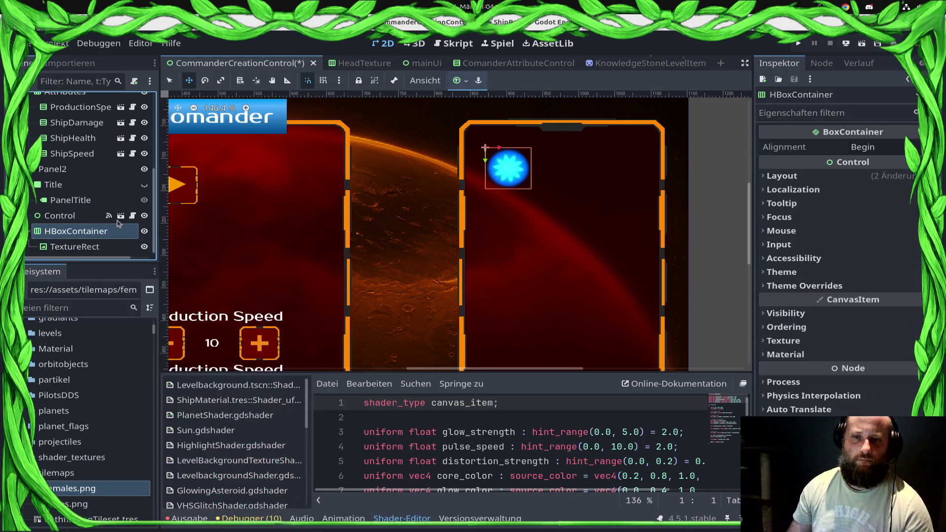
key("ctrl+a")
type("Label")
key("Return")
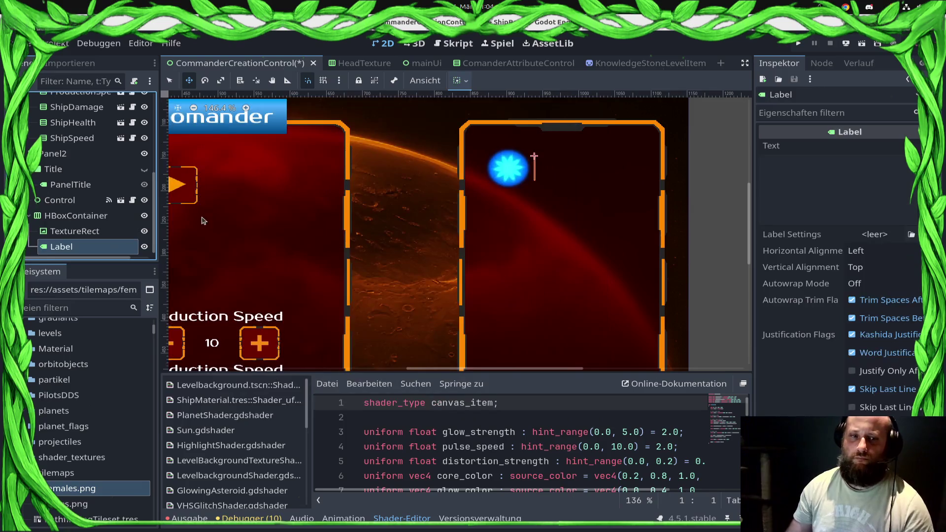
- Set the label's text to 999 and save the scene
left_click(838, 182)
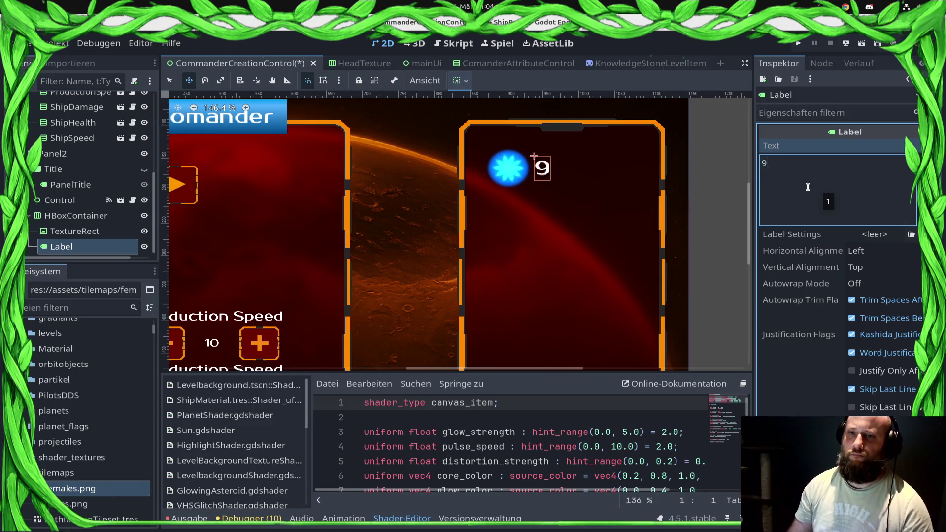
type("99")
key("ctrl+s")
scroll(811, 185, "down", 5)
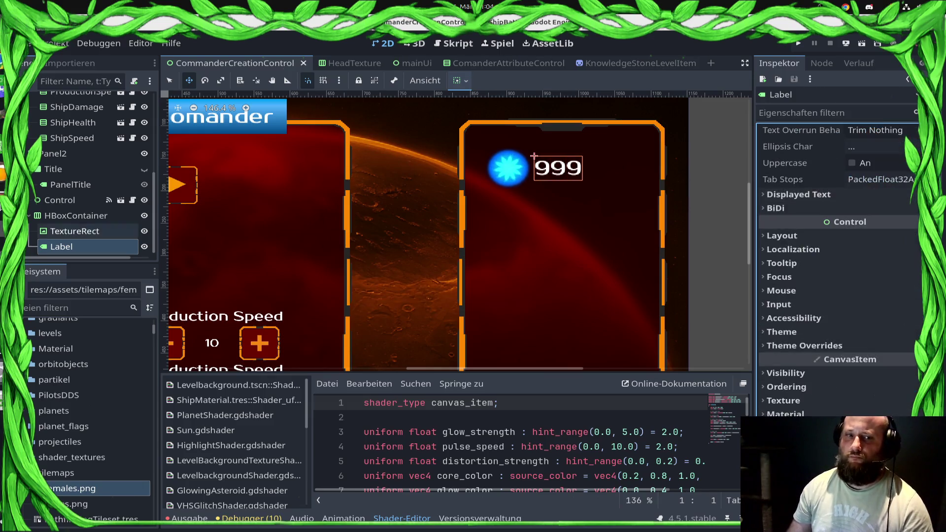
- Rename the TextureRect node to KnowledgeStoneIcon
double_click(75, 231)
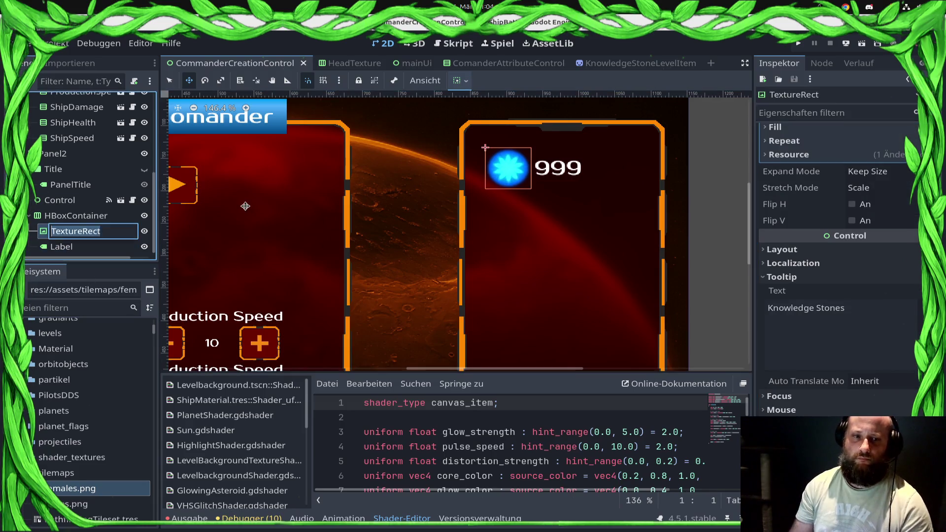
type("knowledge")
key("Home")
key("Delete")
type("K")
type("one")
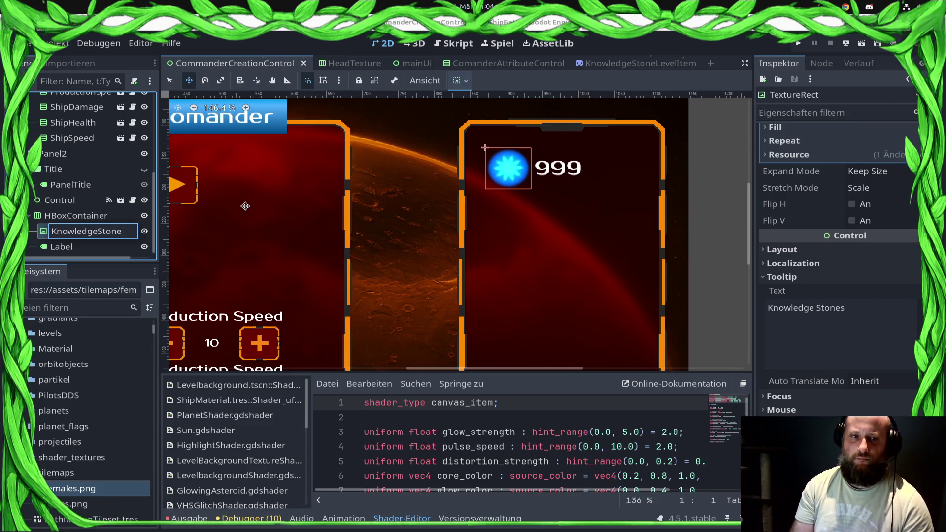
type("on")
key("Return")
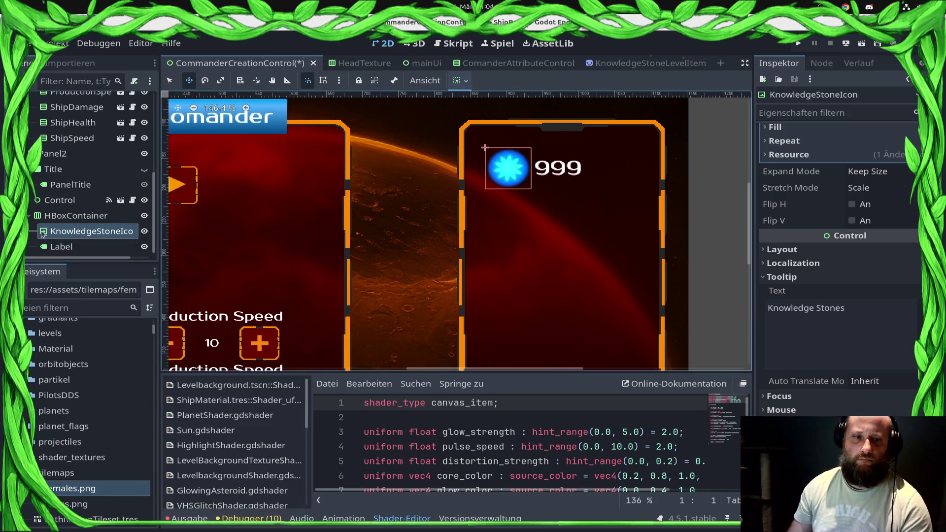
- Rename the Label node to KnowledgeStoneAmount
double_click(56, 247)
type("knowledge")
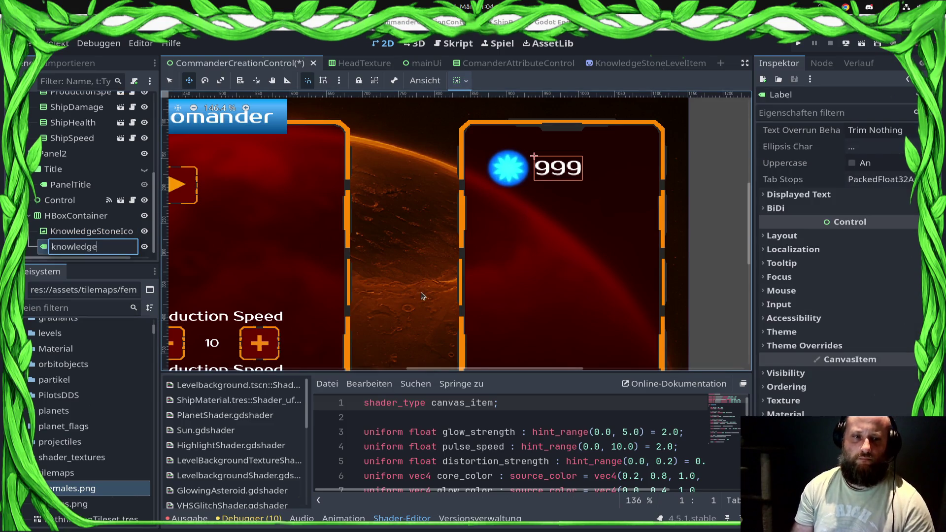
key("Home")
key("Delete")
type("K")
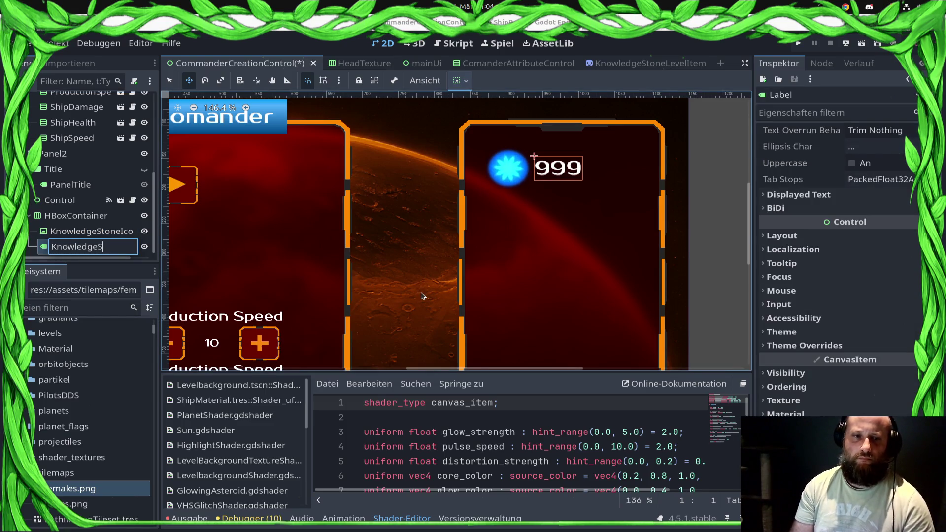
type("nowle")
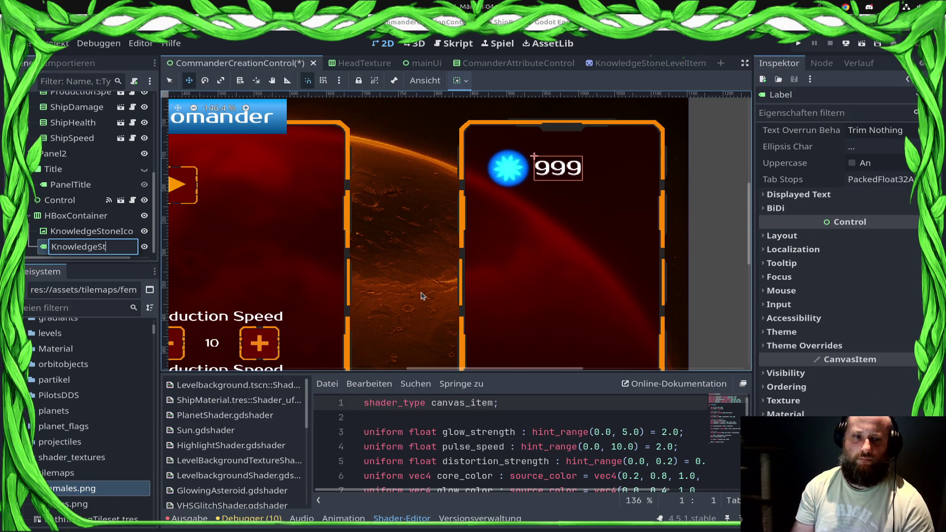
key("BackSpace")
key("BackSpace")
type("Amount")
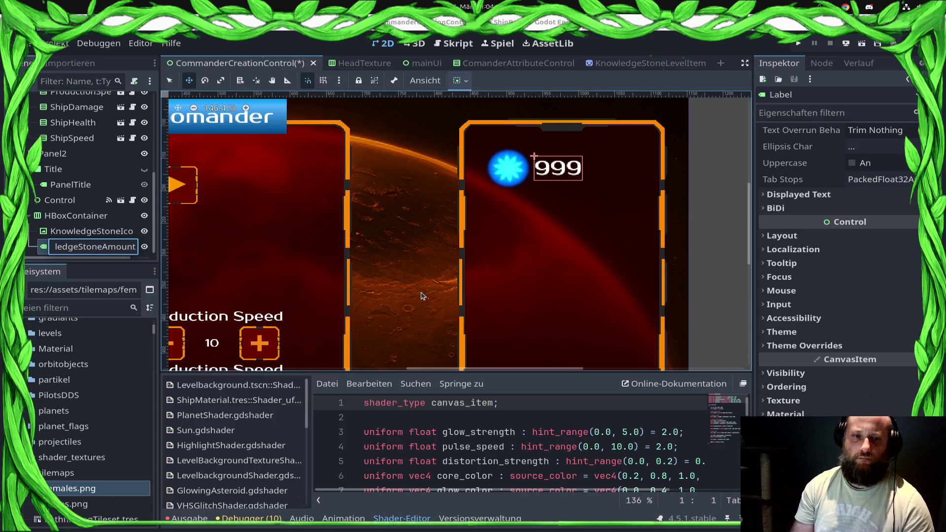
key("Return")
left_click_drag(469, 184, 486, 181)
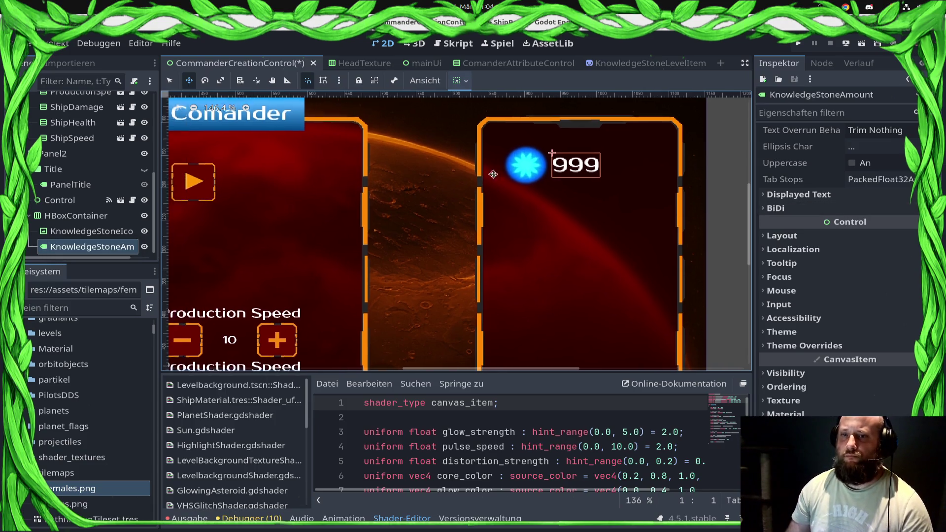
- Save, apply the Center anchor preset to the orb HBoxContainer and drag it near the panel top
scroll(486, 181, "down", 8)
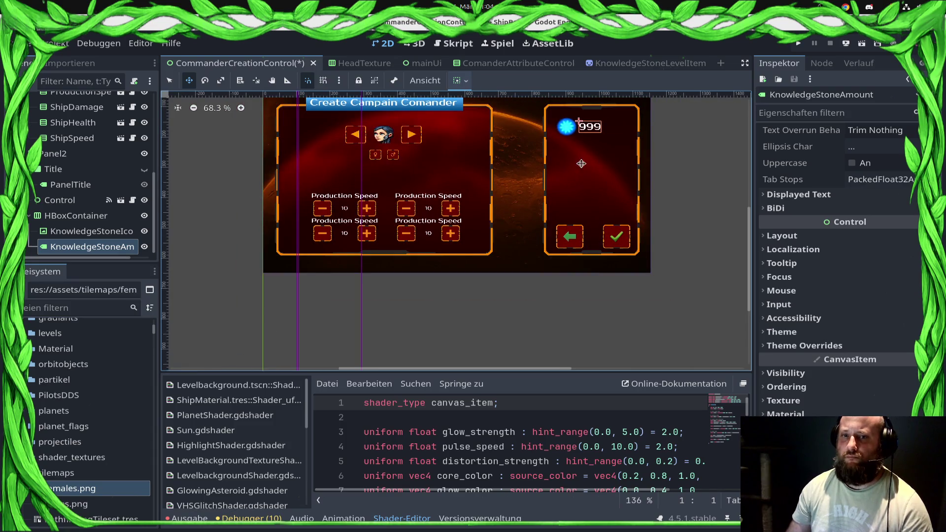
key("ctrl+s")
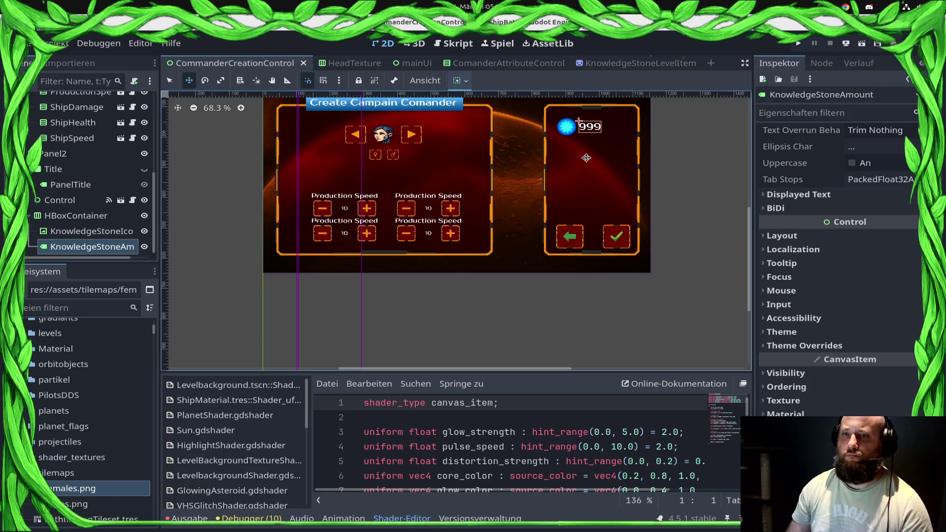
left_click(566, 127)
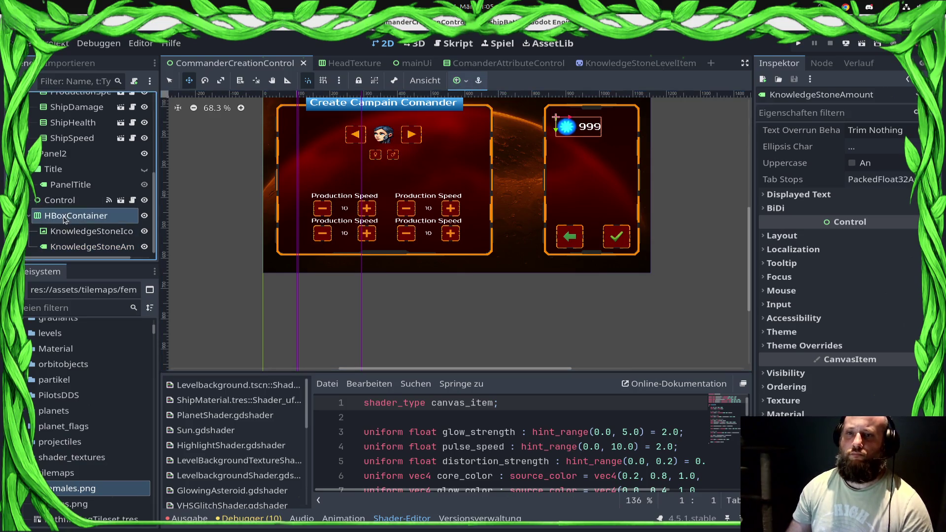
left_click(465, 81)
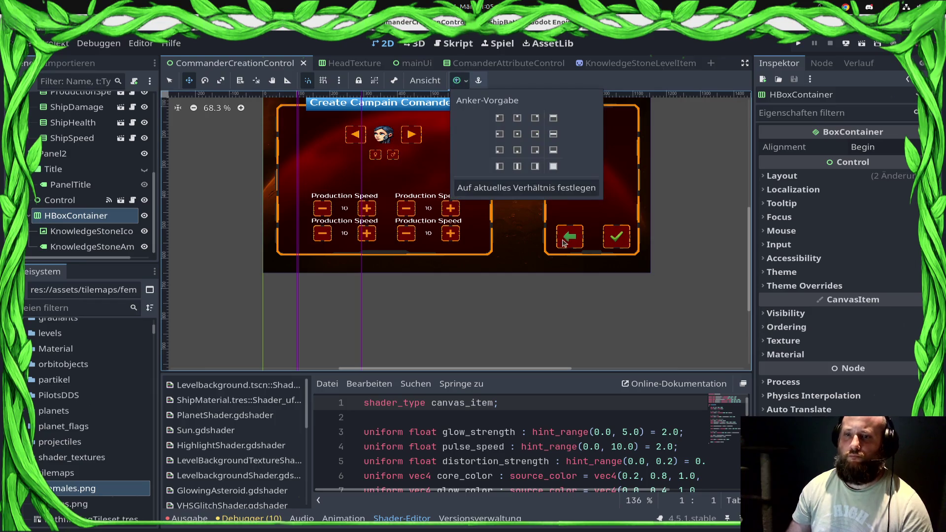
left_click(518, 135)
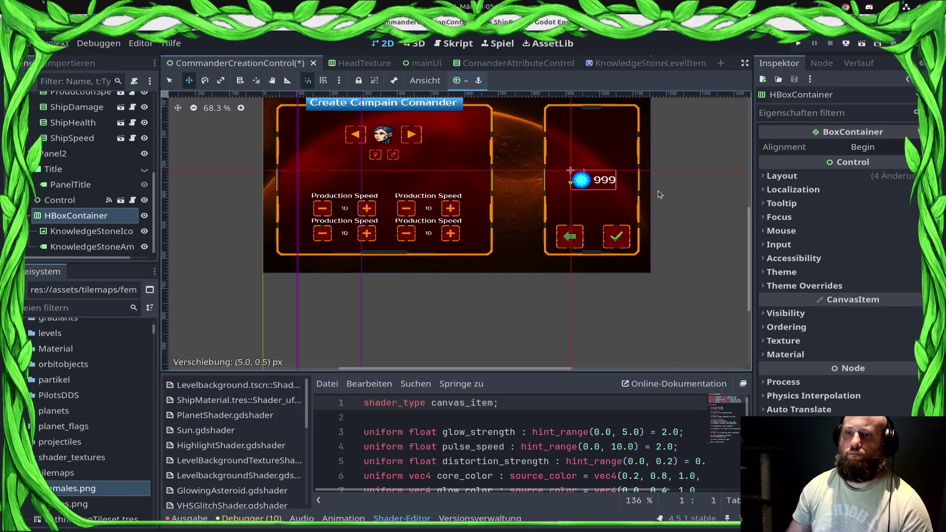
left_click_drag(581, 178, 582, 132)
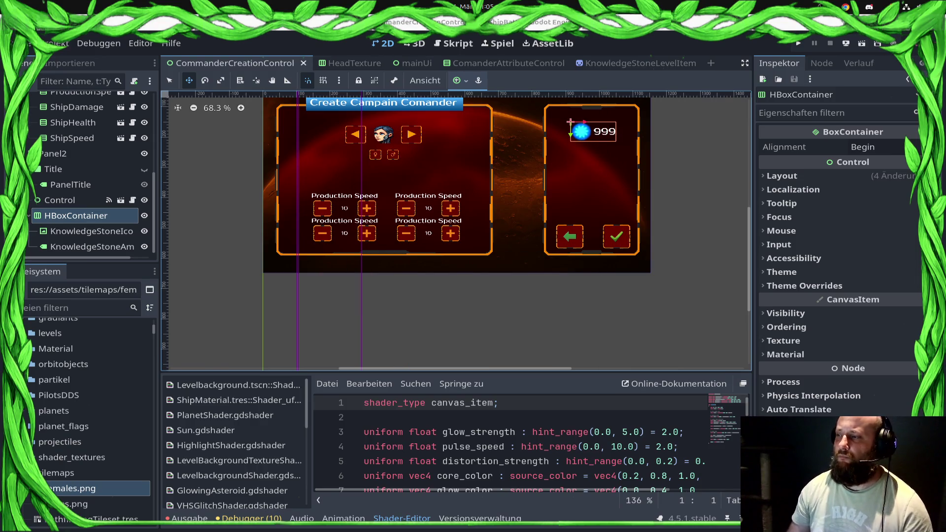
- Open CommanderCreationControl.gd and place the cursor on empty line 12 in _ready
key("super")
key("super")
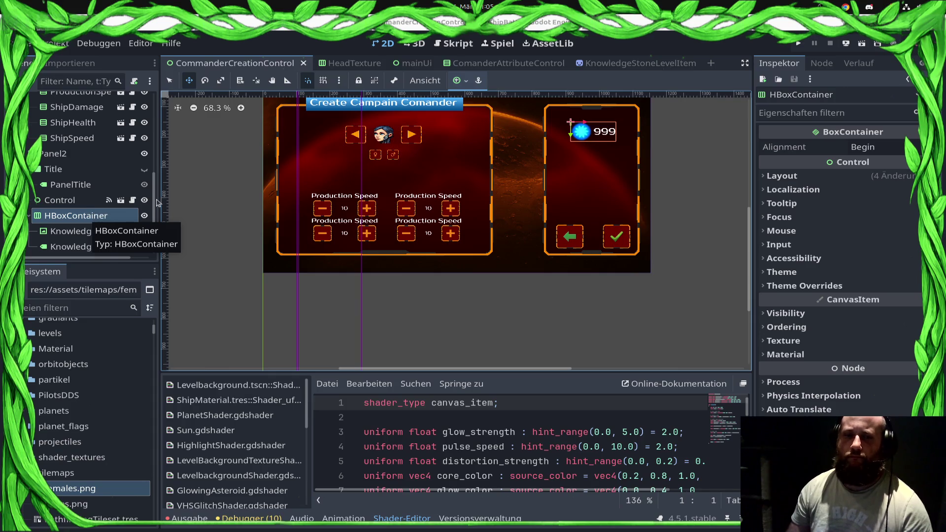
scroll(123, 173, "up", 5)
left_click(132, 100)
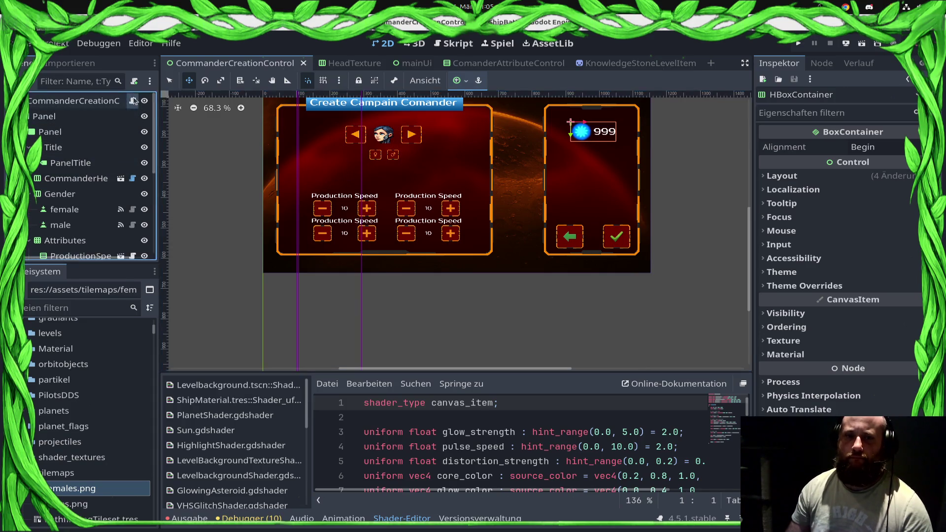
scroll(497, 216, "down", 4)
scroll(498, 216, "up", 4)
scroll(497, 215, "up", 3)
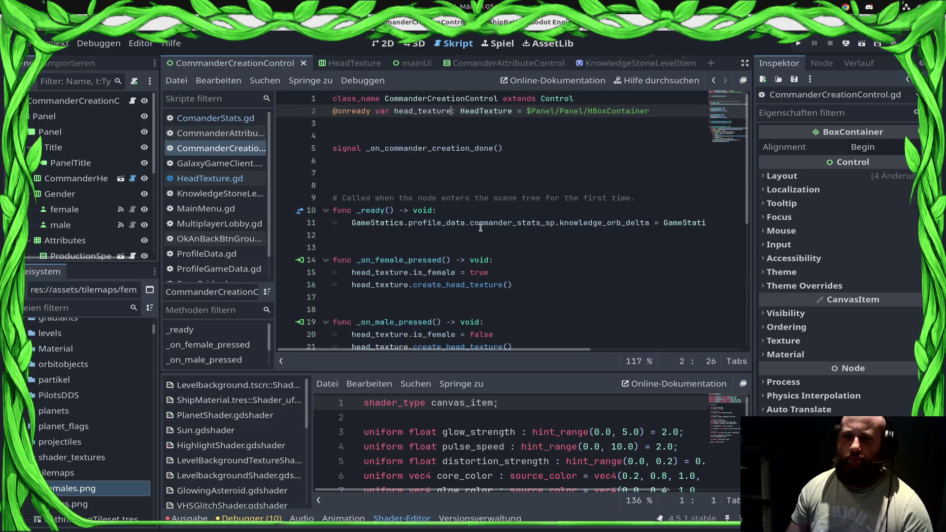
left_click(481, 228)
left_click(513, 235)
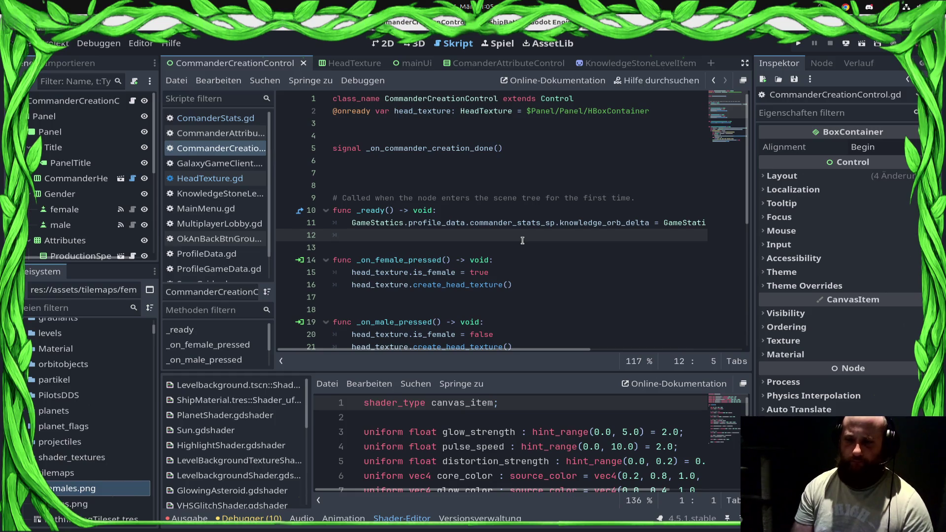
- Save and open ProfileData.gd at the blank line after its variables
key("ctrl+s")
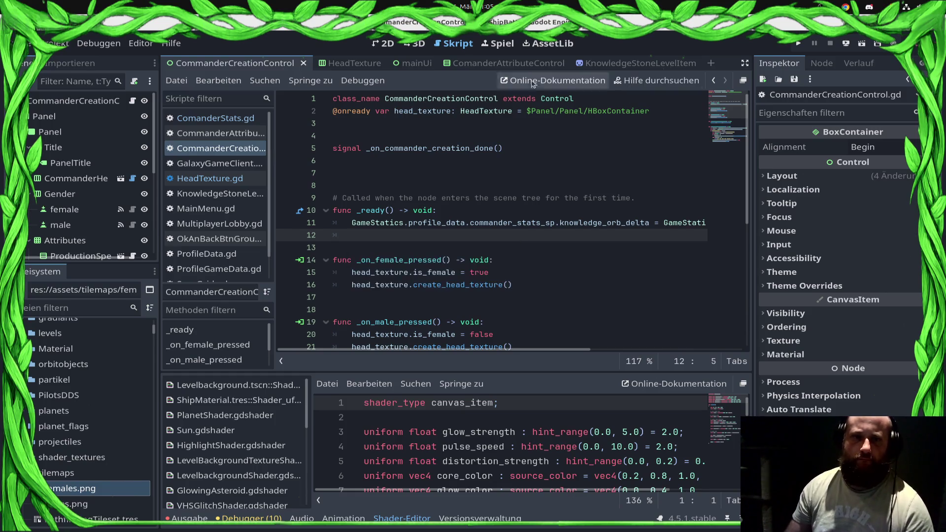
scroll(211, 146, "down", 2)
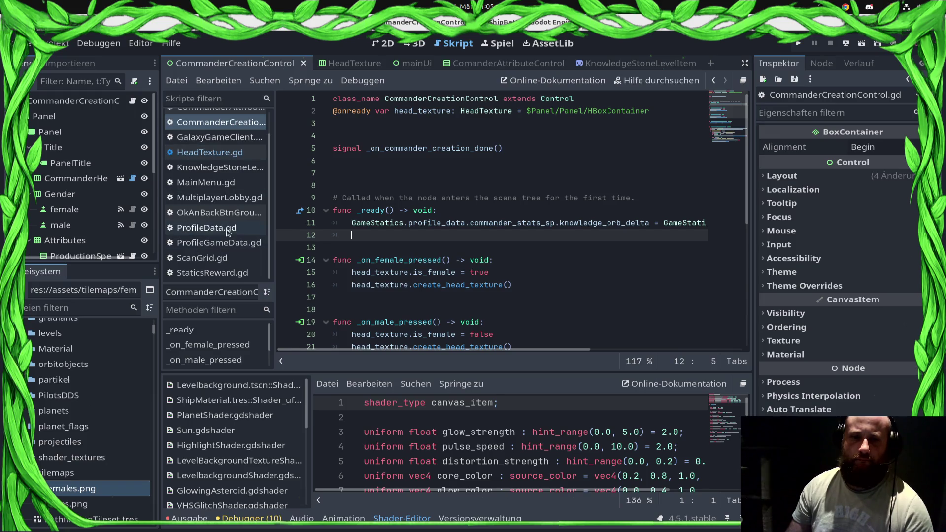
left_click(207, 227)
scroll(387, 230, "down", 2)
scroll(388, 230, "up", 20)
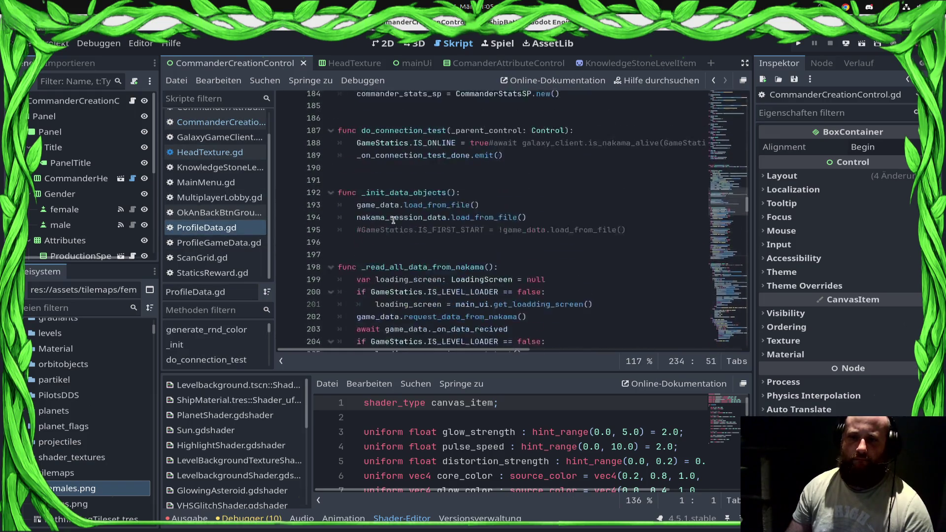
scroll(393, 220, "up", 20)
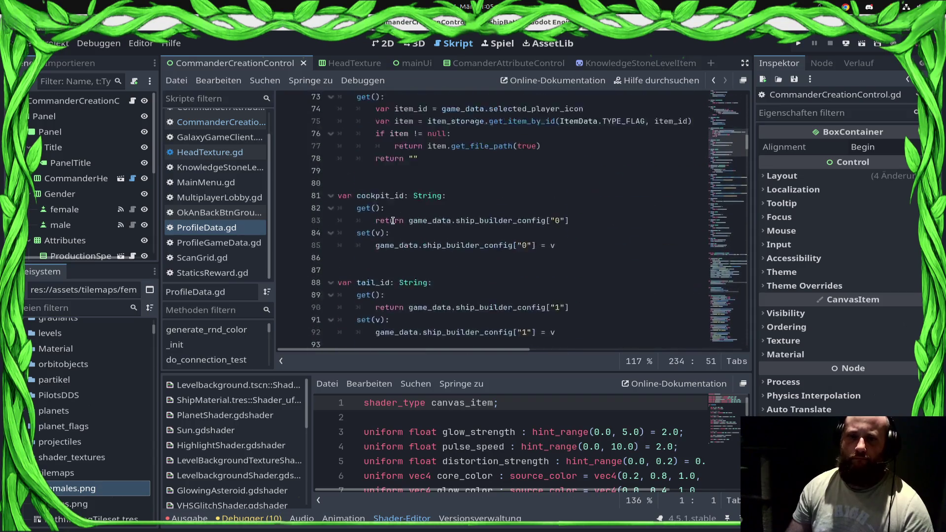
scroll(392, 220, "up", 10)
scroll(374, 197, "down", 9)
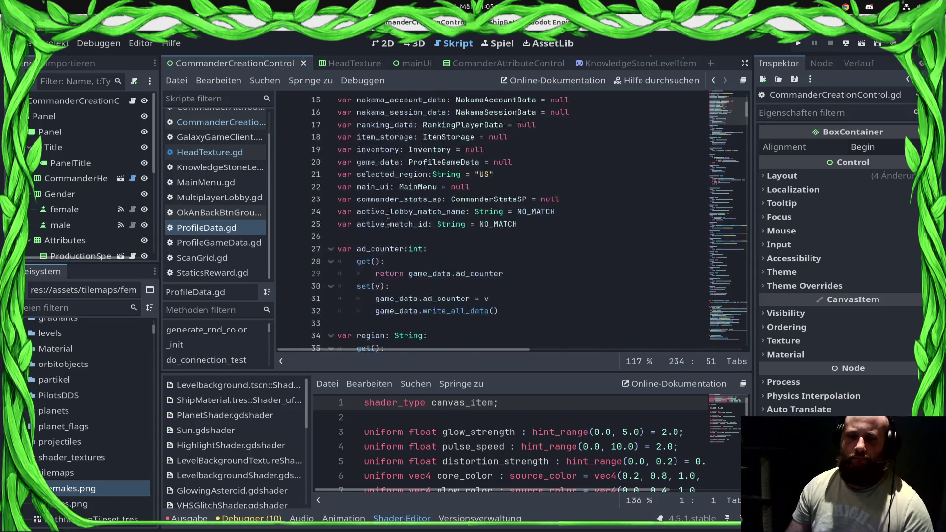
scroll(362, 174, "up", 3)
left_click(444, 201)
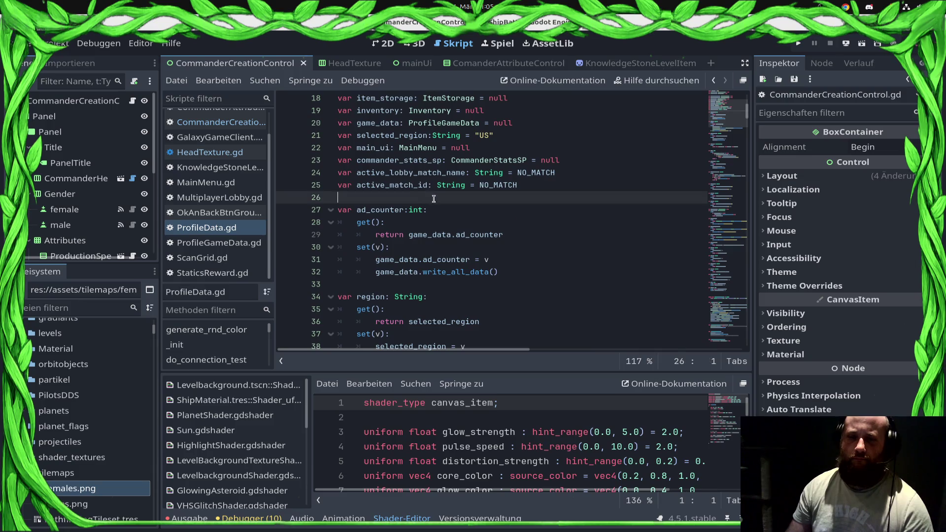
- Declare 'var knowledge_stones:int:' with a get(): block beginning 'return naka'
key("Return")
key("Return")
key("Up")
type("var knowledge_stones:")
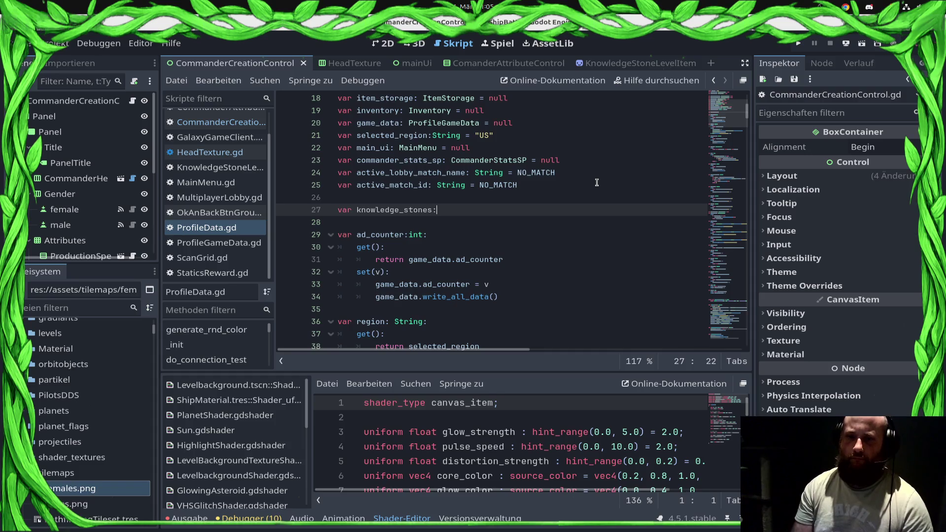
type("int")
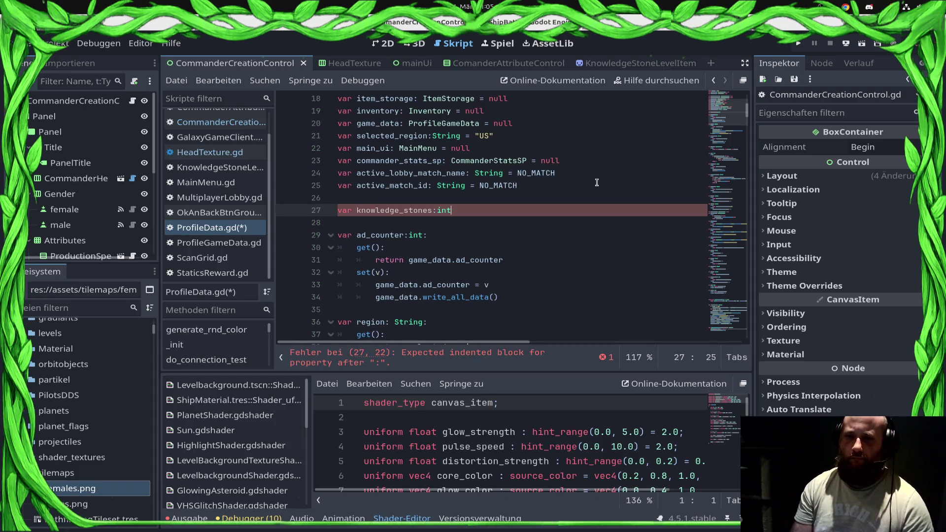
type(":")
key("Return")
type("get():")
key("Return")
type("eturn naka")
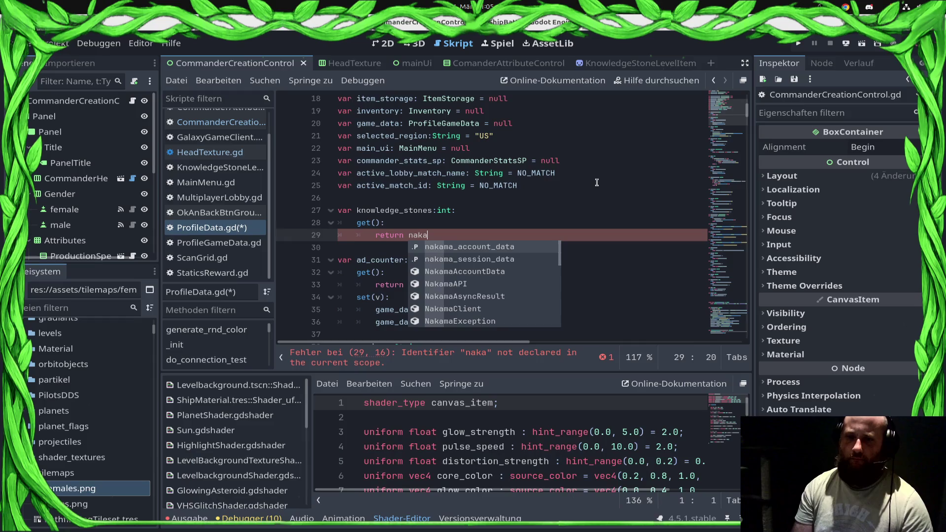
left_click(478, 207)
scroll(518, 204, "up", 3)
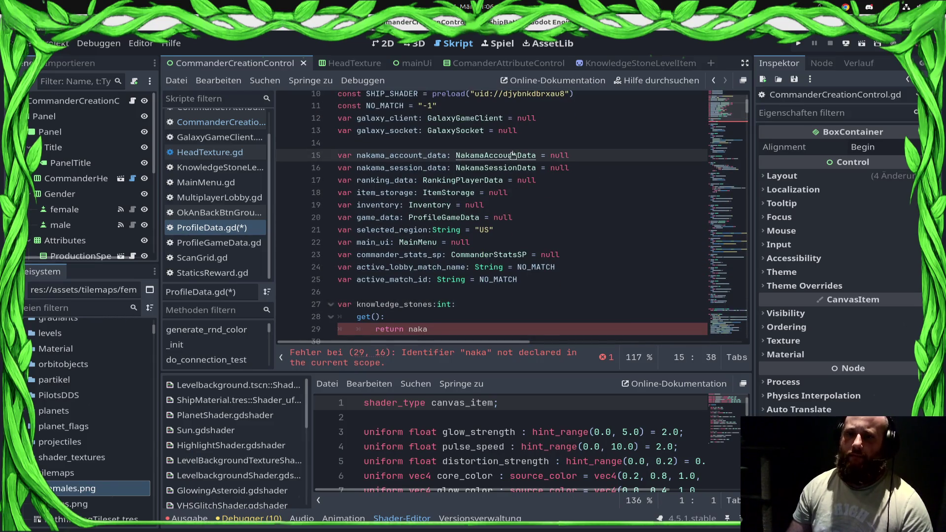
- Start a new get_knowledge_stones() function at the end of NakamaAccountData.gd
left_click(516, 162, "ctrl")
scroll(495, 242, "down", 6)
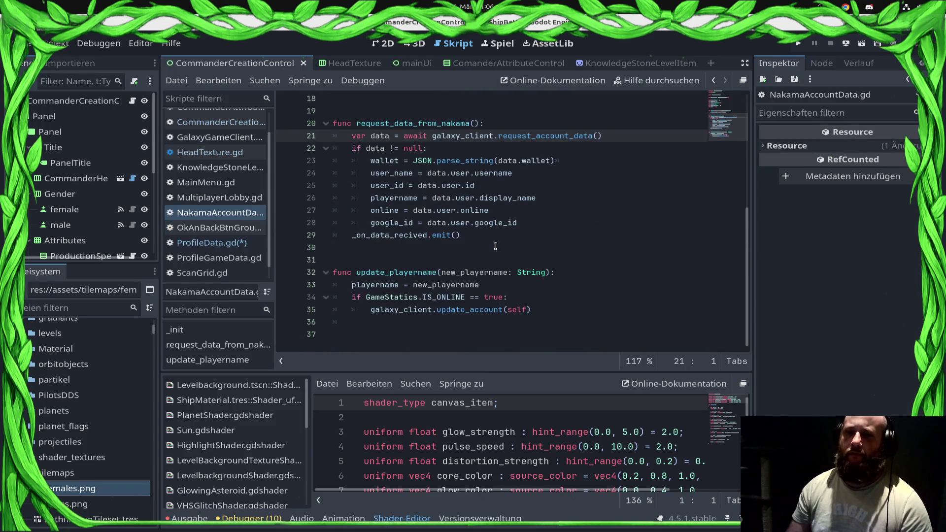
left_click(509, 240)
scroll(493, 234, "up", 3)
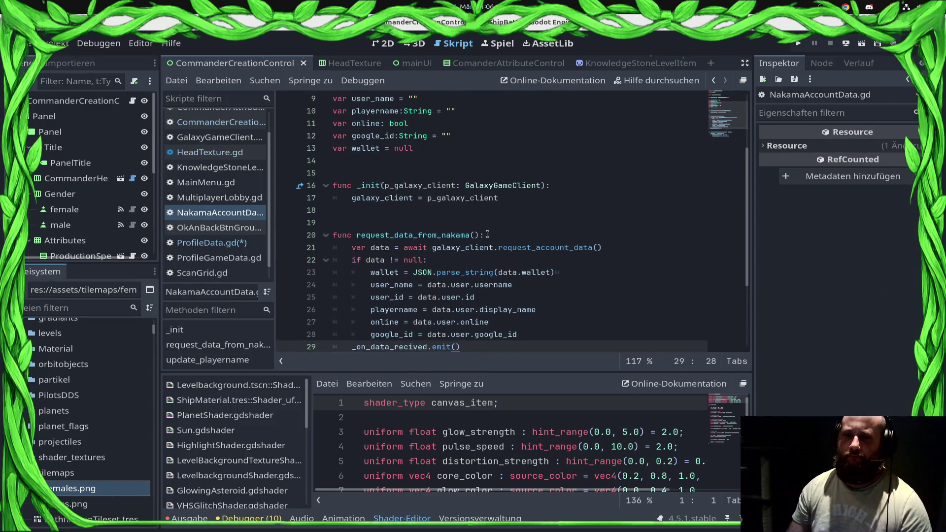
left_click(474, 223)
key("Up")
key("Down")
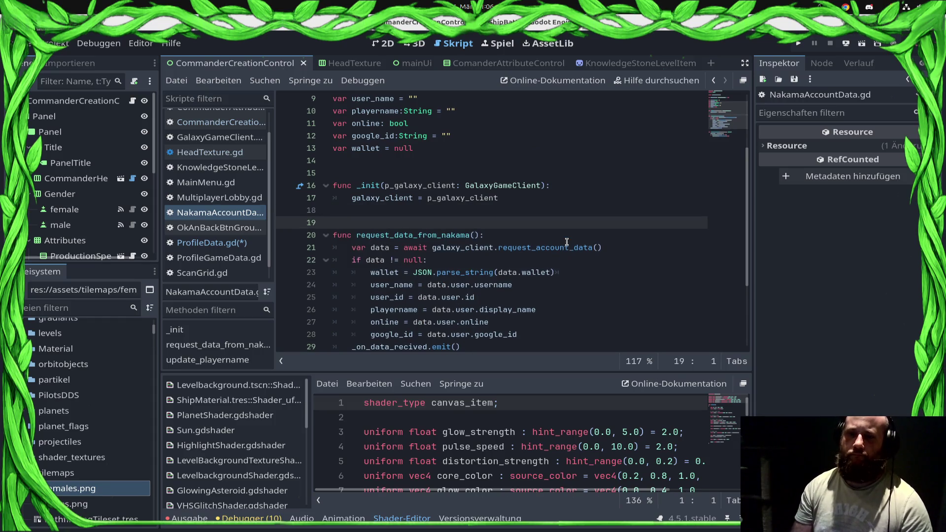
key("Page_Down")
key("Up")
type("func ")
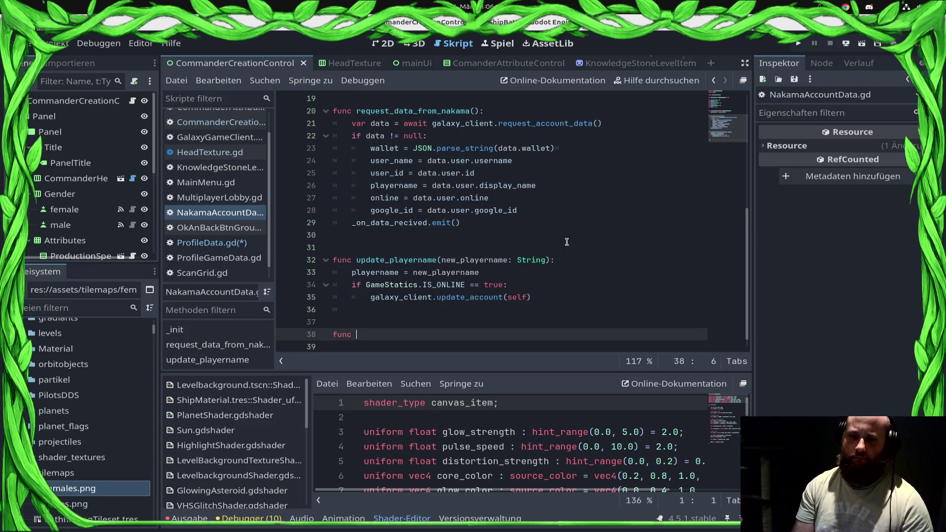
type("get_knowledge_stones():")
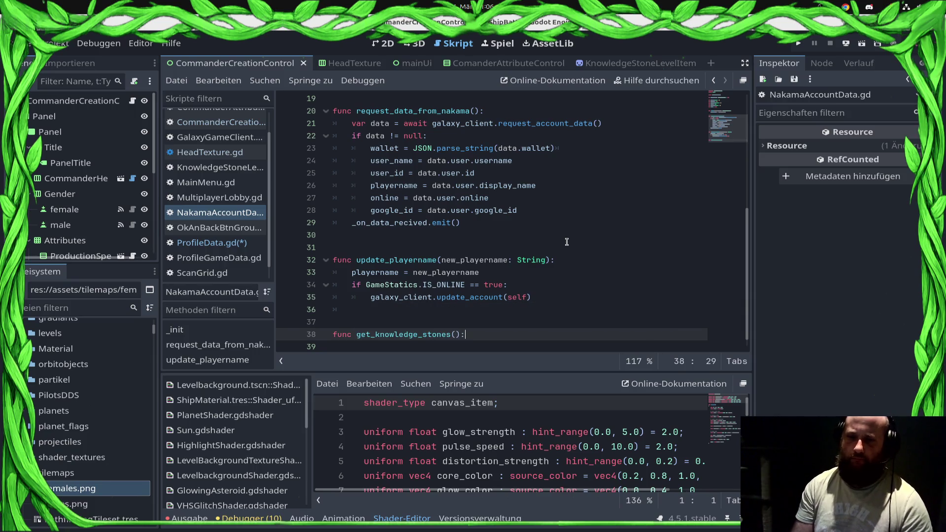
key("Return")
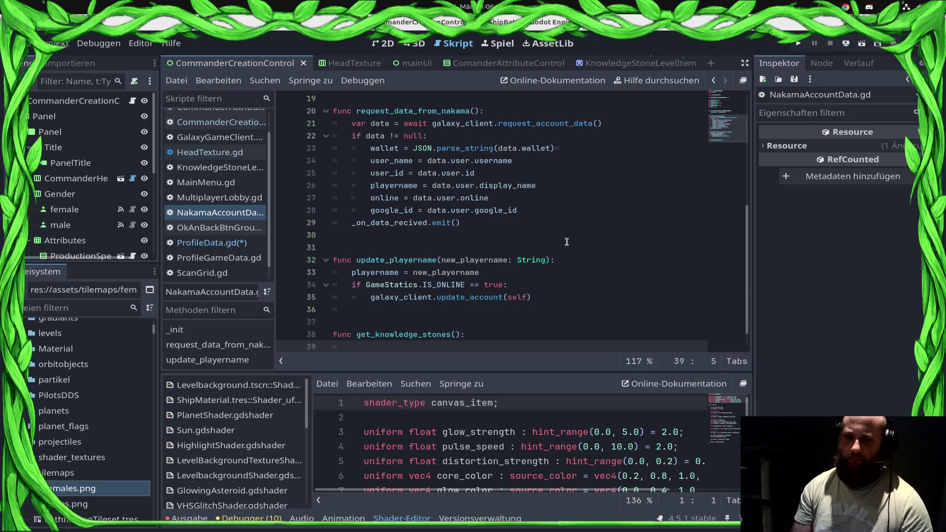
- Add the condition if "knowledge_stone" not in wallet: to its body
type("if wal")
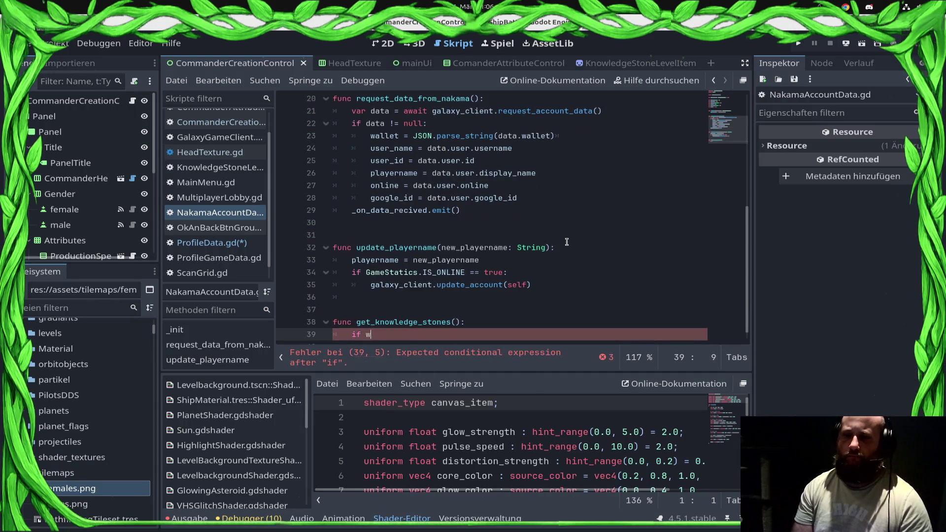
key("BackSpace")
key("BackSpace")
key("BackSpace")
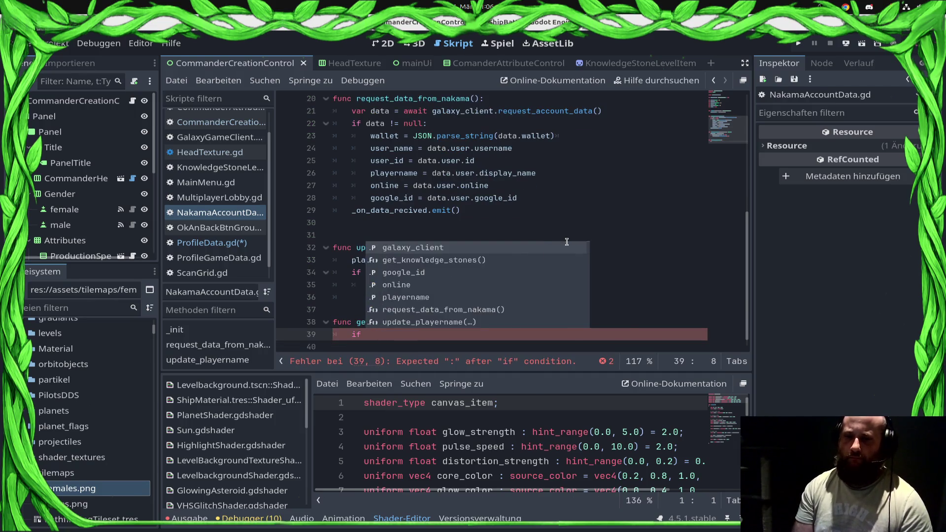
type("knowledge_st")
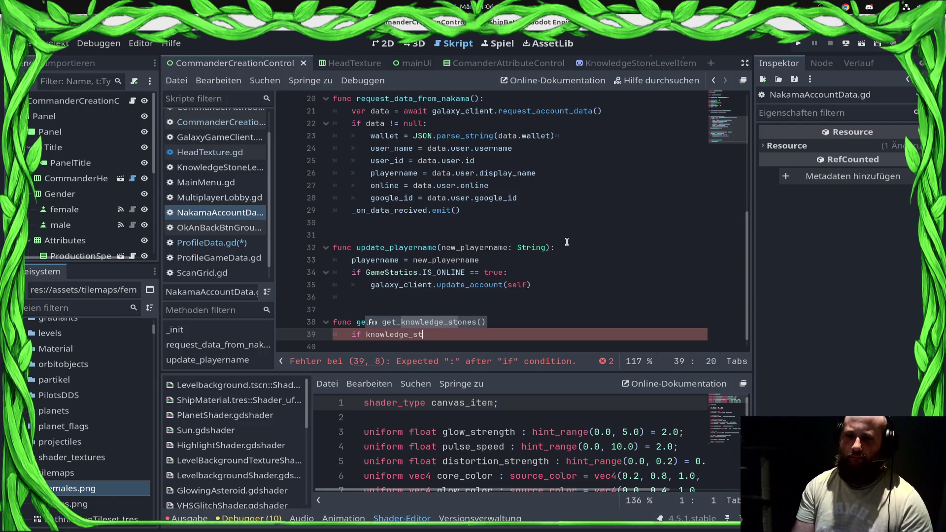
type("one")
key("Home")
type("\"")
key("End")
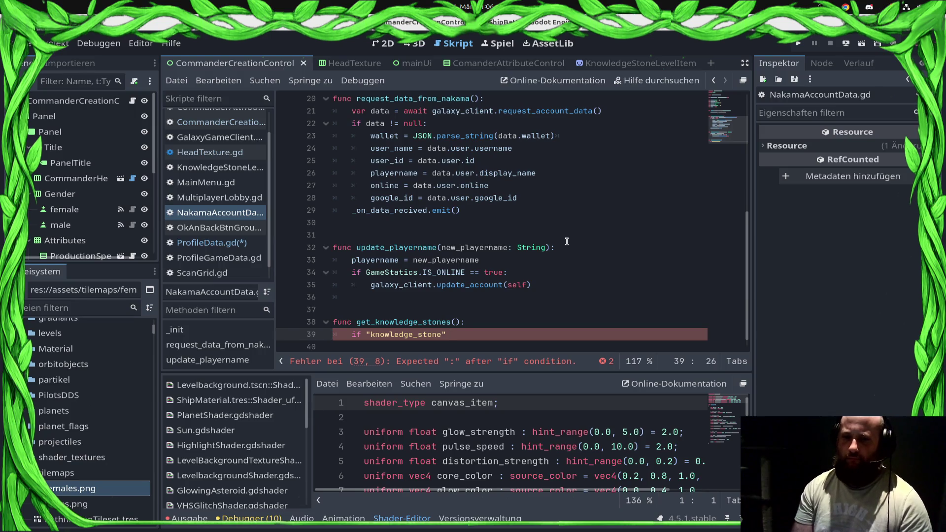
type("ot in ")
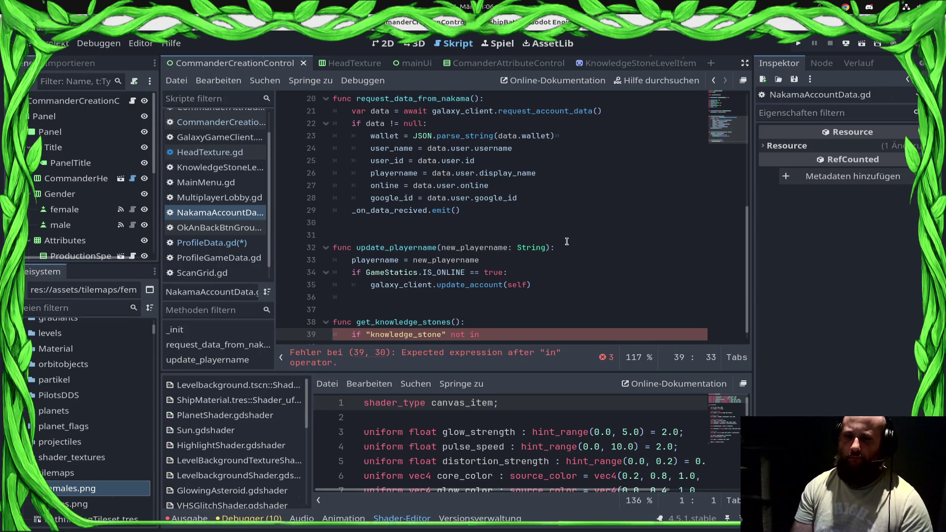
type("wallet:")
key("Return")
- Return 0 under that condition, otherwise return wallet["knowledge_stone"], and save the script
type("return")
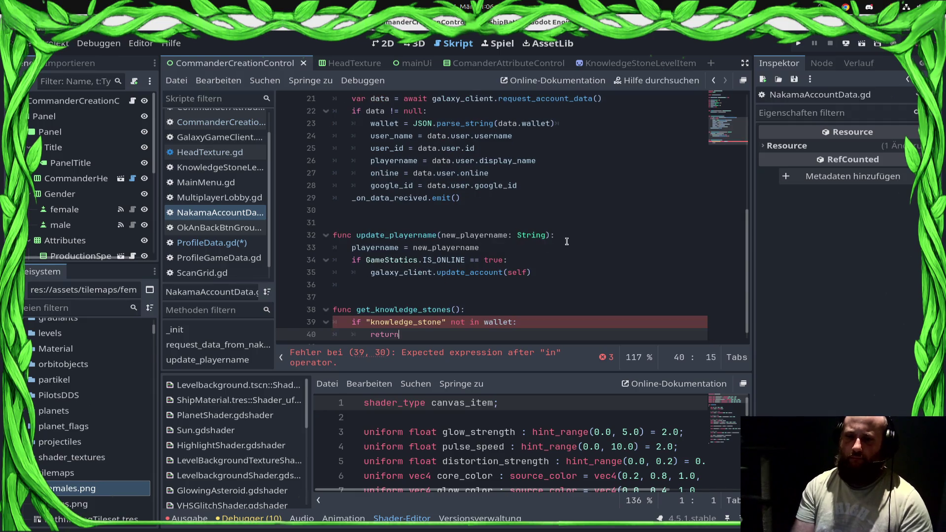
key("BackSpace")
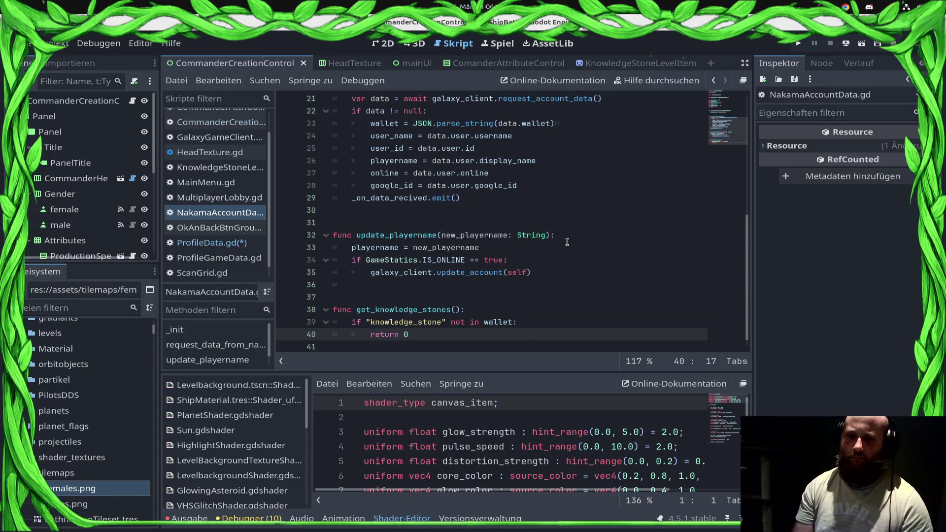
key("Return")
key("BackSpace")
type("return ")
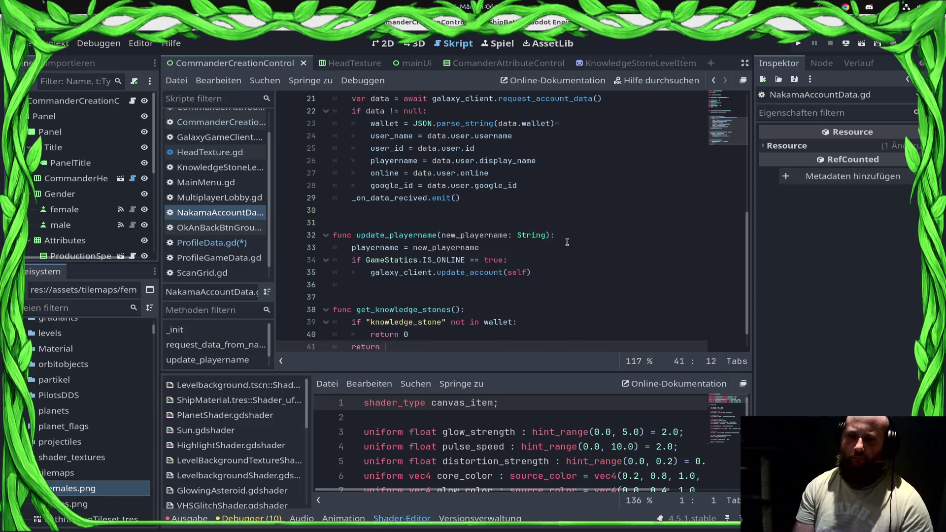
type("llet[\"")
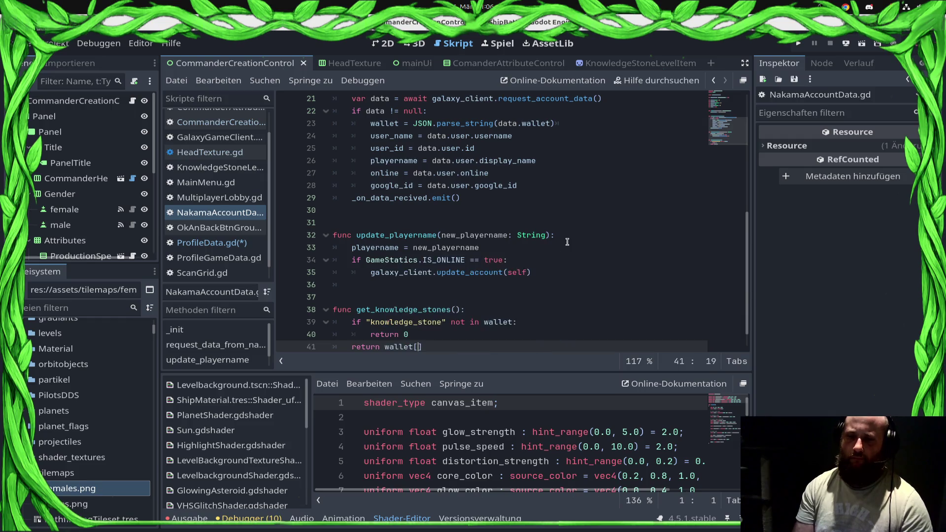
type("knowledge_stom")
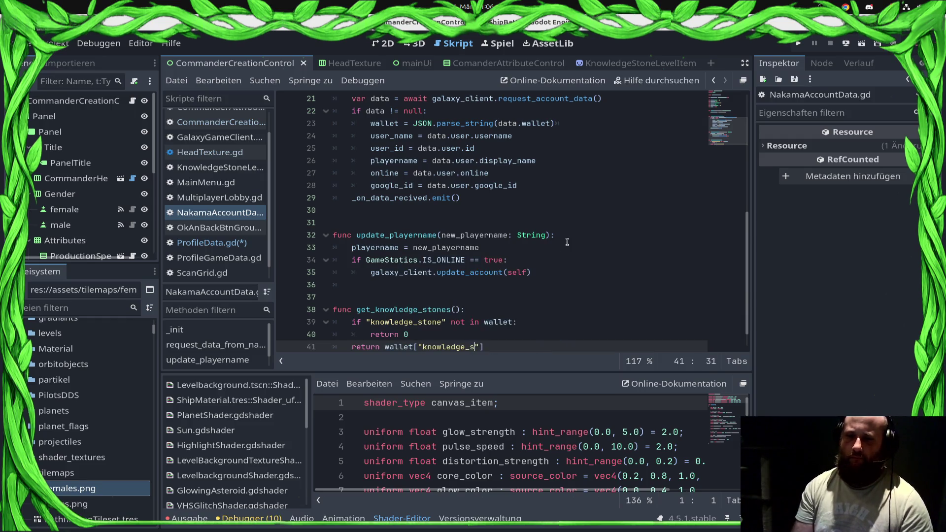
type("e")
key("ctrl+s")
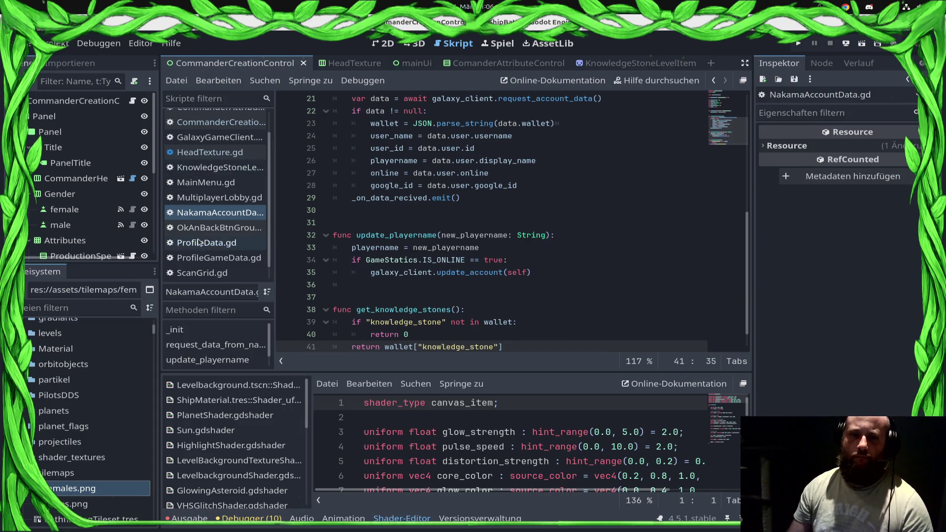
left_click(228, 251)
- Complete ProfileData's knowledge_stones getter to return nakama_account_data.get_knowledge_stones()
scroll(448, 191, "down", 3)
left_click(448, 192)
left_click(442, 188)
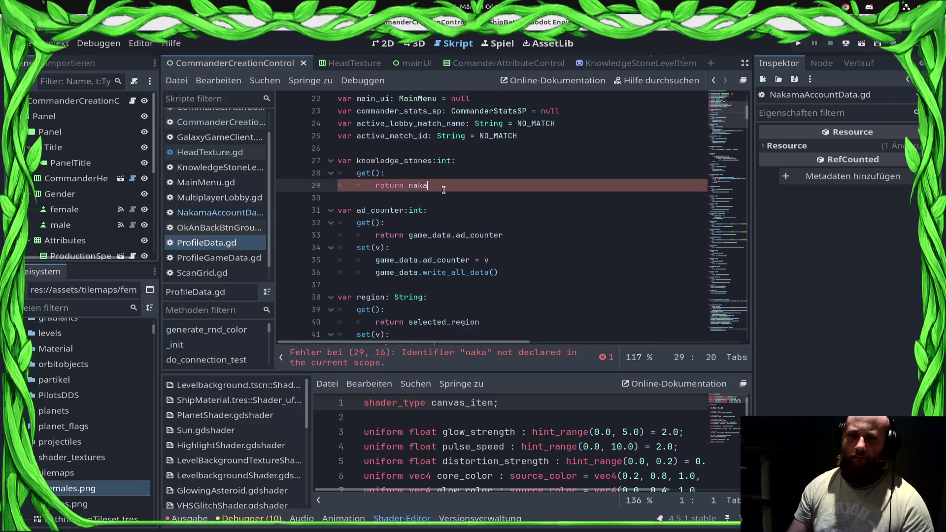
key("ctrl+space")
key("Return")
type(".get")
key("Return")
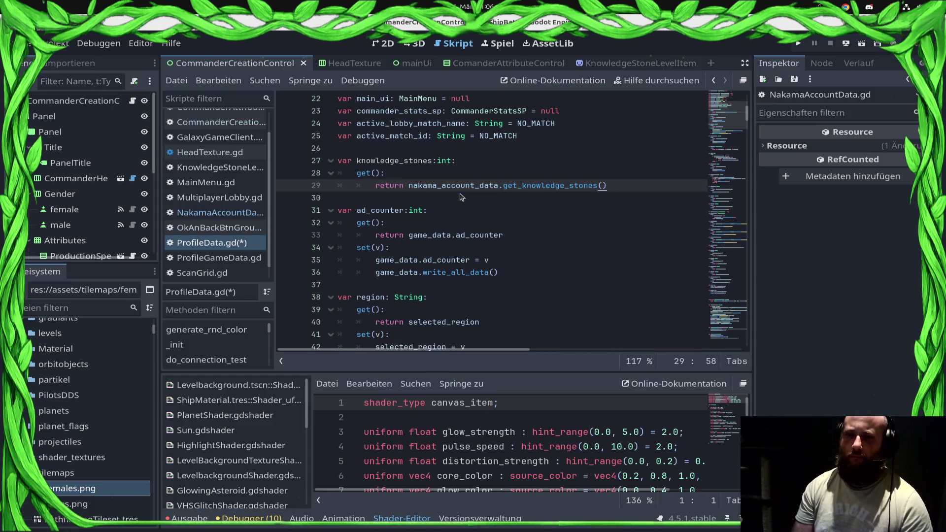
- Drop the set(v) setter line and save ProfileData.gd
key("Return")
key("BackSpace")
type("set(v")
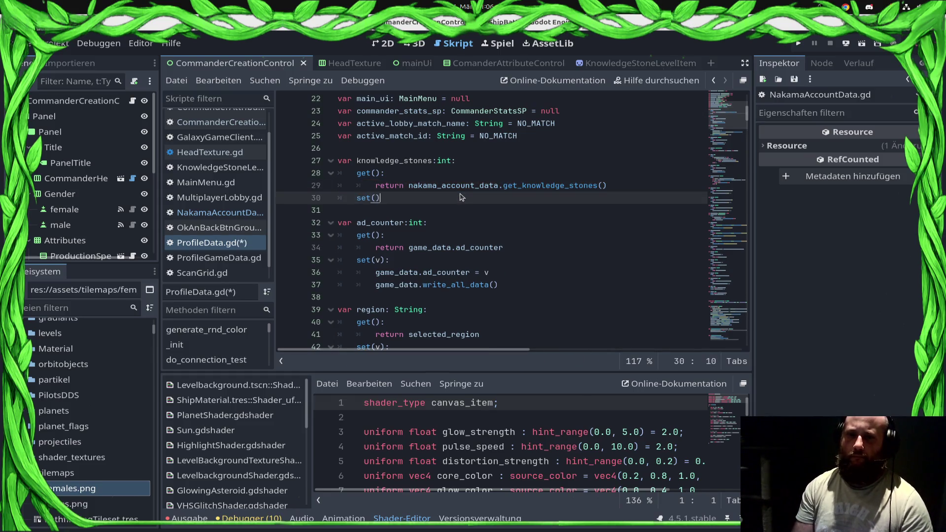
type(")")
key("shift+Home")
key("BackSpace")
key("BackSpace")
key("BackSpace")
key("ctrl+s")
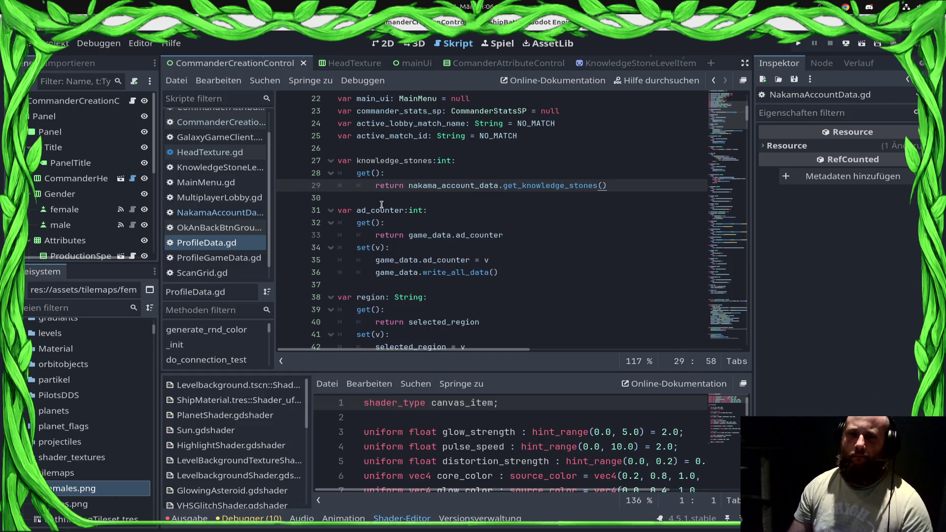
left_click(132, 101)
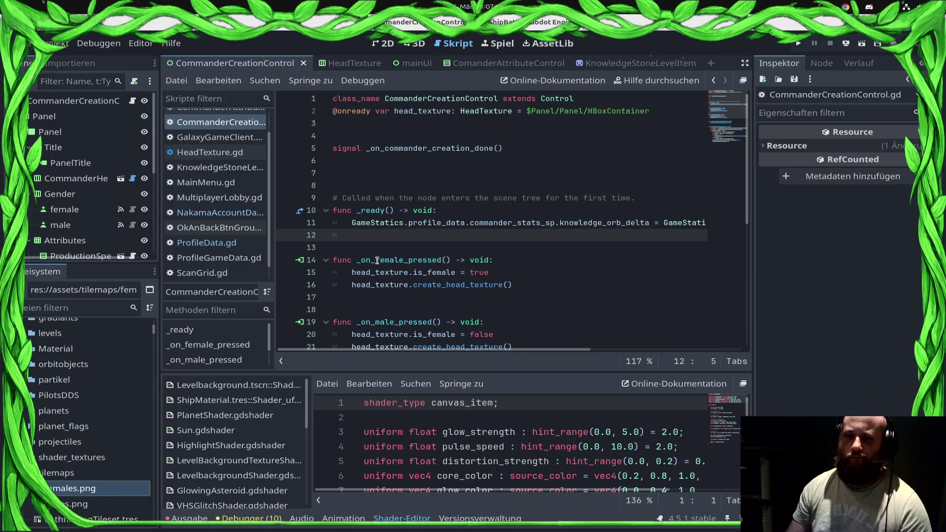
- Insert a blank line above the head_texture declaration and save
scroll(84, 197, "down", 5)
left_click(76, 240)
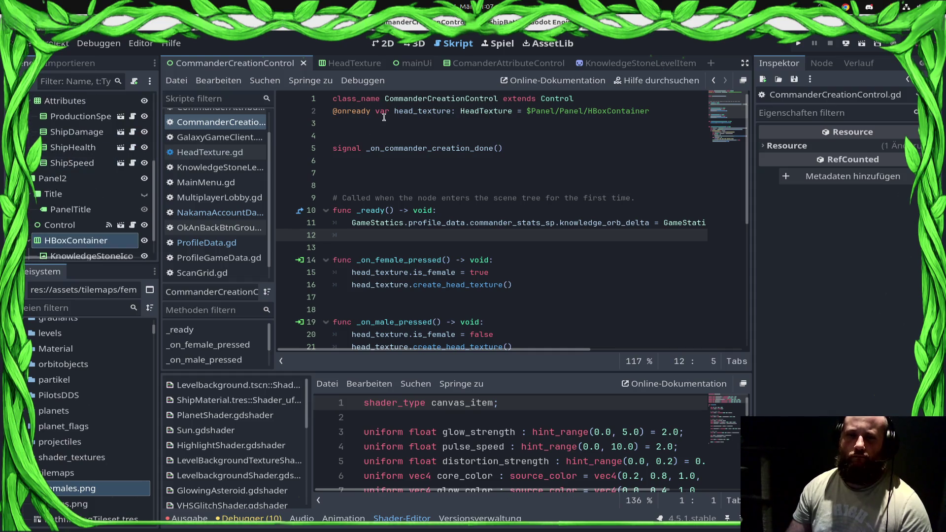
left_click(332, 113)
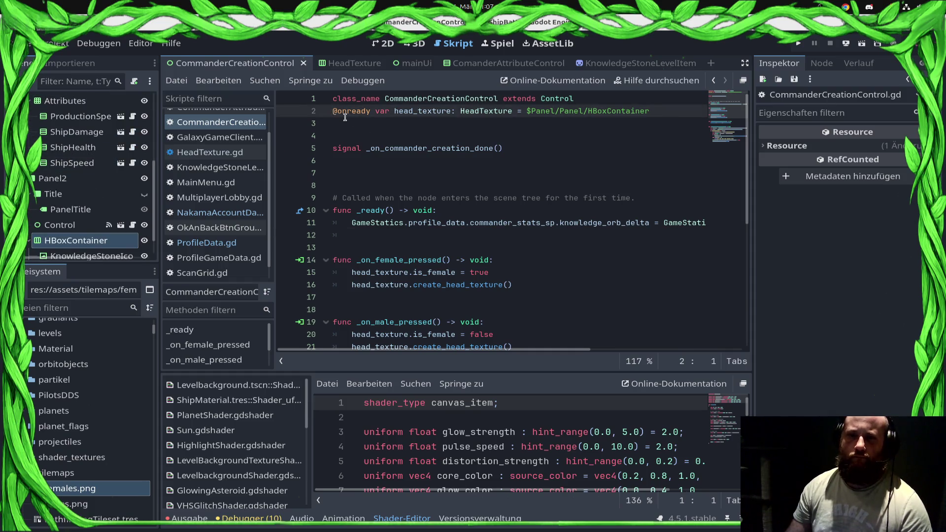
key("Return")
key("Return")
key("BackSpace")
key("ctrl+s")
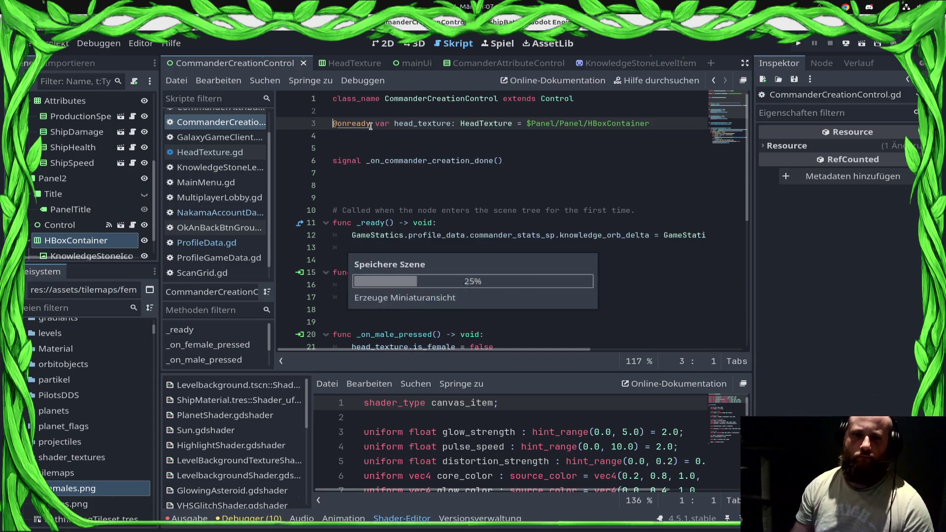
scroll(89, 239, "down", 2)
left_click(89, 243)
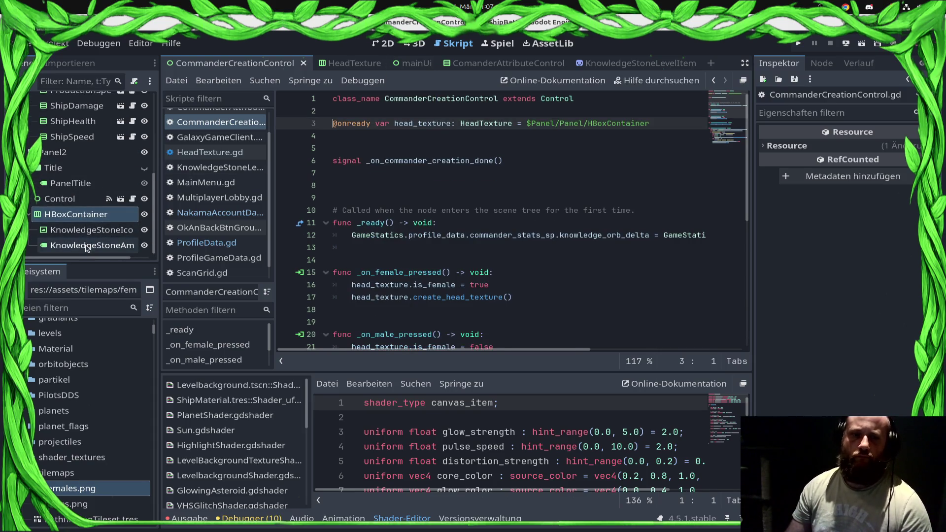
mouse_move(89, 244)
left_mouse_down()
mouse_move(349, 187)
mouse_move(343, 129)
left_mouse_up()
left_click(569, 174)
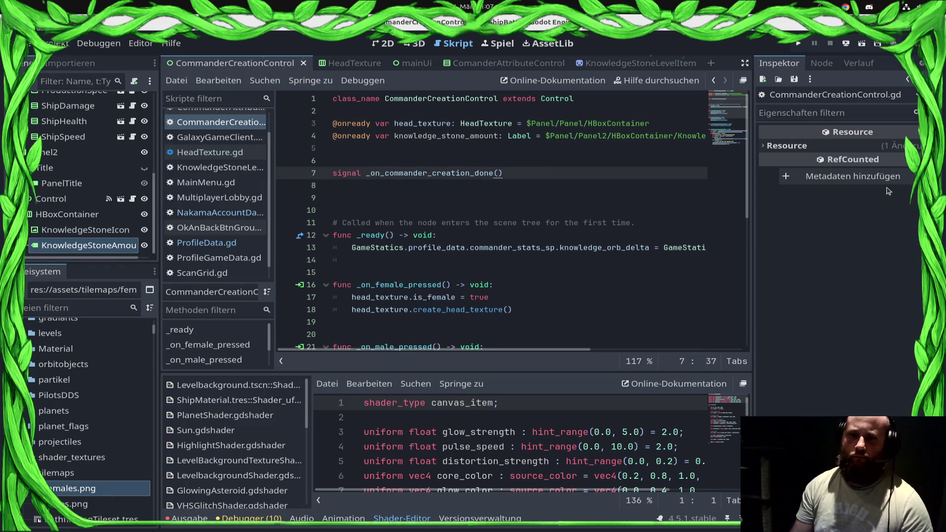
key("alt+Up")
key("alt+Up")
key("alt+Up")
key("ctrl+s")
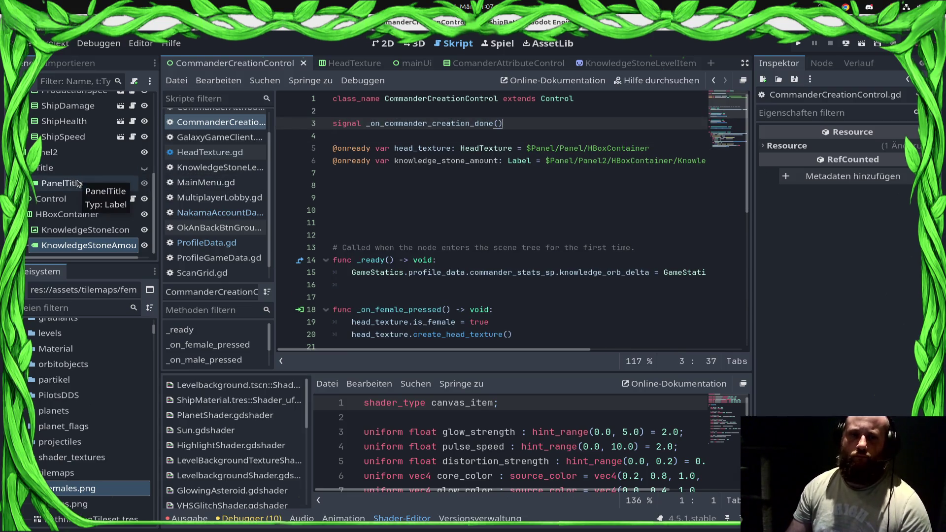
- Select the KnowledgeStoneAmount node and view the commander creation layout in 2D
scroll(103, 181, "up", 5)
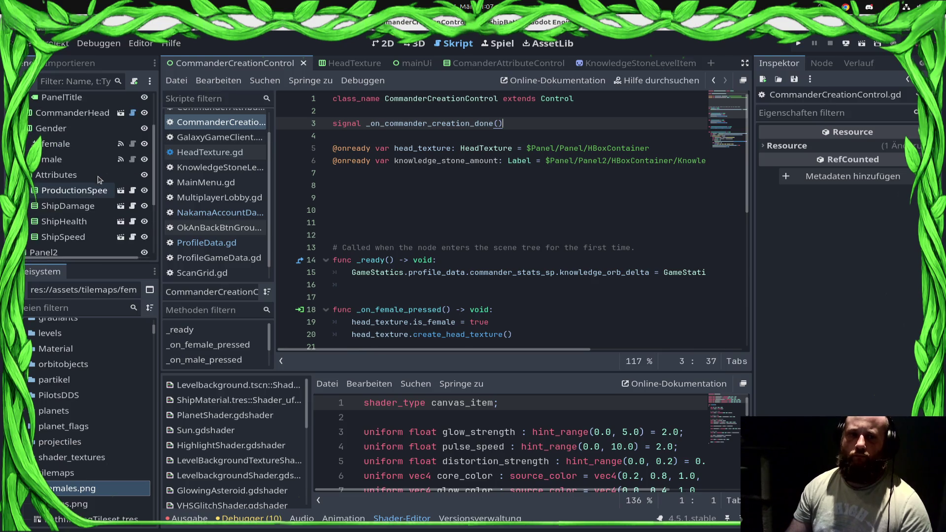
scroll(90, 198, "down", 4)
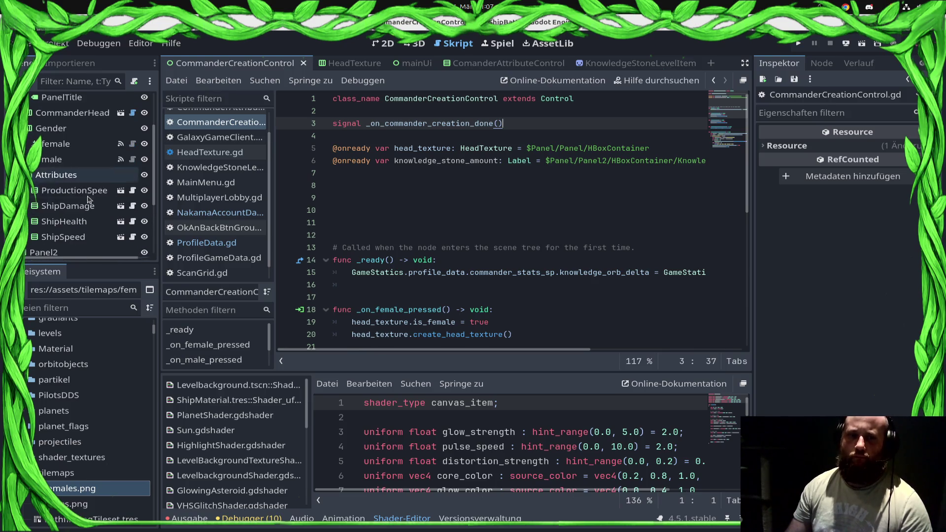
scroll(90, 198, "down", 2)
left_click(88, 246)
left_click(384, 43)
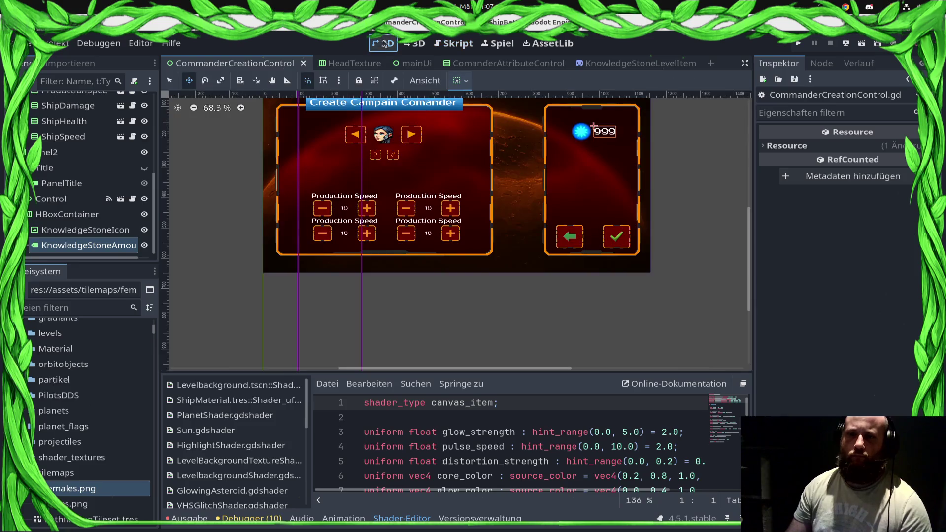
scroll(449, 192, "down", 5)
scroll(447, 194, "up", 4)
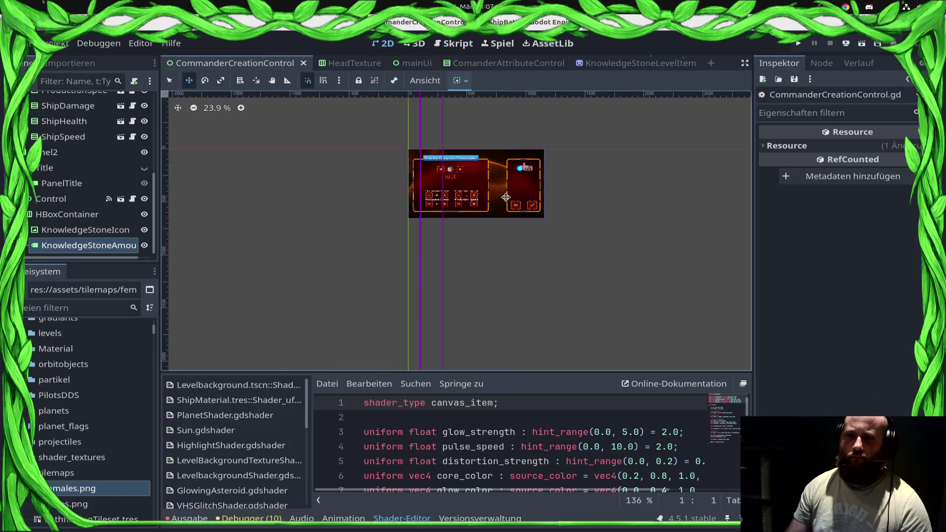
scroll(84, 197, "up", 3)
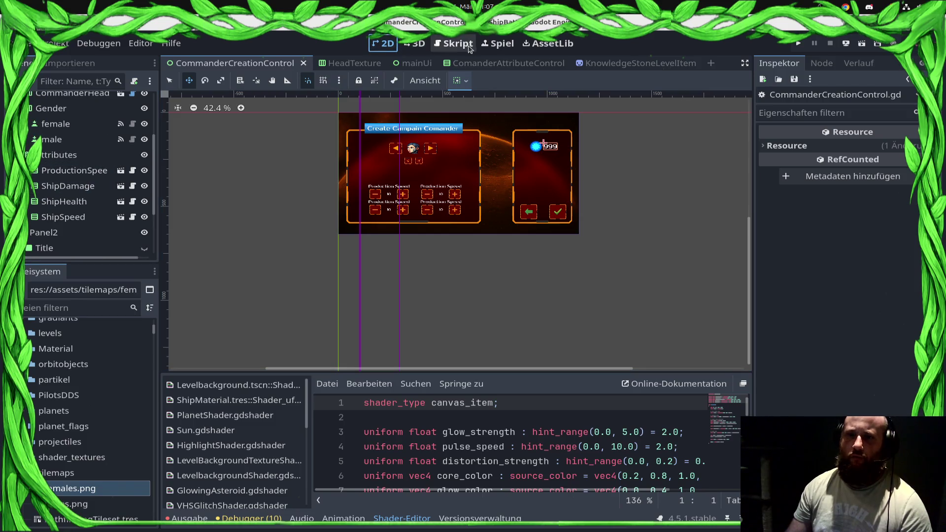
- Delete the default line-13 comment above func _ready together with the blank lines above it
left_click(451, 43)
scroll(103, 151, "up", 3)
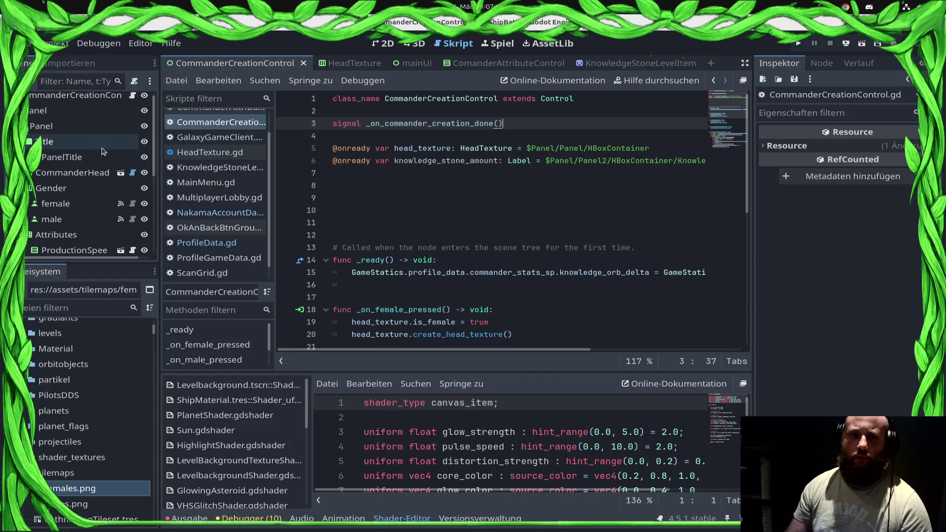
scroll(107, 150, "down", 4)
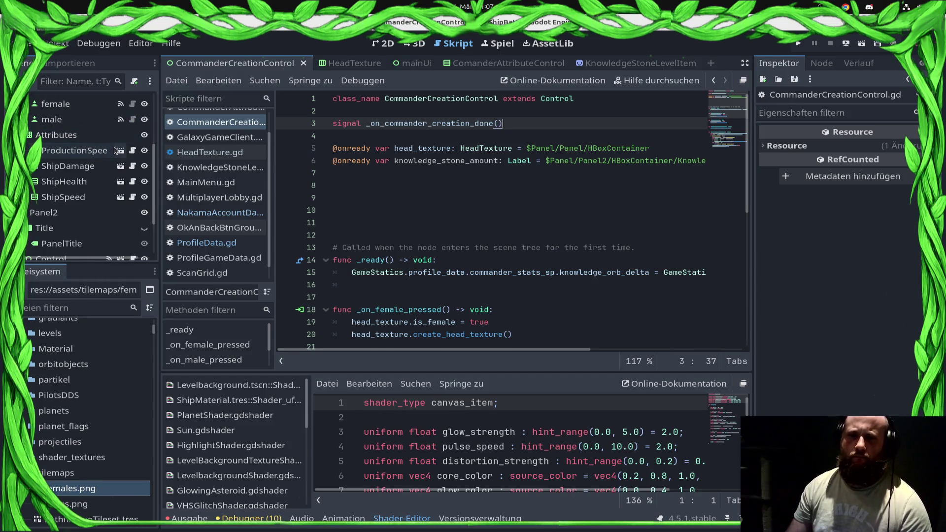
left_click(542, 223)
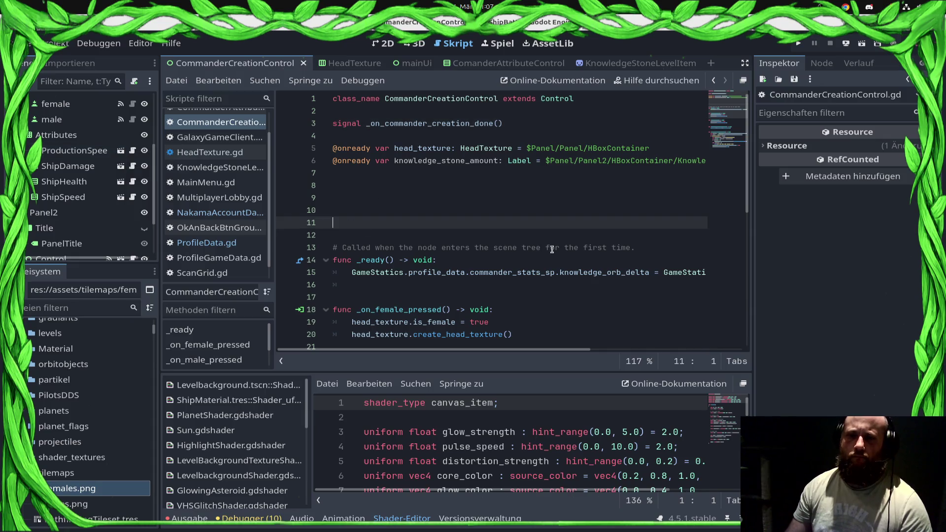
left_click(649, 255)
left_click(671, 248)
key("shift+Home")
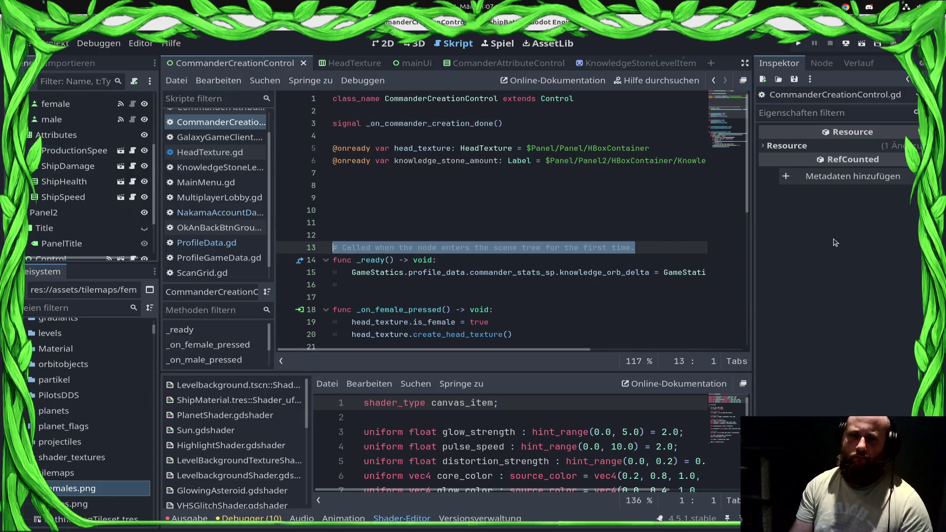
key("BackSpace")
key("BackSpace")
key("BackSpace")
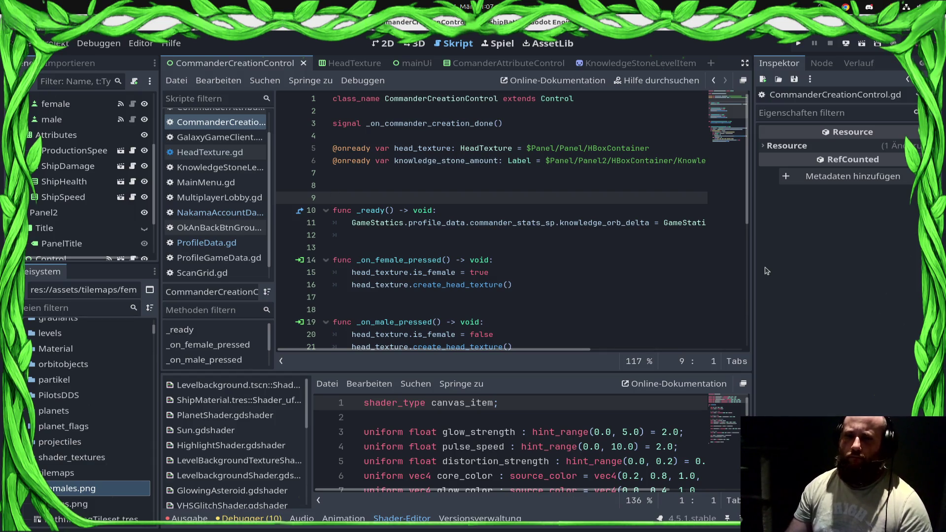
scroll(587, 235, "down", 7)
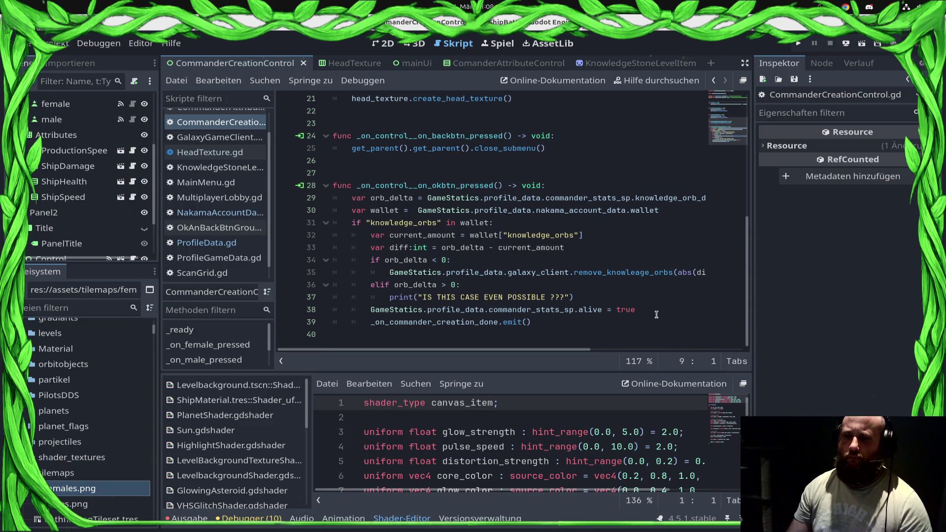
- Add GameStatics.profile_data.commander_stats_sp.write_to_file() after line 38 and save
left_click(657, 314)
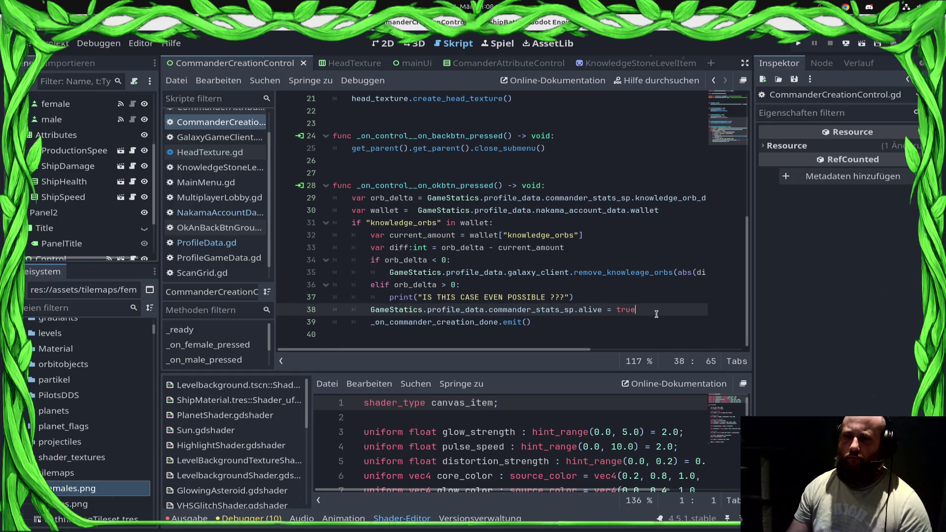
key("Return")
type("GameS")
key("Return")
type(".pr")
key("Return")
type(".")
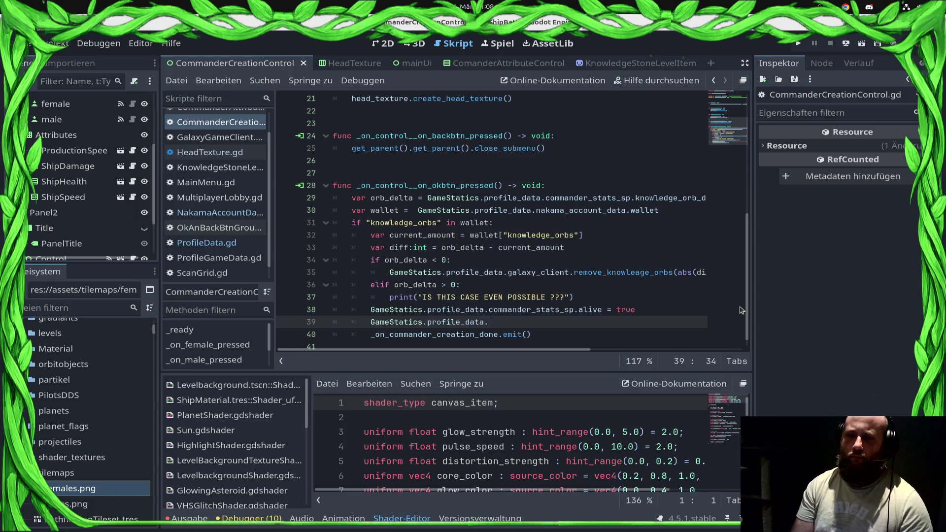
type("co")
key("Return")
type(".")
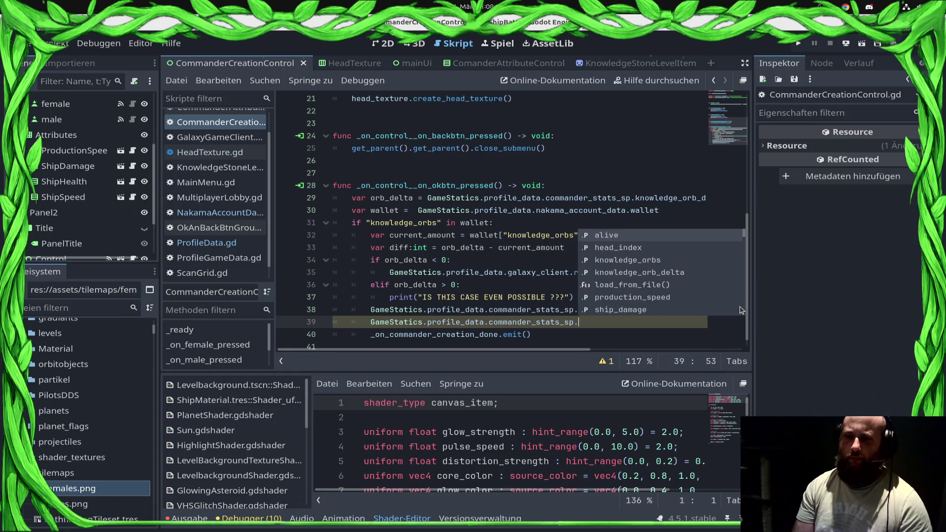
type("w")
key("Return")
key("ctrl+s")
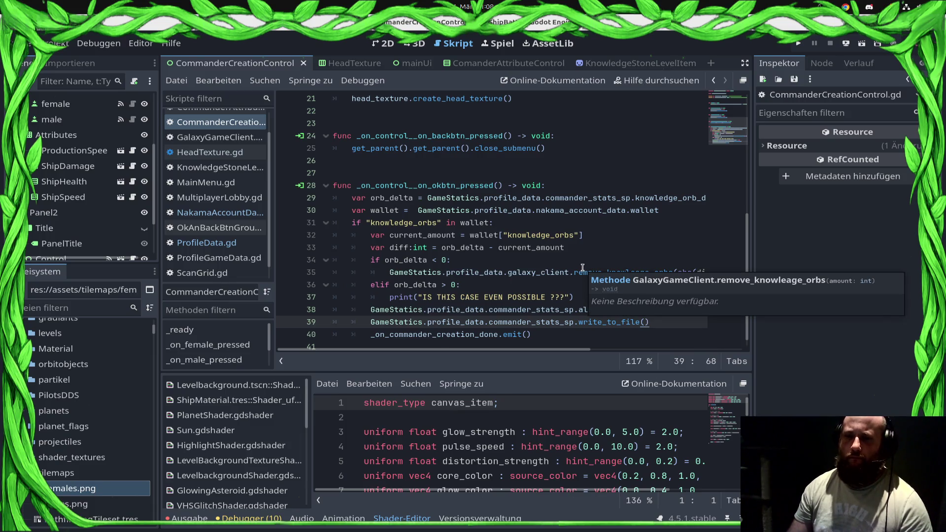
- Remove extra blank lines around func _ready and add blank lines at the end of the file
scroll(582, 268, "up", 6)
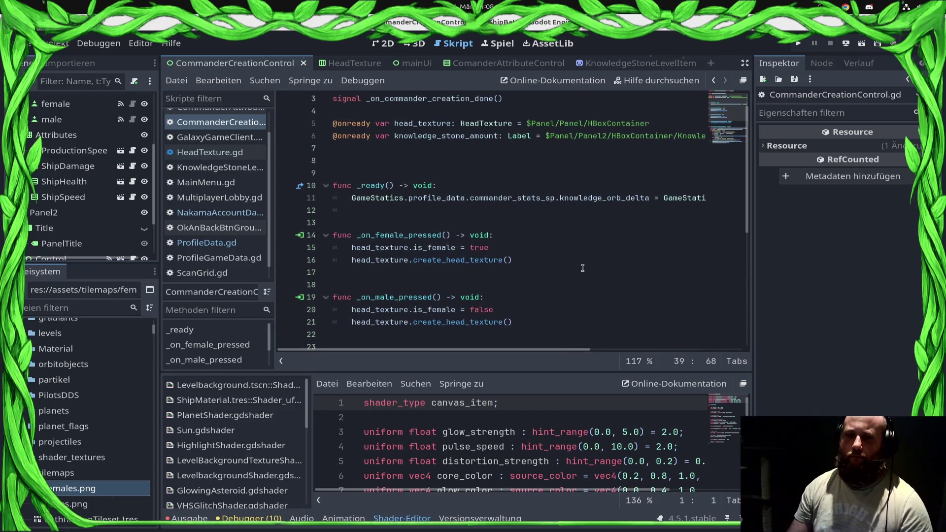
left_click(520, 180)
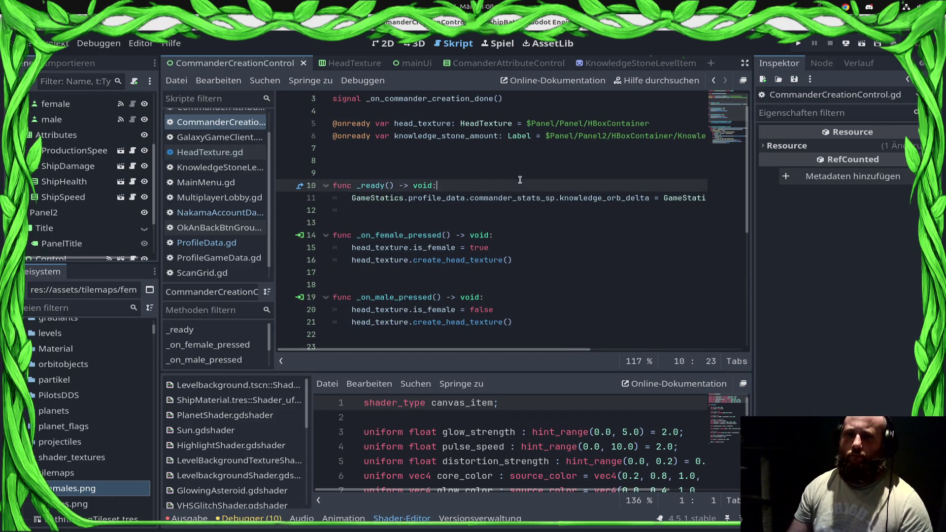
key("Up")
key("BackSpace")
key("Down")
key("Down")
key("Down")
key("BackSpace")
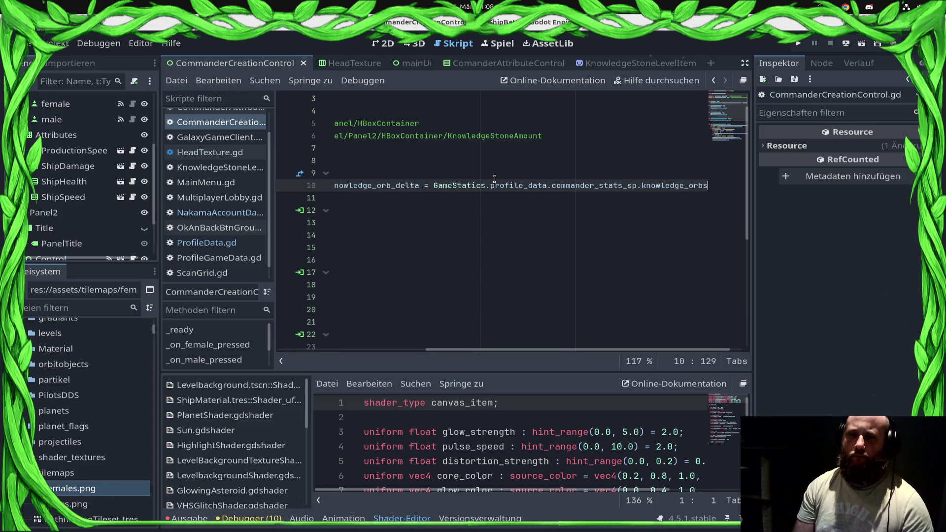
key("Down")
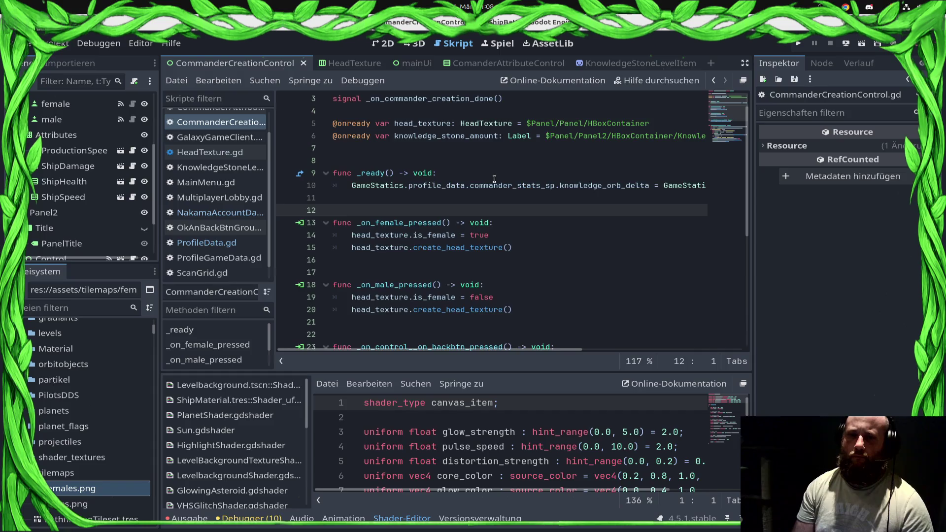
key("ctrl+End")
key("Return")
key("Return")
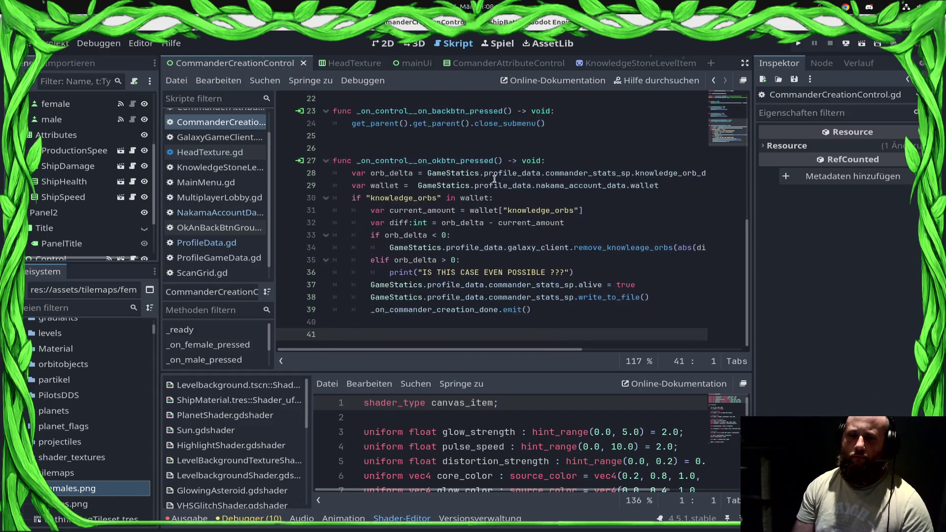
key("Up")
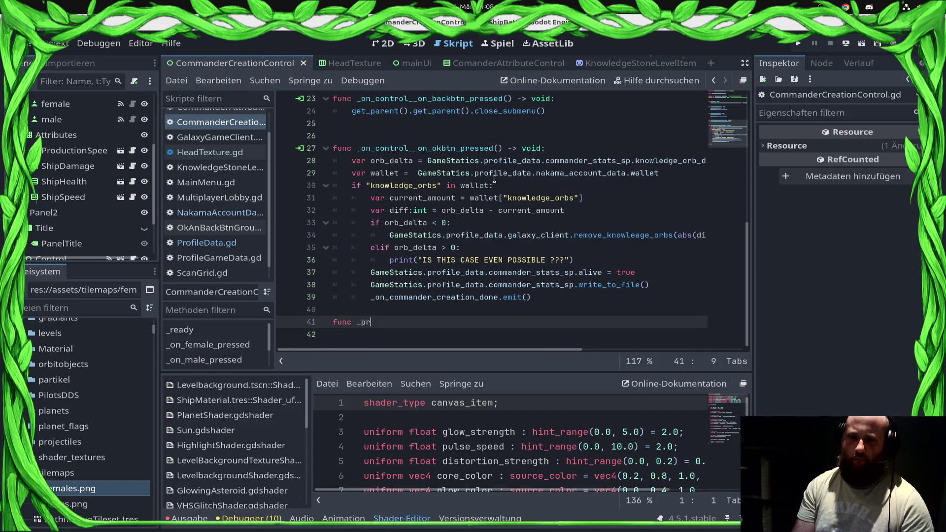
- Create a _process function whose body reads GameStatics.profile_data.knowledge_stones
type("o")
key("Return")
key("Return")
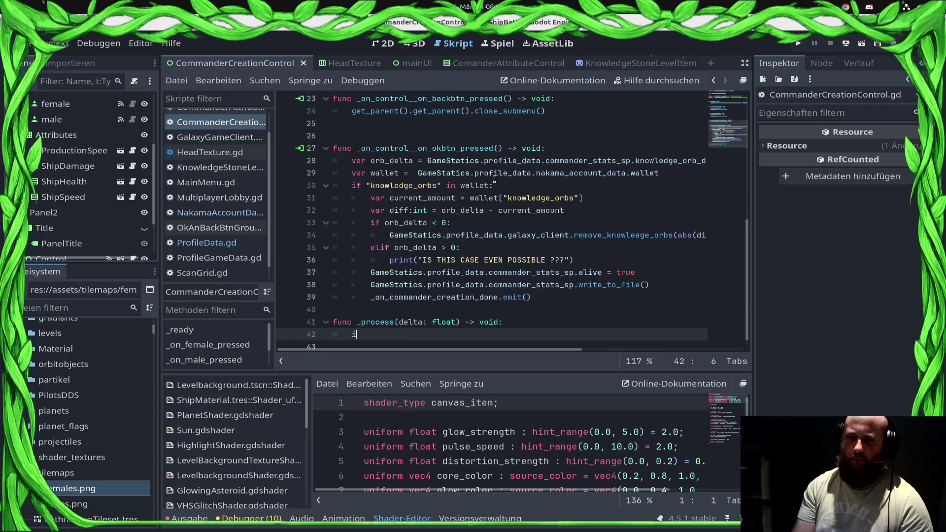
type("S")
key("Return")
type("profi")
key("Return")
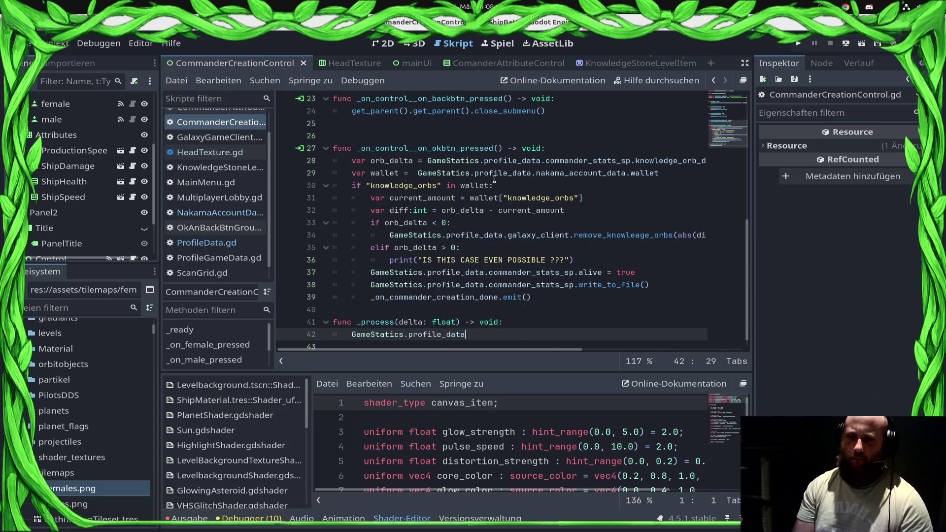
type(".get")
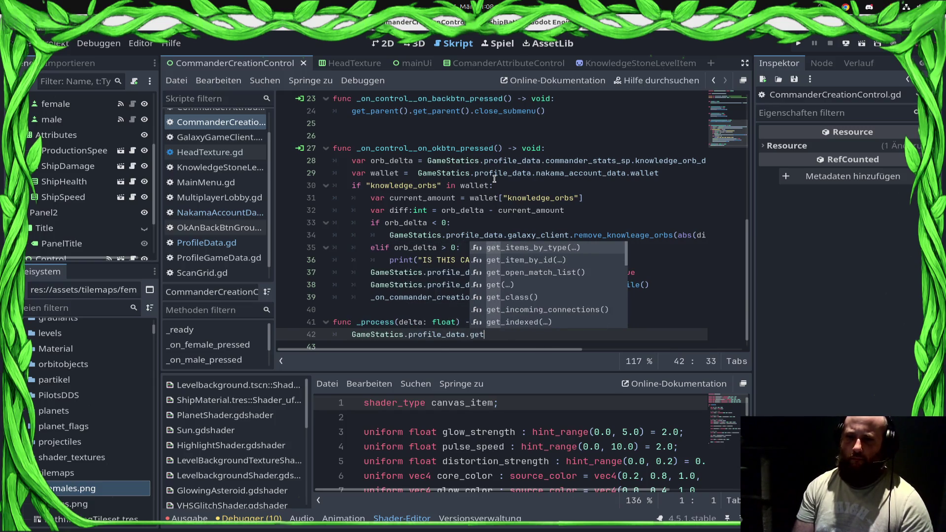
type("_k")
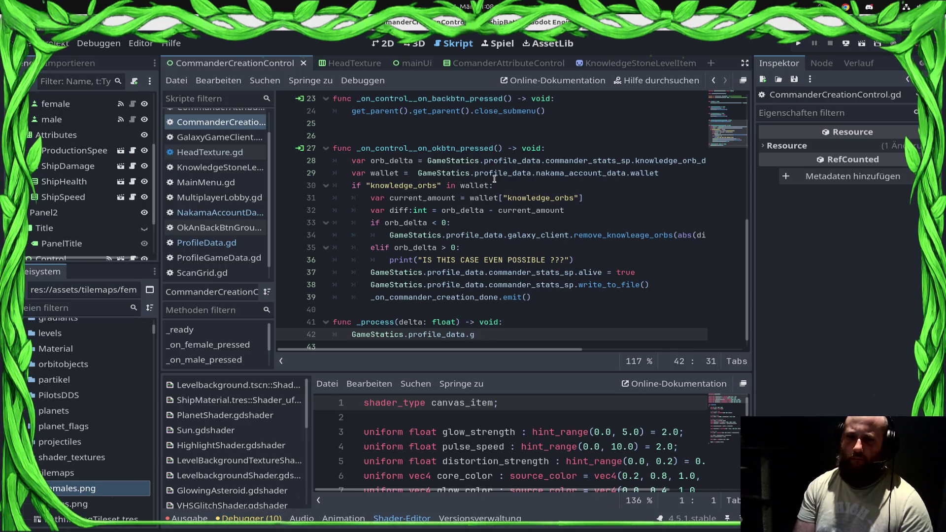
type("kn")
key("Return")
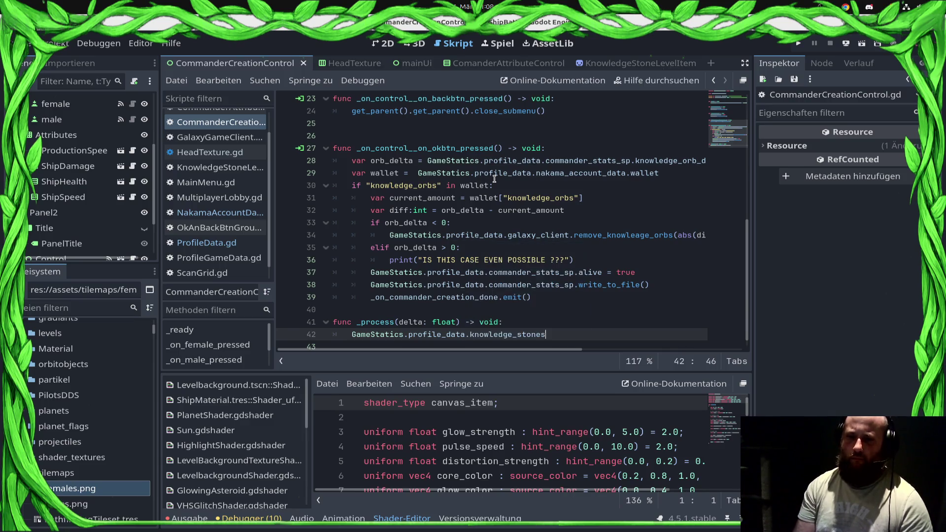
- Wrap it in str() and assign it to knowledge_stone_amount.text, then save
key("Home")
type("str(")
key("End")
type(")")
type("kn")
key("Return")
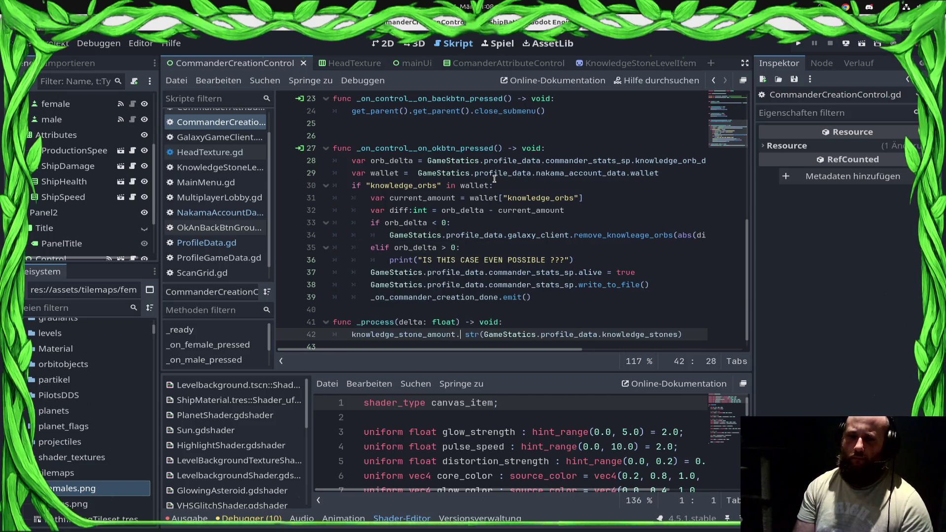
type(".text =")
key("ctrl+s")
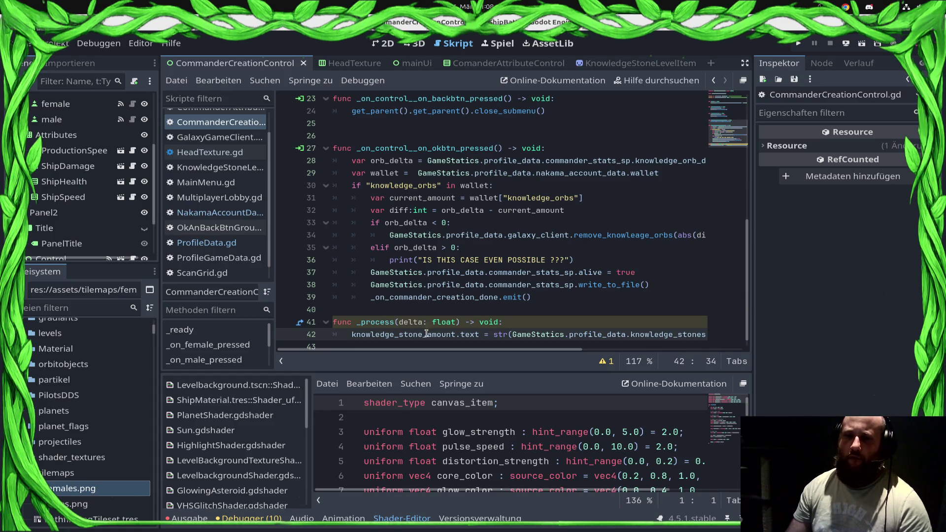
left_click(400, 323)
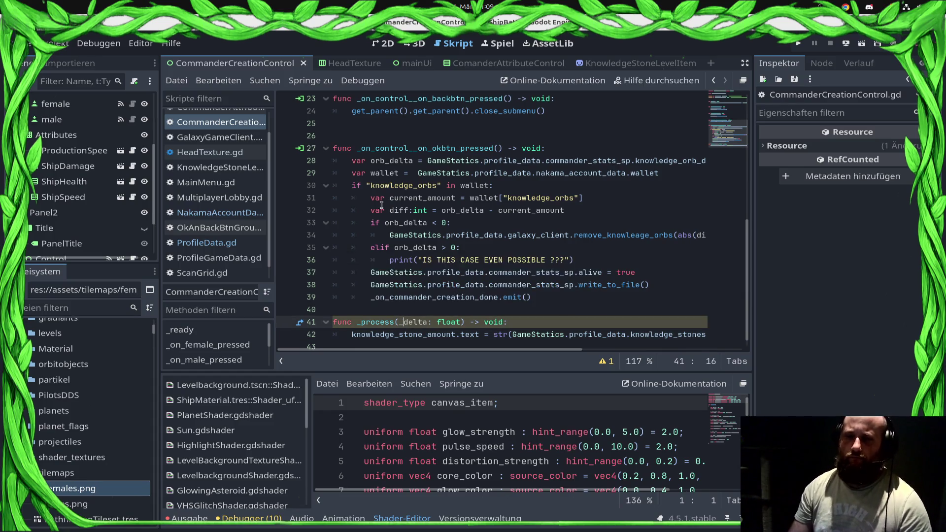
scroll(437, 192, "up", 1)
scroll(438, 192, "up", 6)
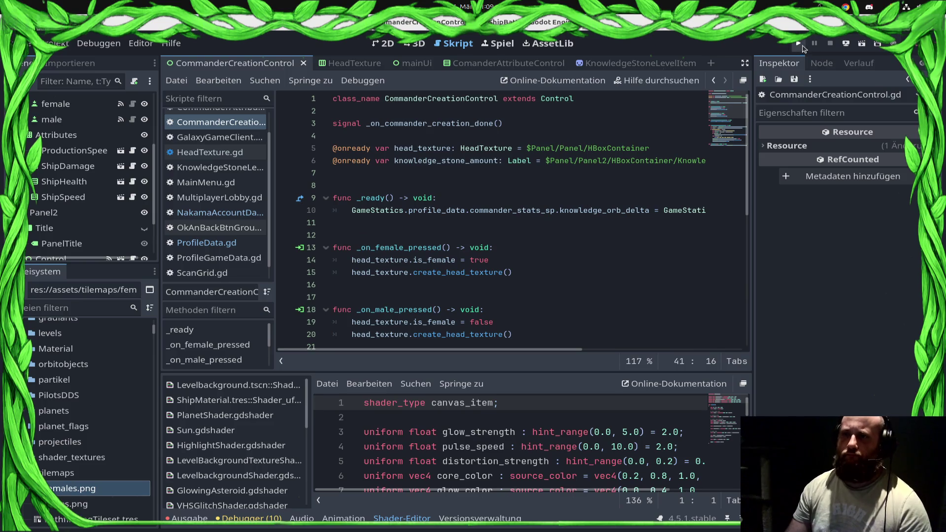
- Run the game, confirm commander creation shows 0 knowledge stones, toggle Production Speed 2 and back to 1
left_click(801, 45)
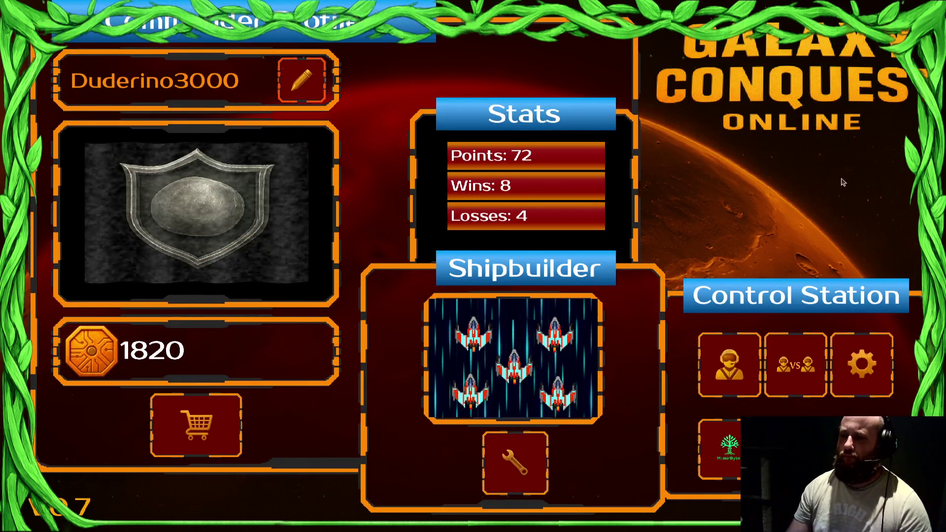
left_click(729, 367)
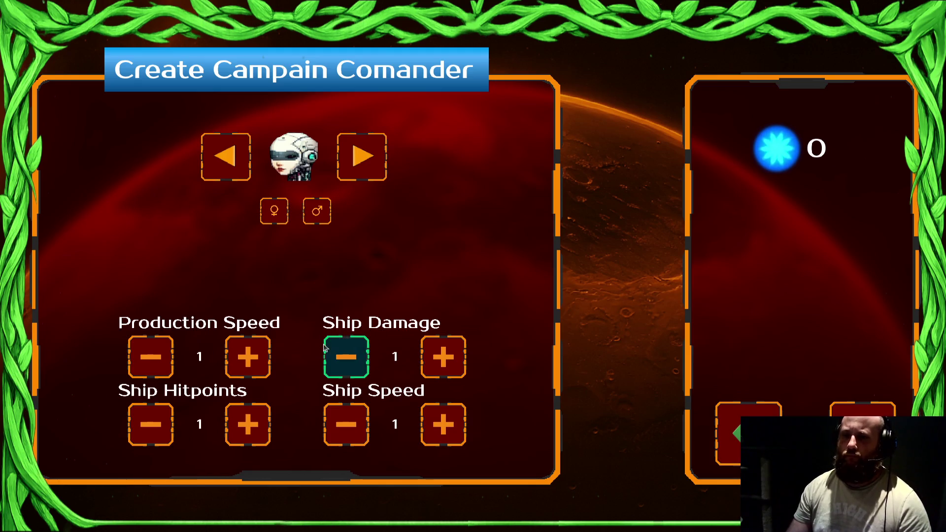
left_click(235, 359)
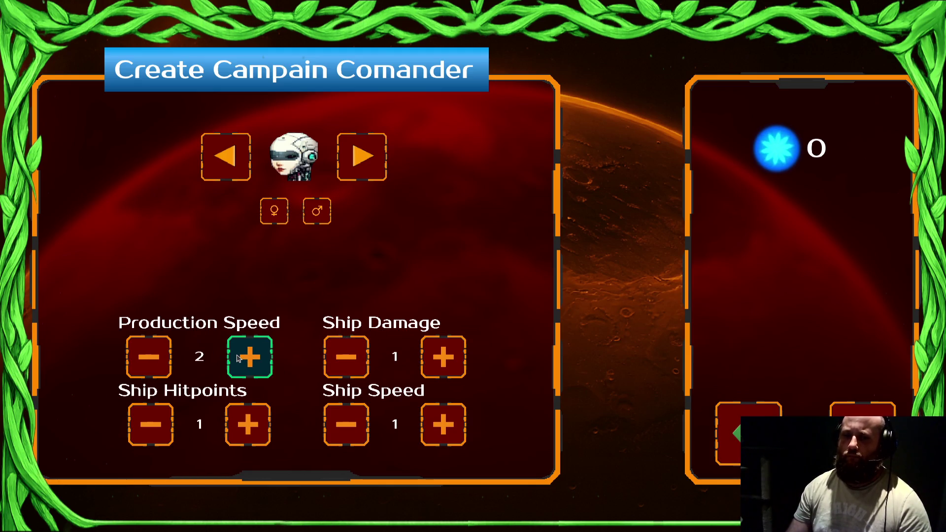
left_click(139, 361)
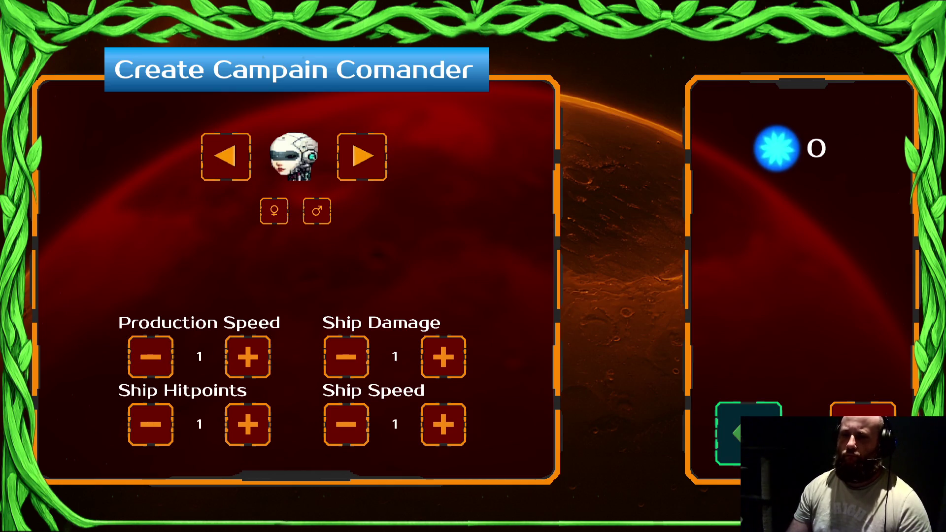
left_click(748, 434)
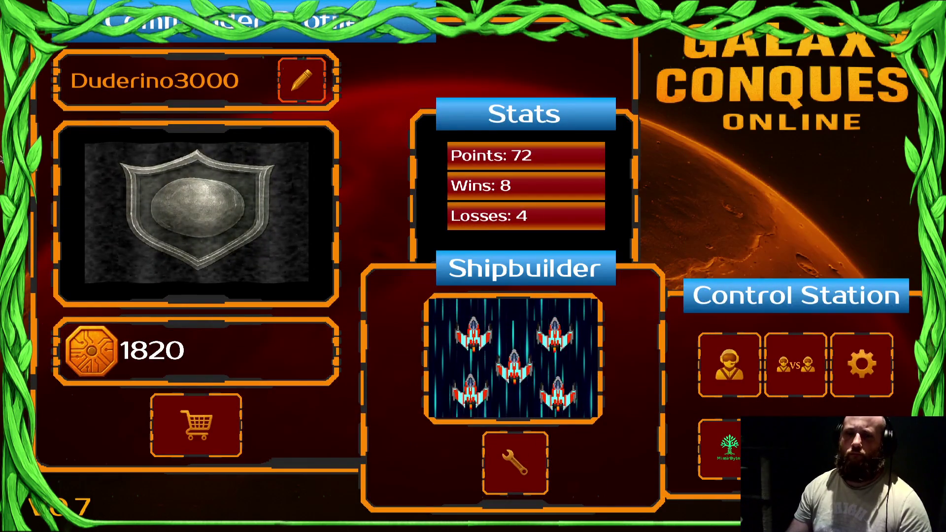
key("super")
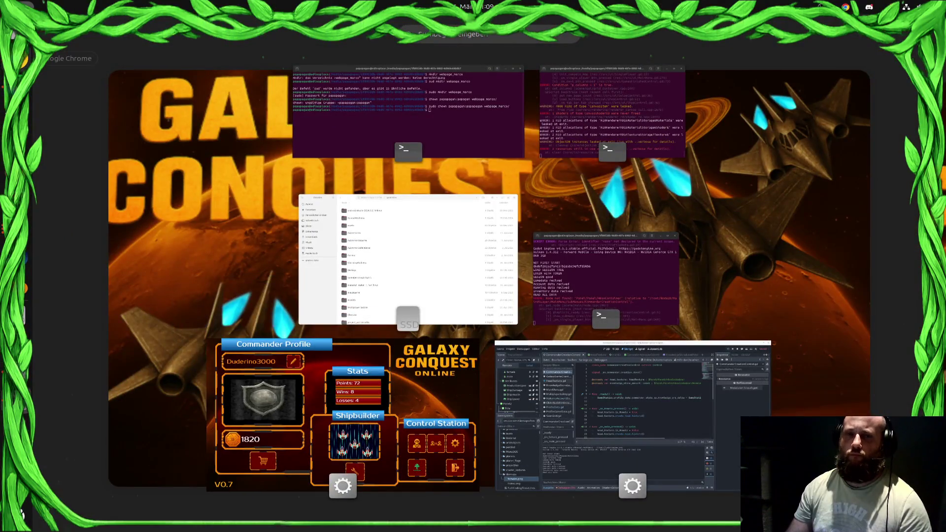
- In Nakama Console, check the player account's wallet shows gold 1820 and knowledge_orbs 1
key("super")
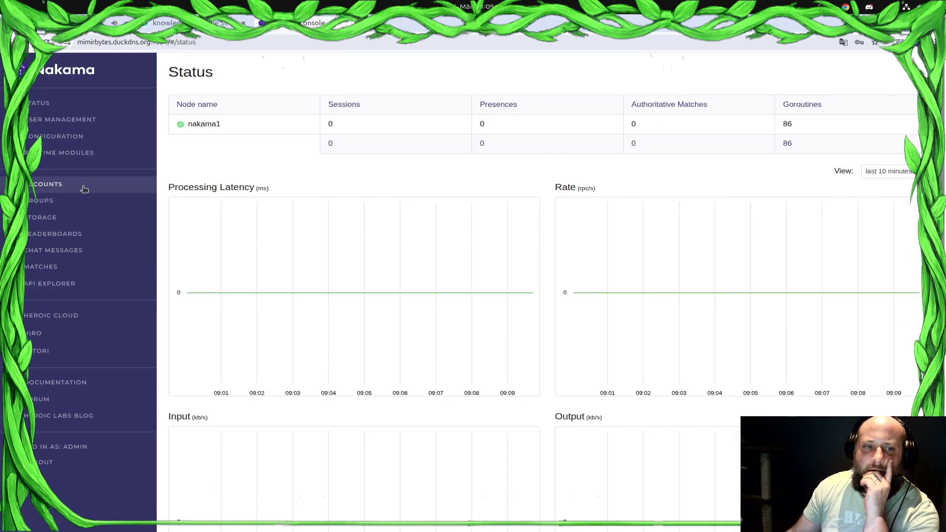
left_click(83, 188)
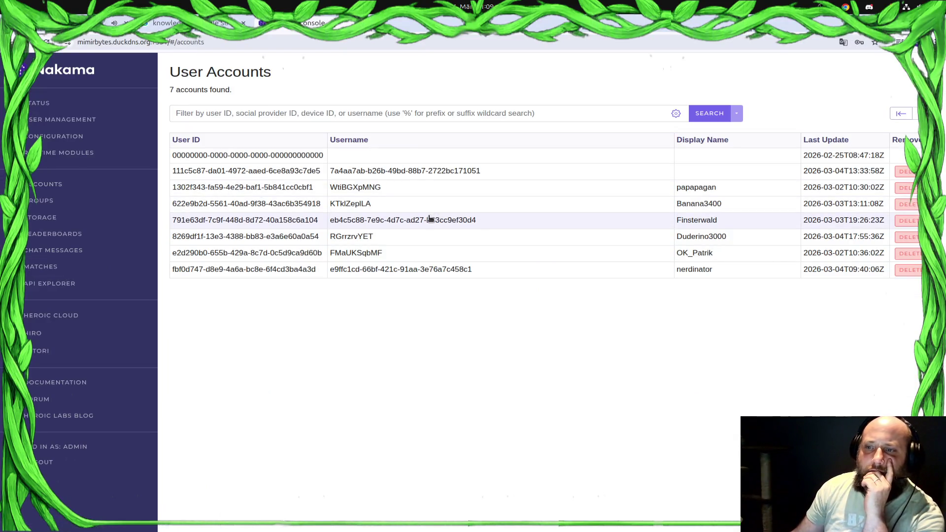
left_click(416, 236)
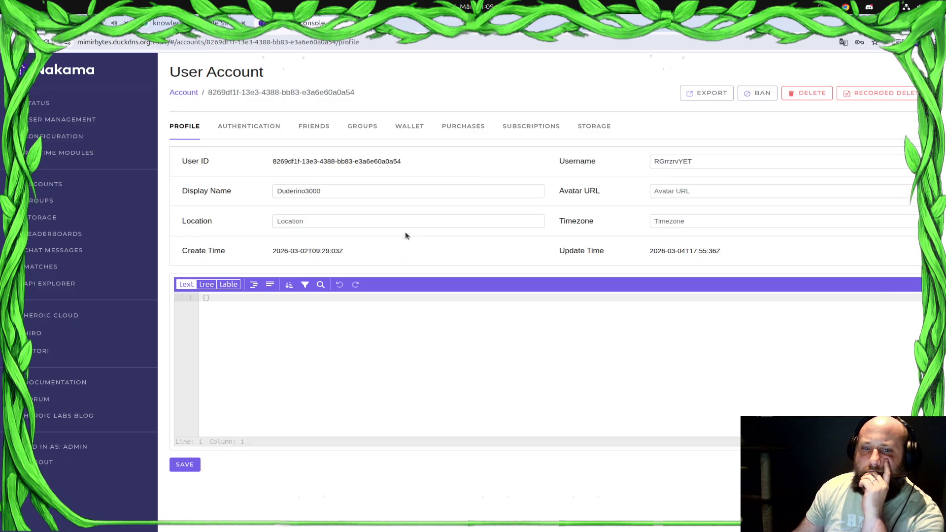
left_click(418, 128)
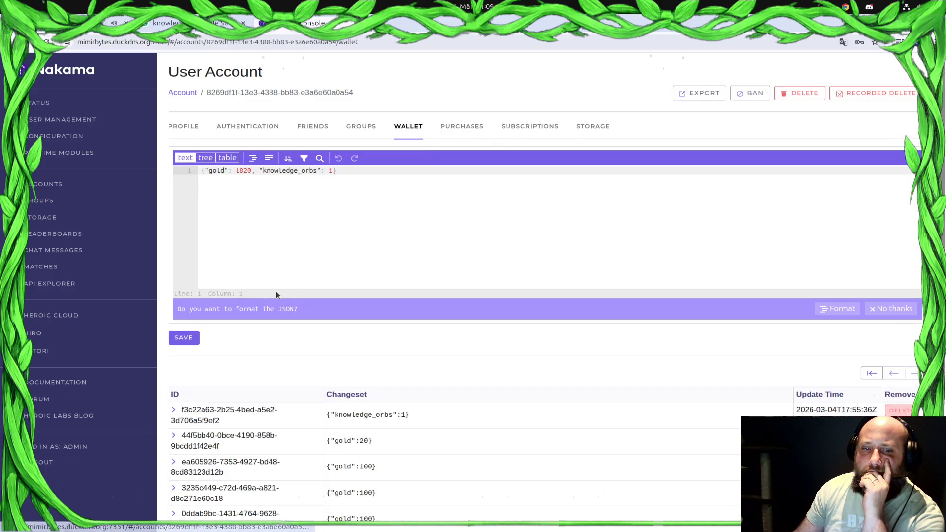
double_click(296, 171)
left_click(372, 223)
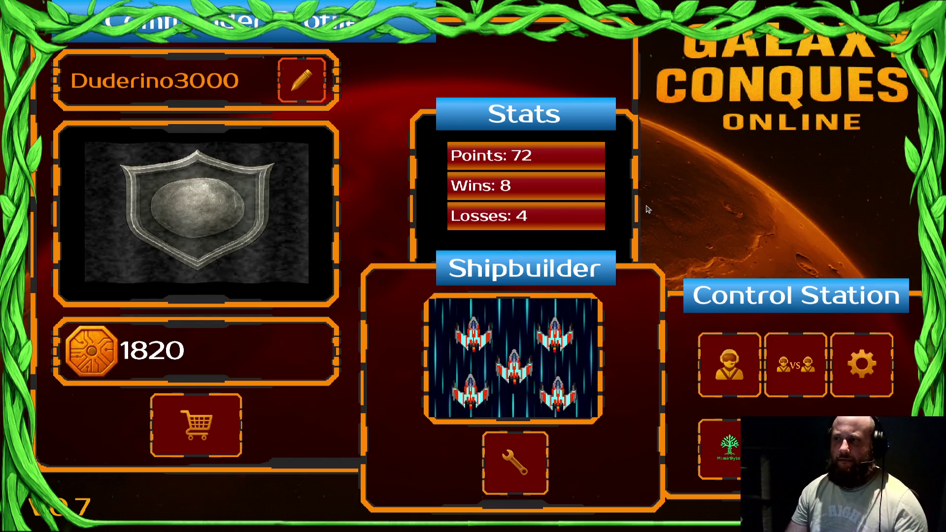
key("super")
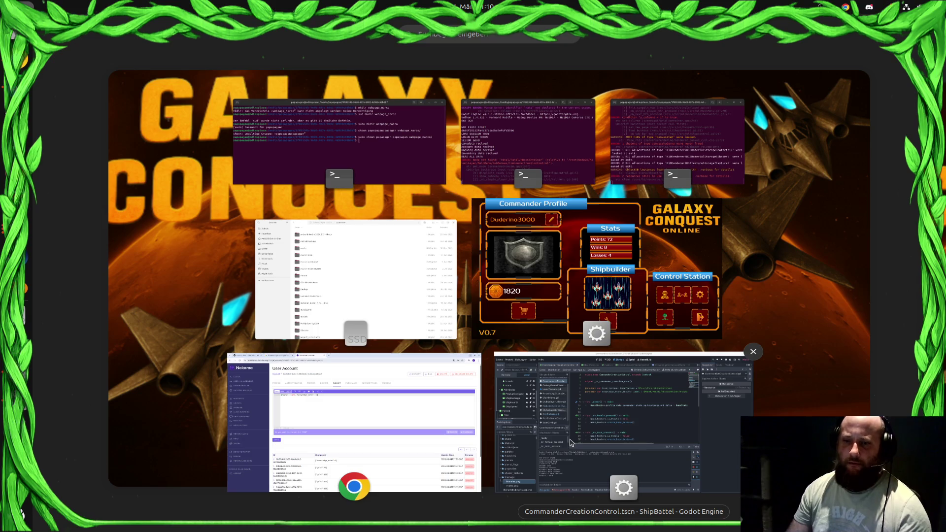
- Back in Godot, breakpoint ProfileData.gd line 239's load_from_file() call and rerun the game
left_click(578, 440)
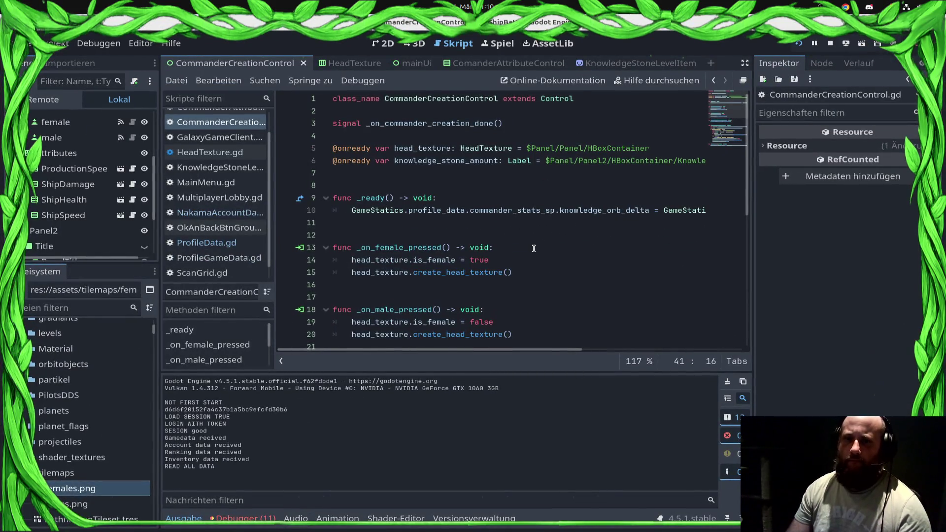
left_click(237, 215)
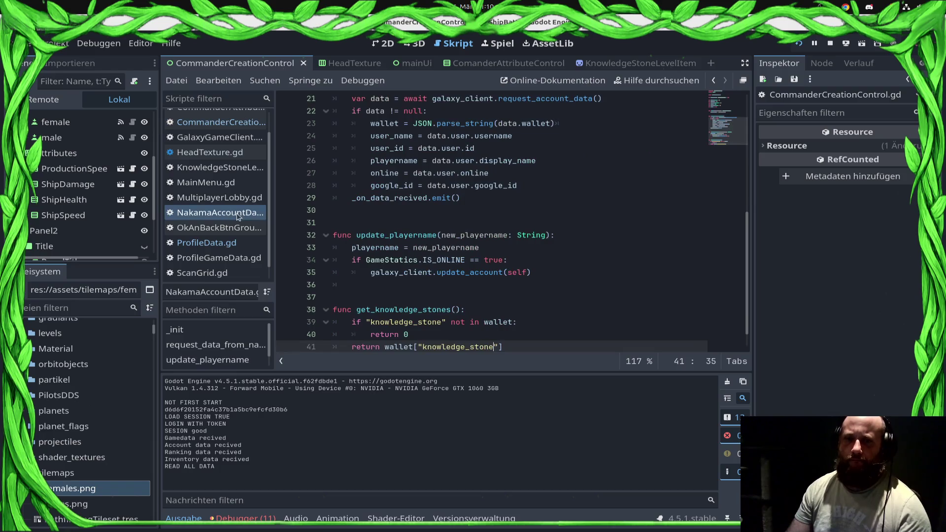
left_click(241, 241)
scroll(312, 228, "down", 4)
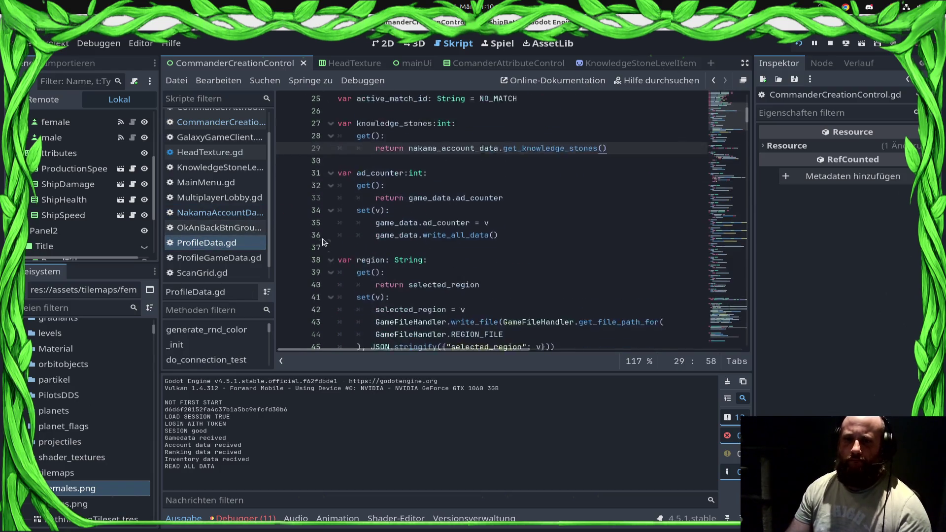
scroll(312, 228, "up", 3)
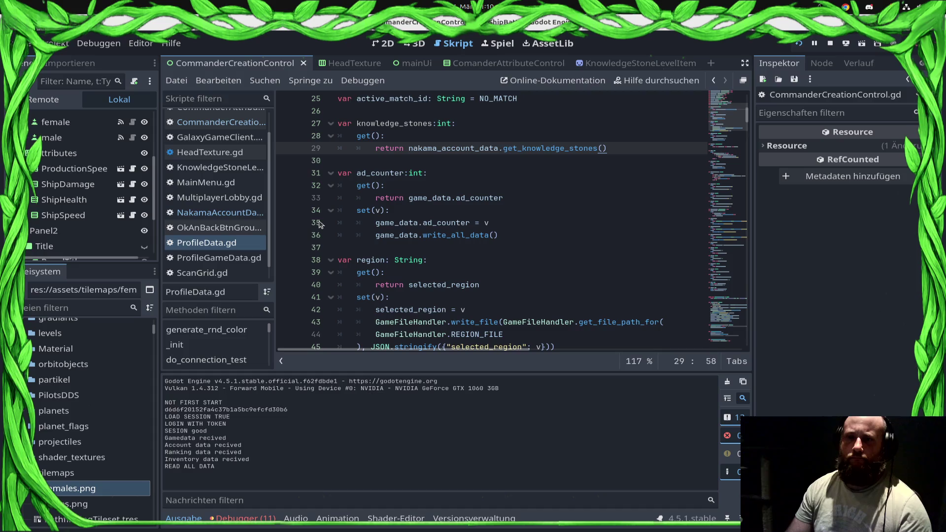
scroll(370, 234, "down", 20)
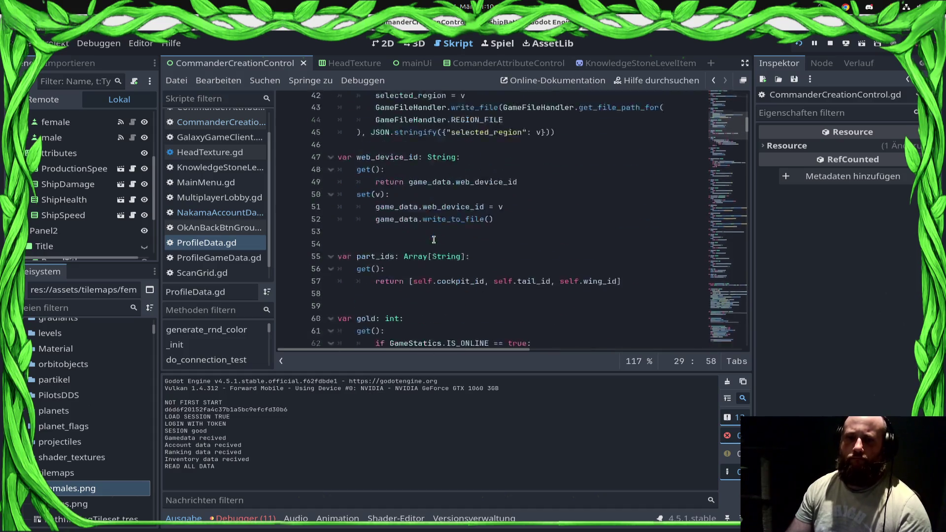
scroll(427, 243, "down", 20)
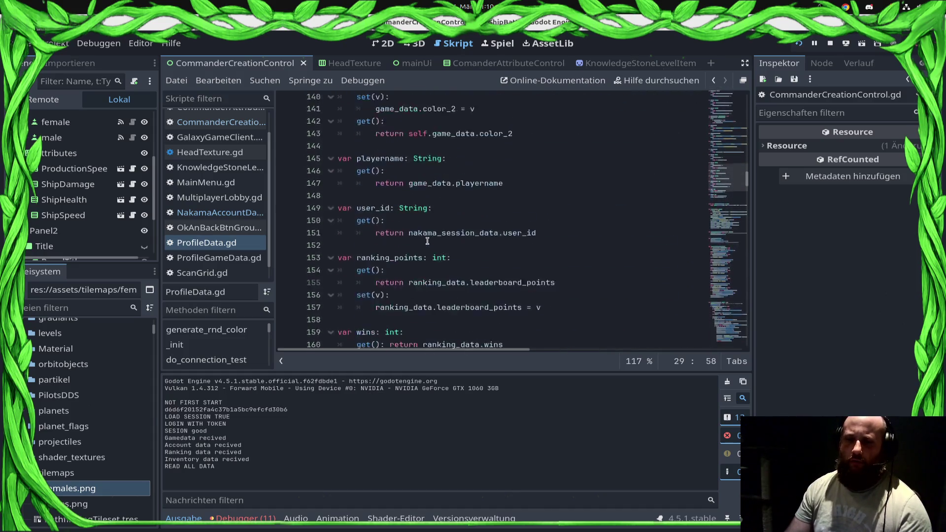
scroll(424, 240, "down", 20)
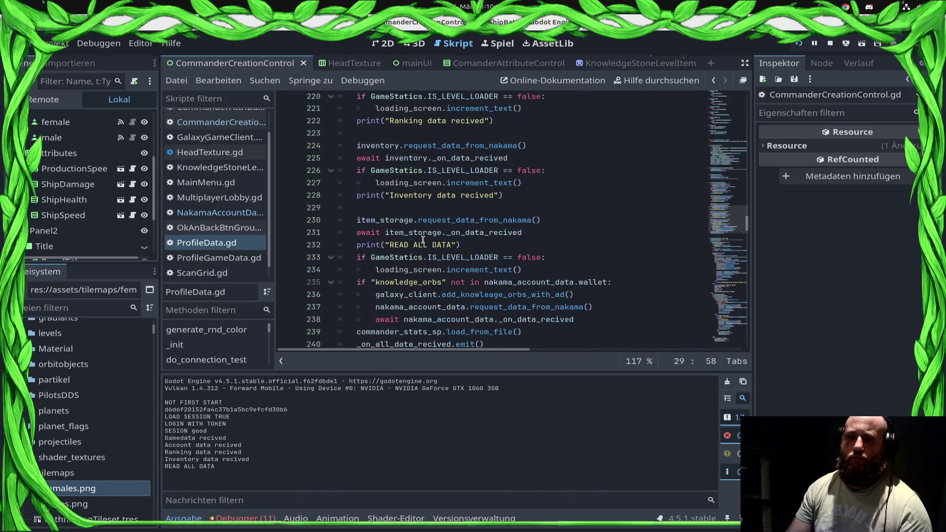
scroll(421, 242, "up", 15)
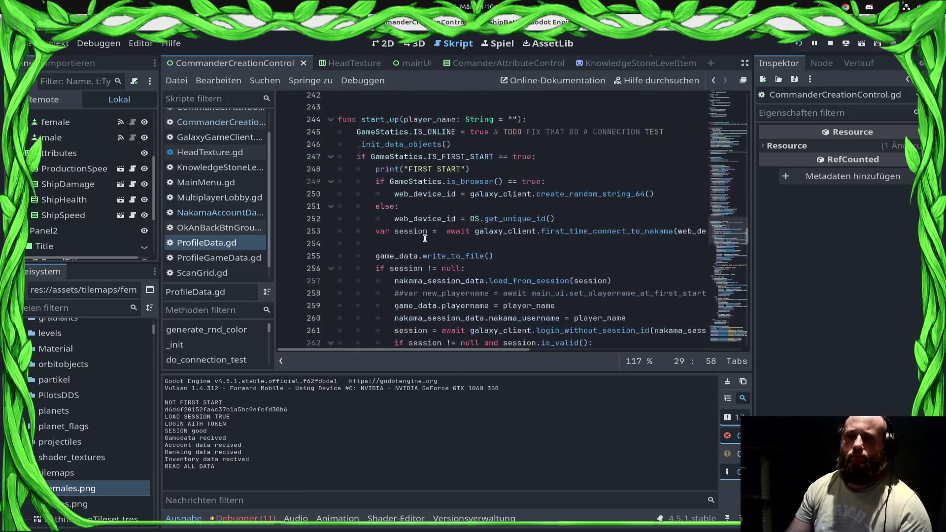
scroll(424, 241, "down", 3)
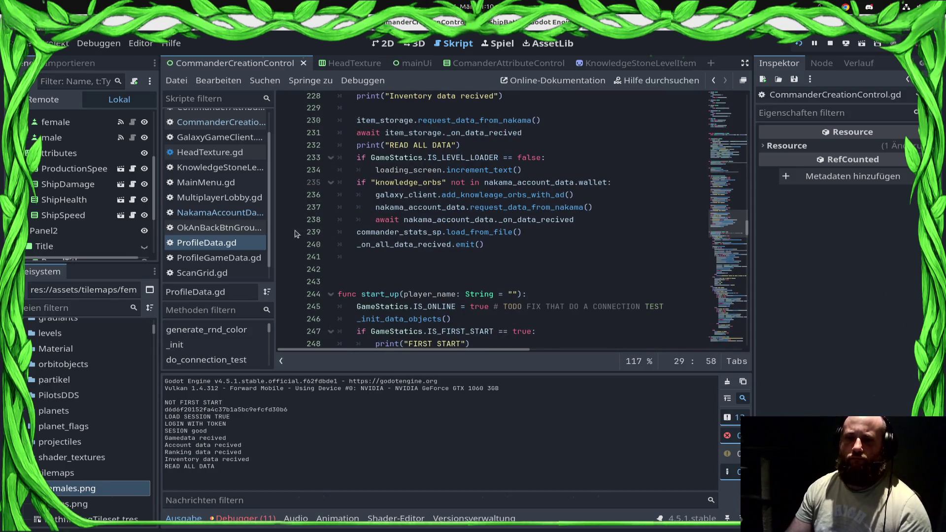
left_click(830, 44)
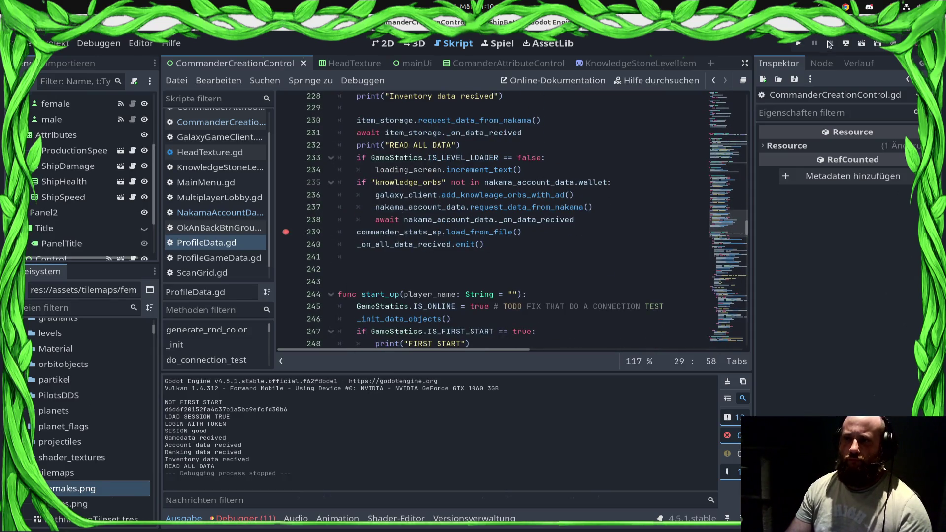
left_click(799, 44)
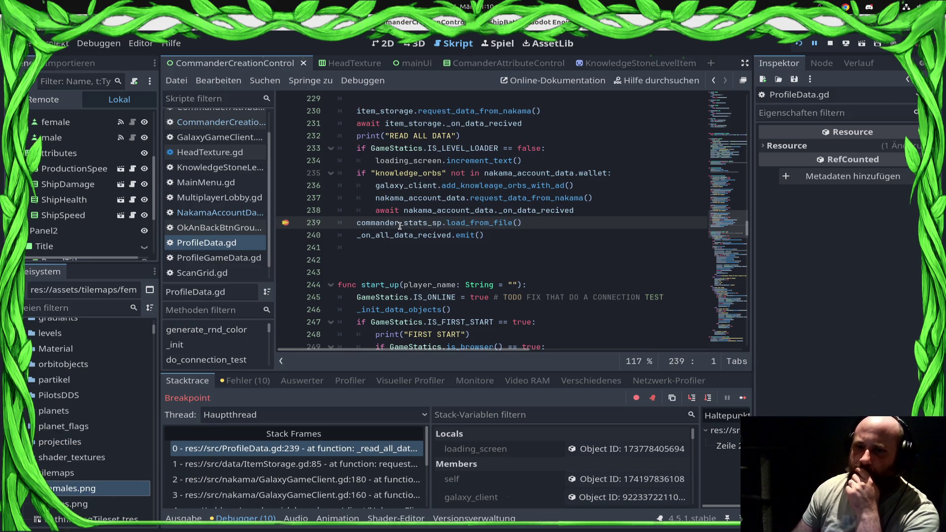
- Inspect the ProfileData object, its Nakama account data, and the wallet keys in the remote Inspector
mouse_move(400, 225)
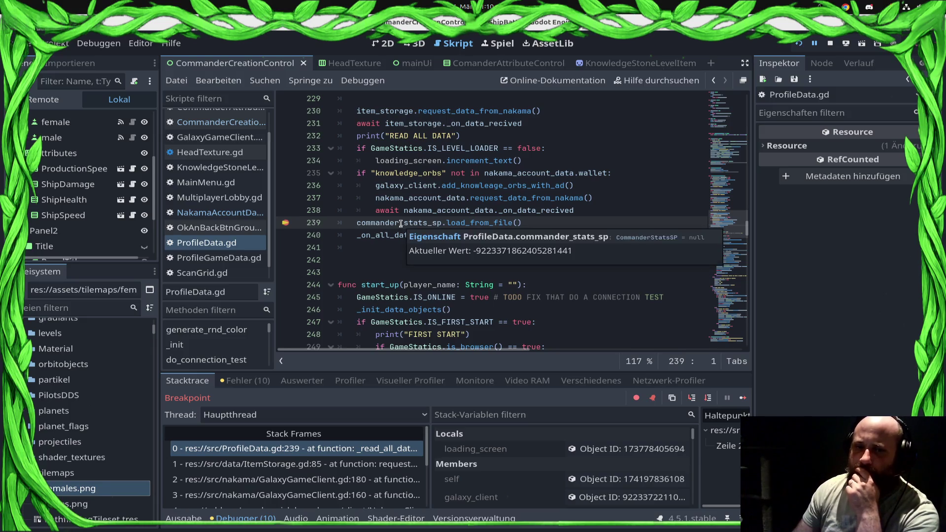
left_click(635, 481)
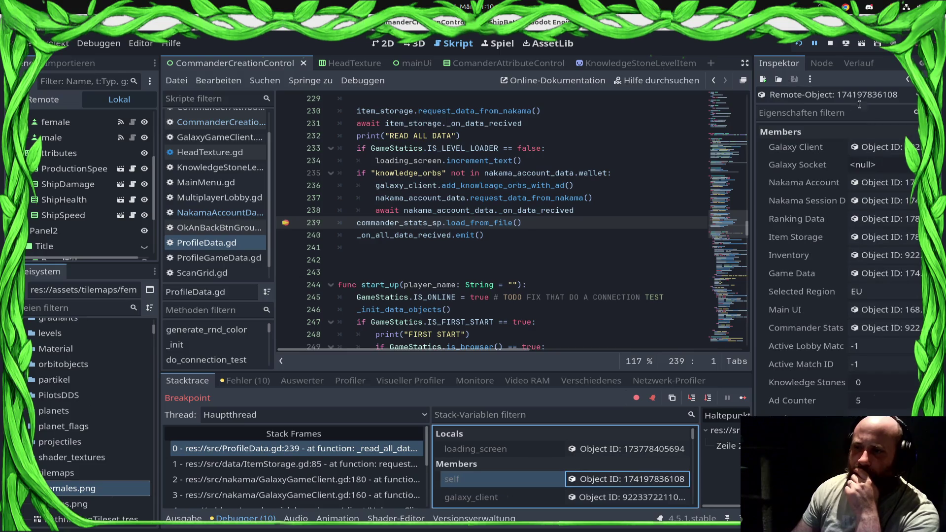
left_click(872, 183)
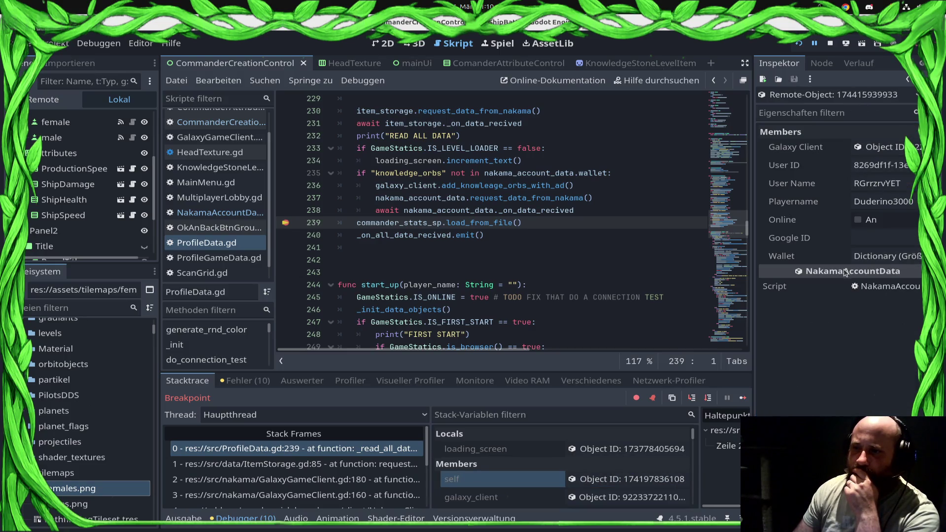
left_click(863, 257)
left_click(605, 226)
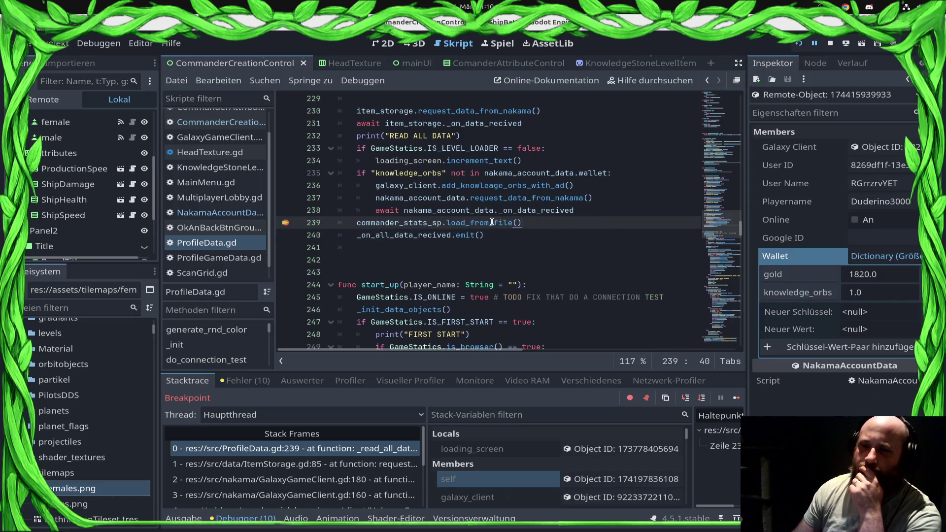
- Step into load_from_file, advance to the knowledge_orbs wallet read, then step back out to ProfileData.gd
left_click(686, 399)
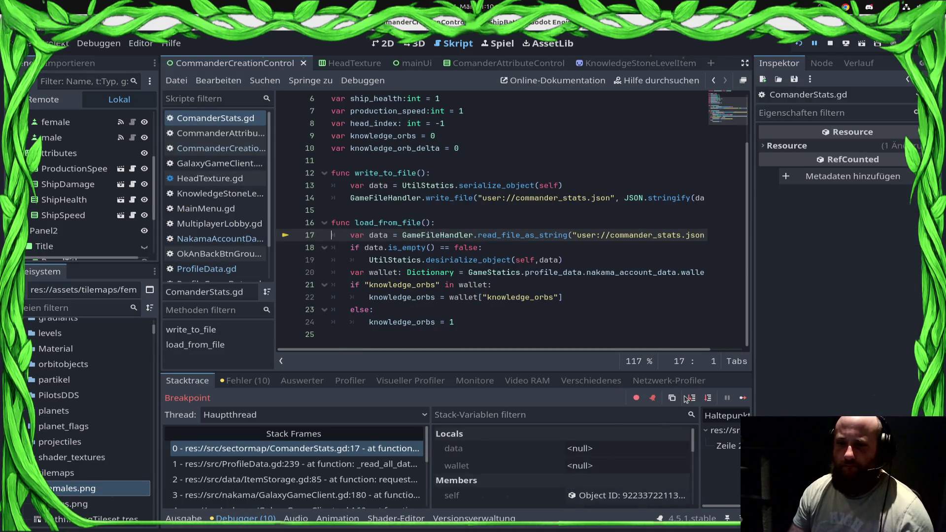
left_click(708, 398)
left_click(707, 399)
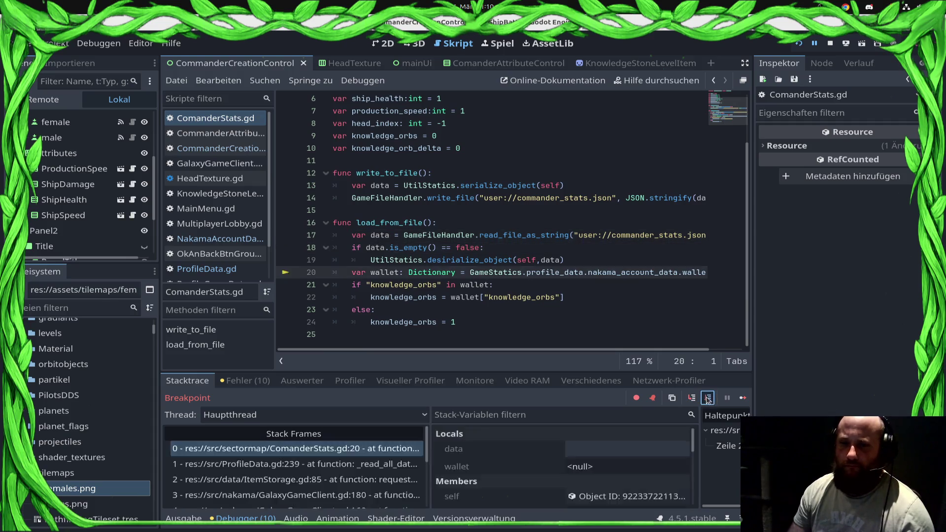
left_click(708, 398)
left_click(707, 398)
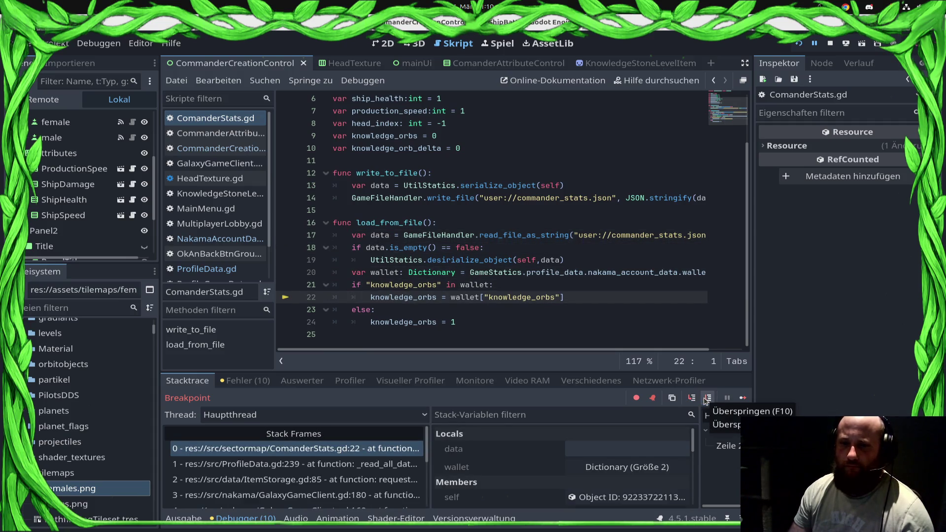
left_click(704, 401)
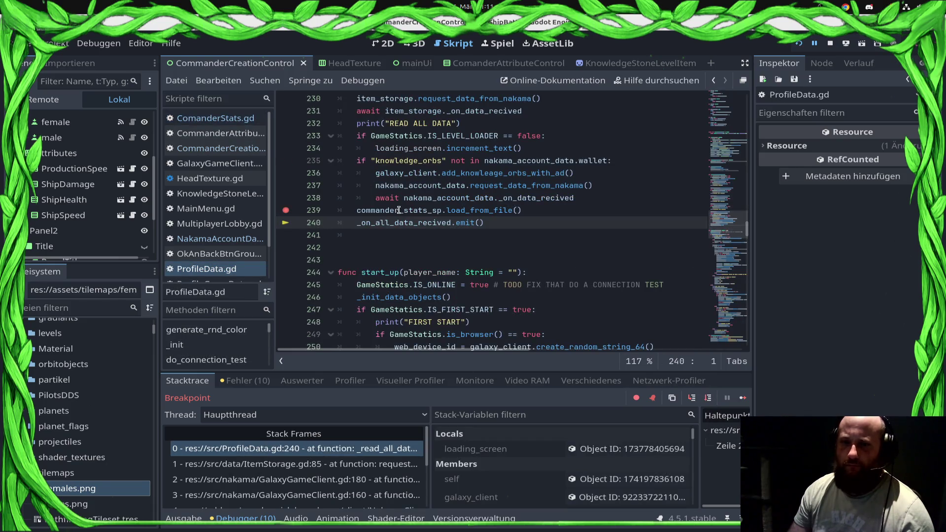
- Re-inspect ProfileData and the commander stats members, then resume execution past the breakpoint
left_click(627, 479)
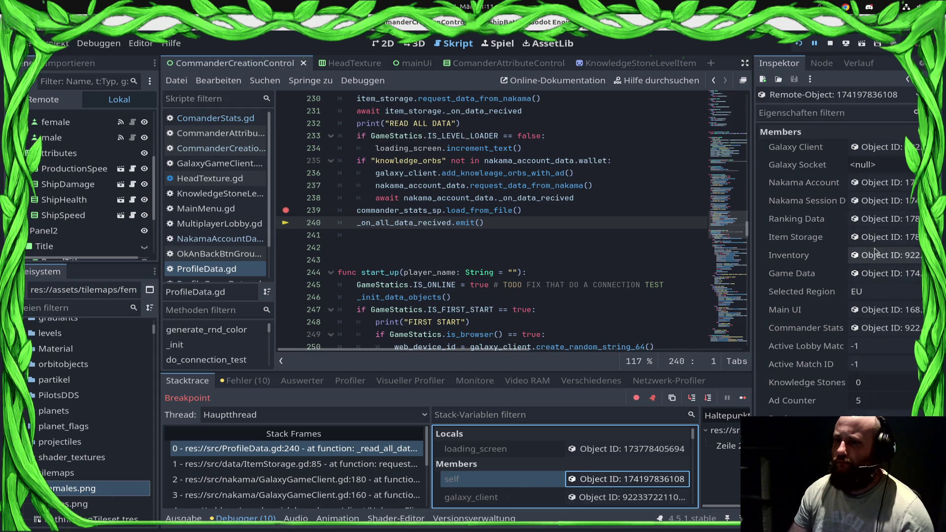
scroll(867, 337, "down", 5)
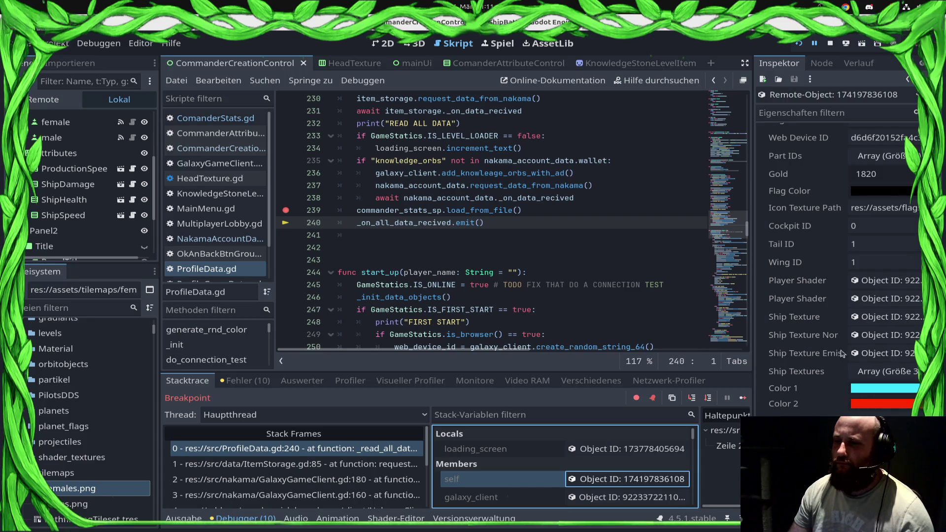
scroll(877, 222, "up", 3)
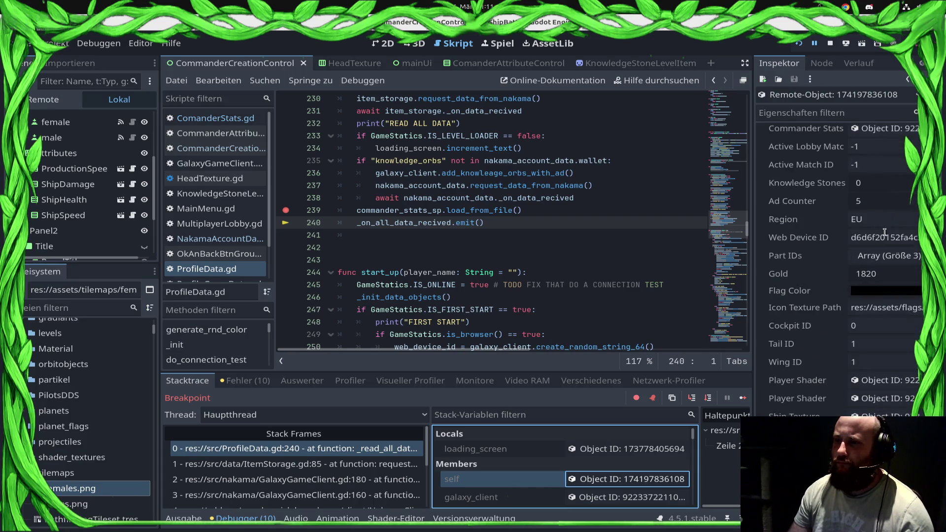
scroll(882, 234, "up", 2)
scroll(867, 235, "up", 2)
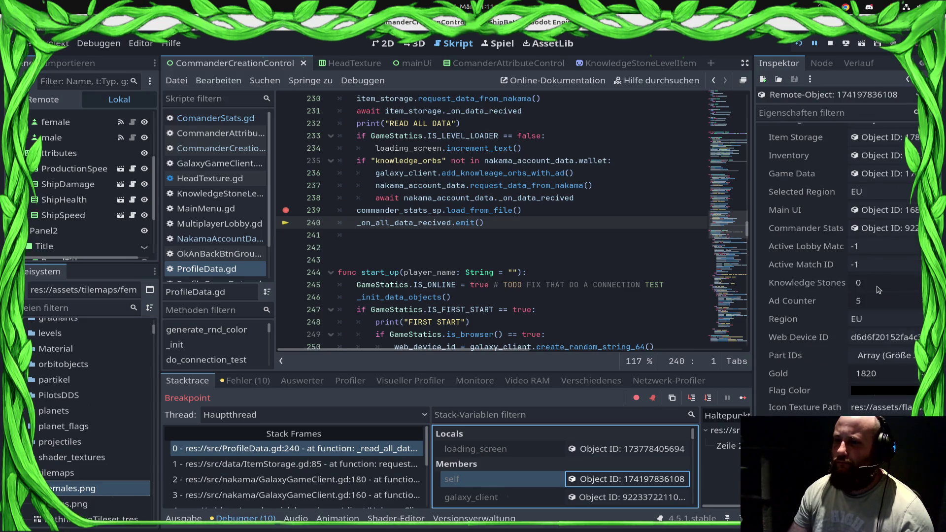
left_click(878, 229)
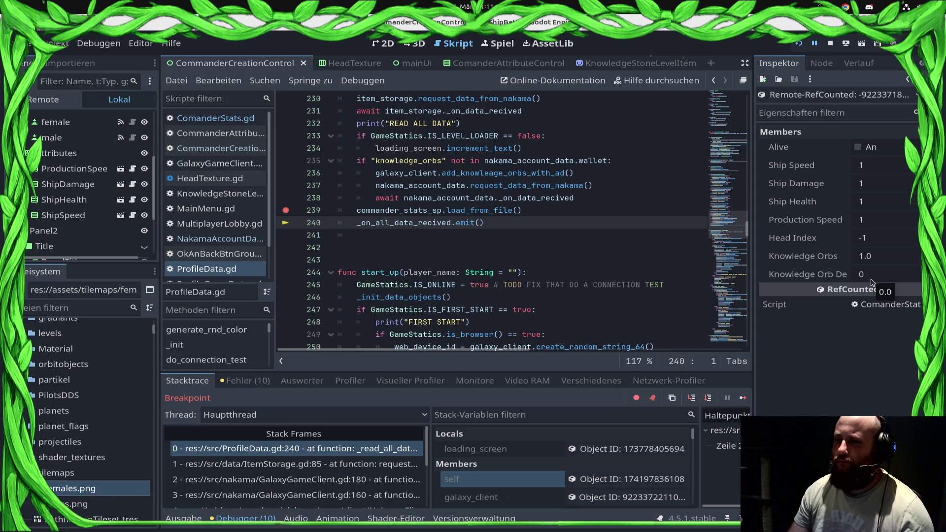
left_click(742, 398)
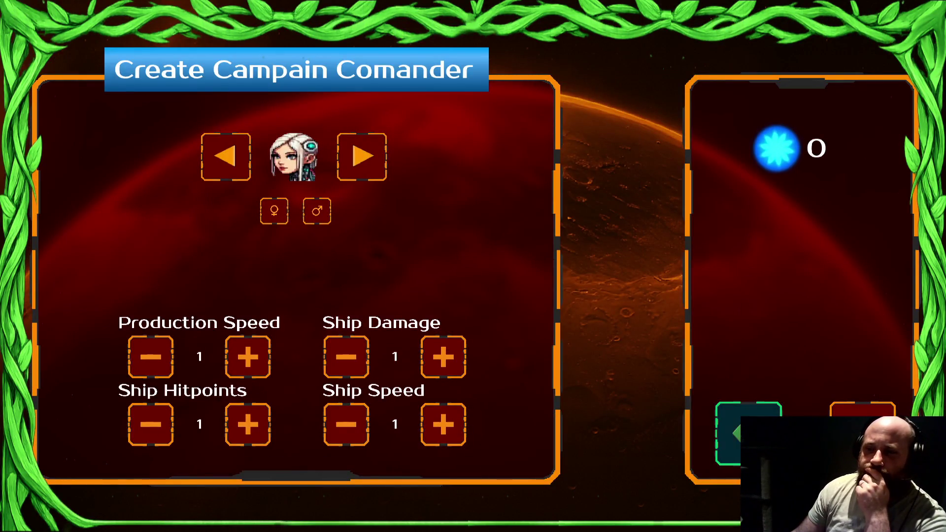
- Leave commander creation, stop the game with F8, and jump to the get_knowledge_stones definition
left_click(747, 433)
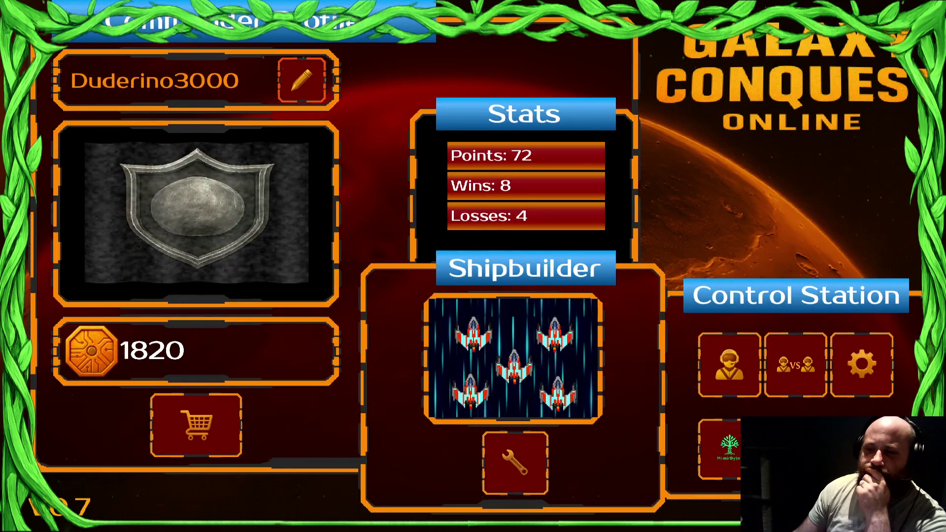
key("F8")
scroll(591, 246, "up", 15)
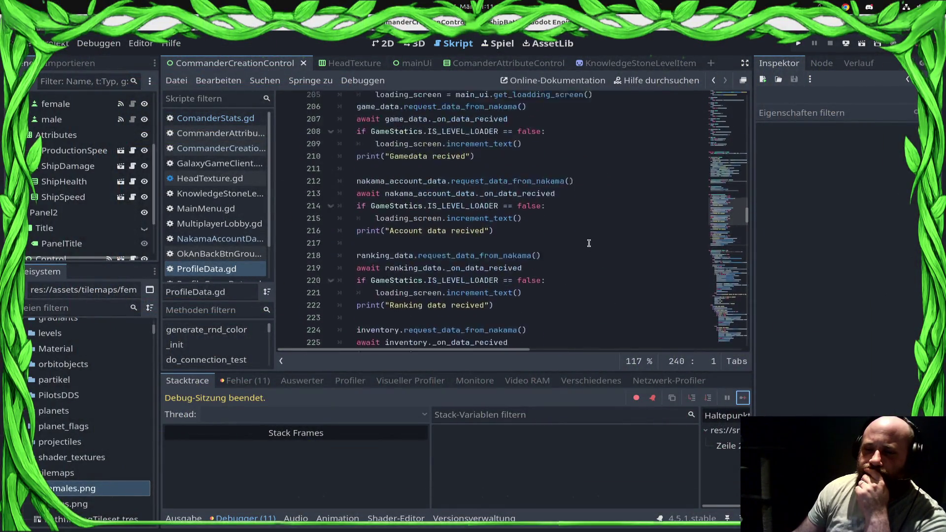
scroll(584, 246, "up", 14)
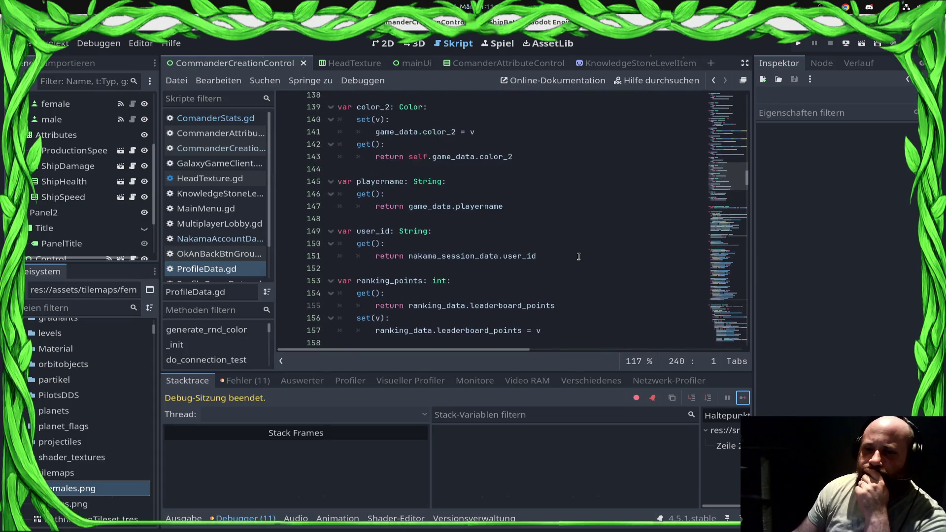
scroll(575, 257, "up", 17)
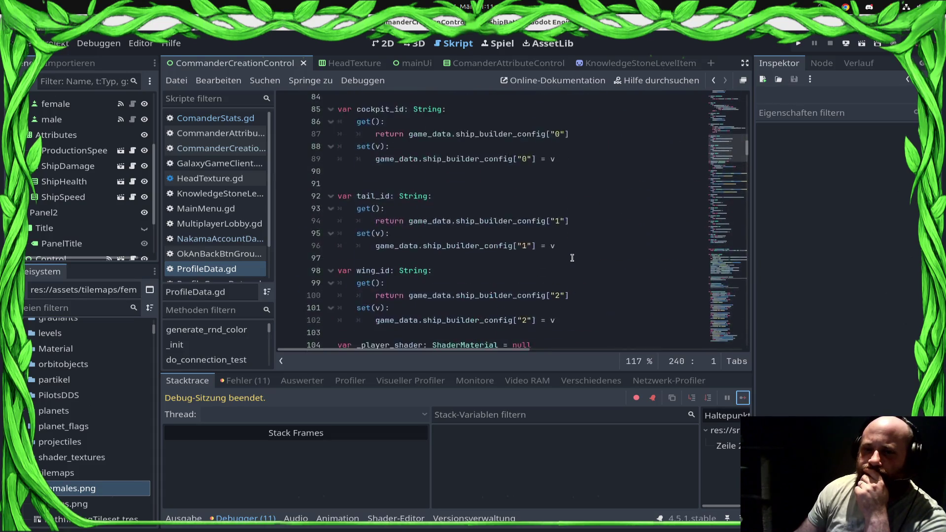
scroll(572, 256, "up", 16)
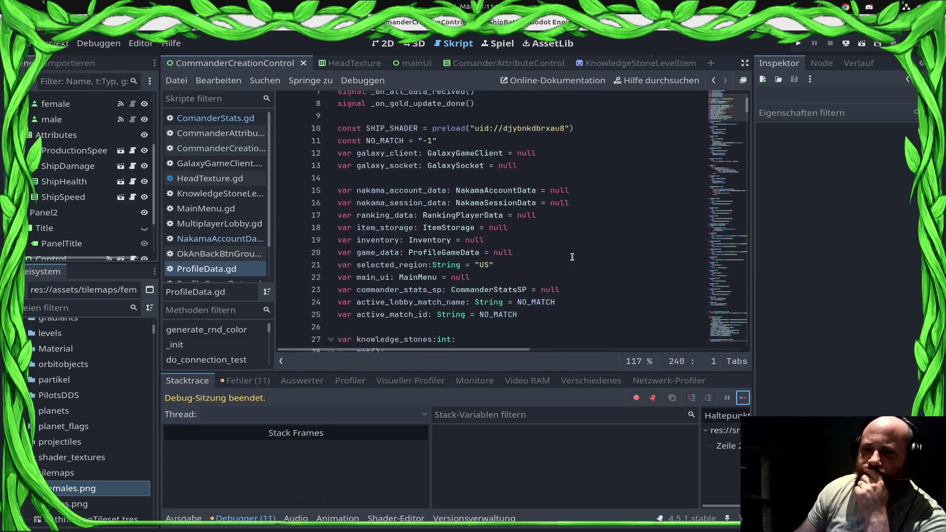
scroll(572, 258, "down", 9)
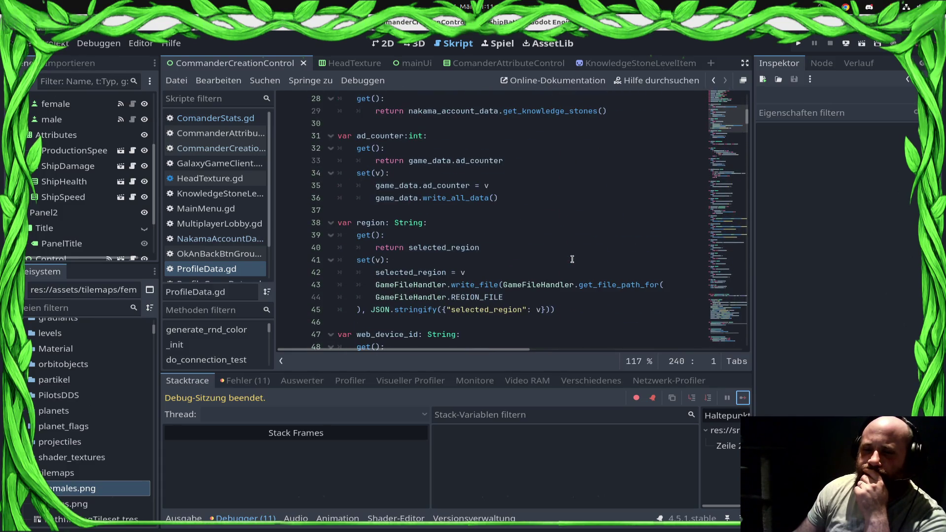
scroll(568, 251, "up", 2)
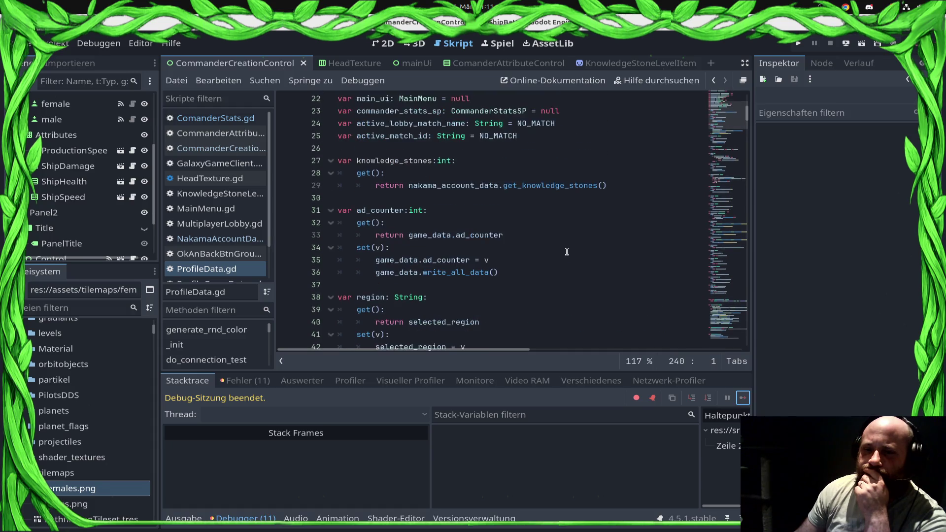
double_click(558, 186)
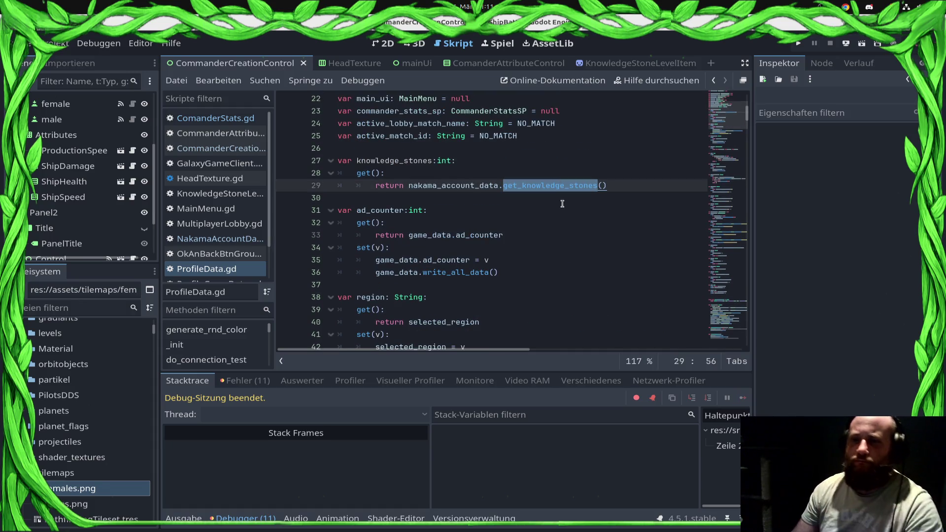
left_click(554, 190, "ctrl")
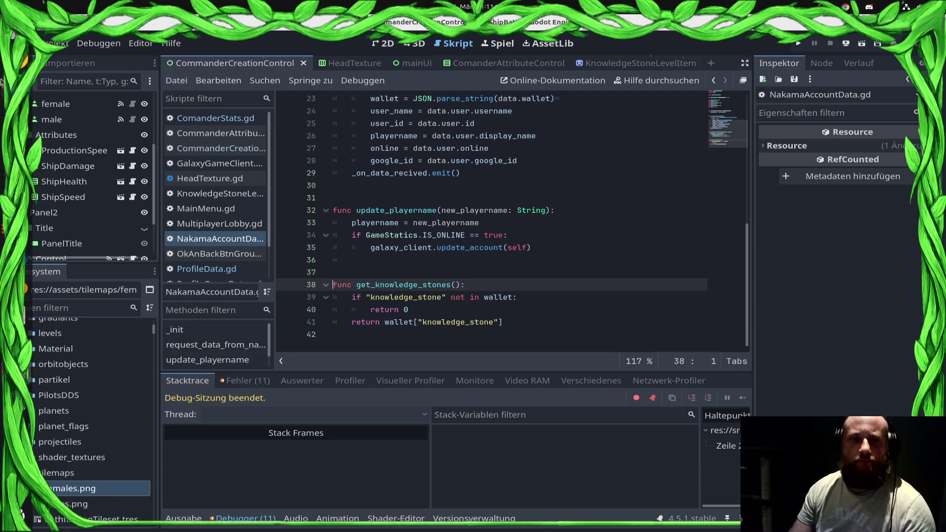
- Replace both 'knowledge_stone' key strings with 'knowledge_orbs' copied from the Nakama wallet
key("alt+Tab")
double_click(282, 171)
key("ctrl+c")
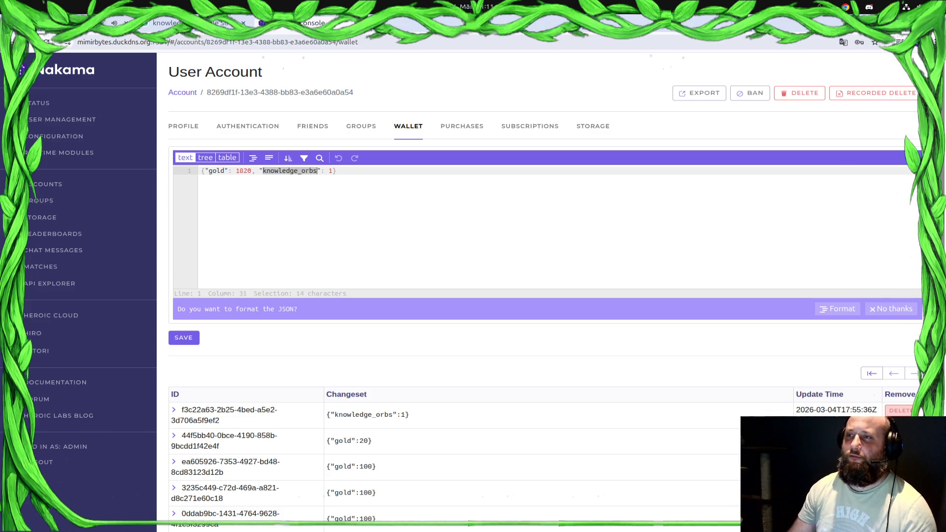
key("alt+Tab")
double_click(459, 325)
key("ctrl+v")
double_click(419, 297)
key("ctrl+v")
scroll(385, 224, "up", 8)
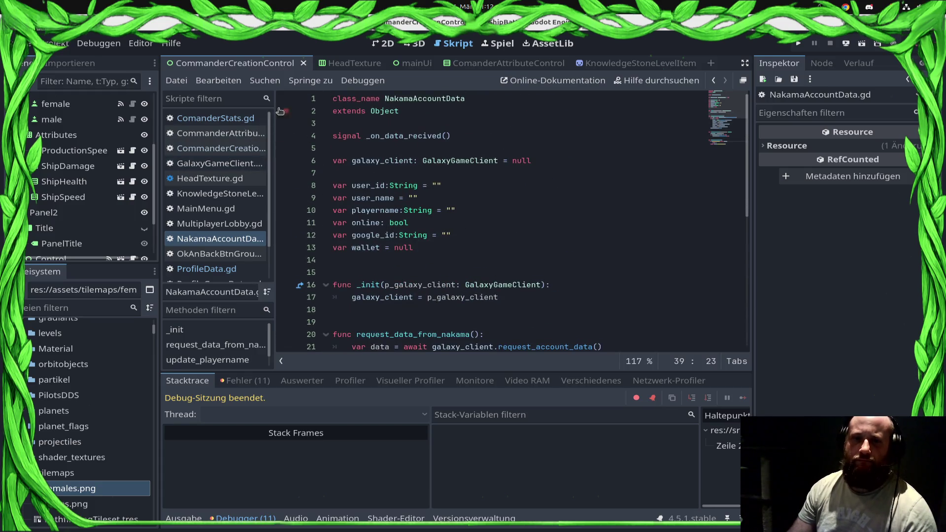
- Find knowledge_stones across the project and rename the getter to get_knowledge_orbs, then save
left_click(259, 83)
left_click(291, 163)
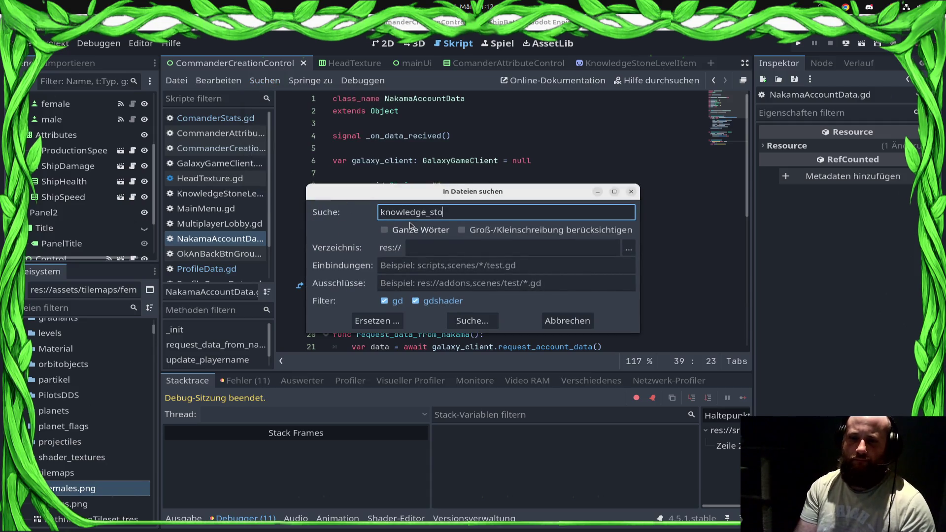
type("nes")
key("Return")
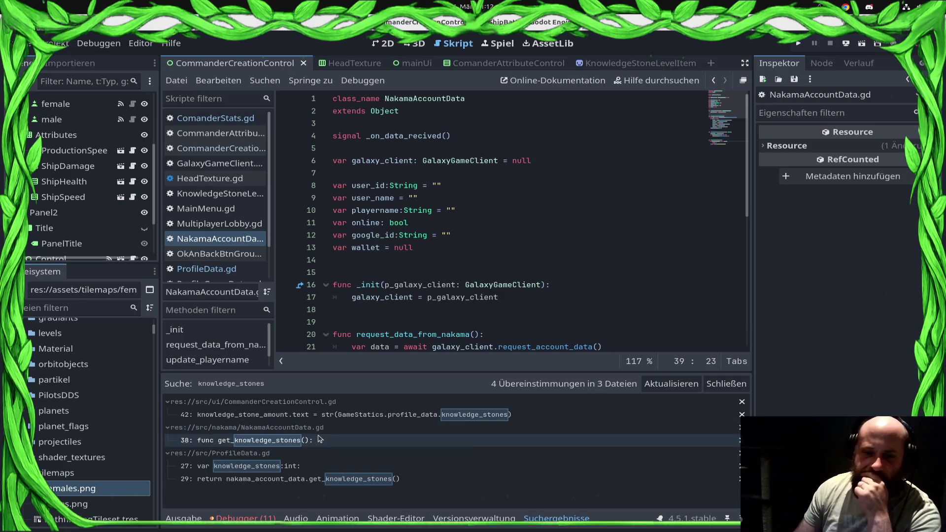
left_click(306, 440)
key("Home")
key("Left")
key("Left")
key("Left")
key("BackSpace")
key("BackSpace")
key("BackSpace")
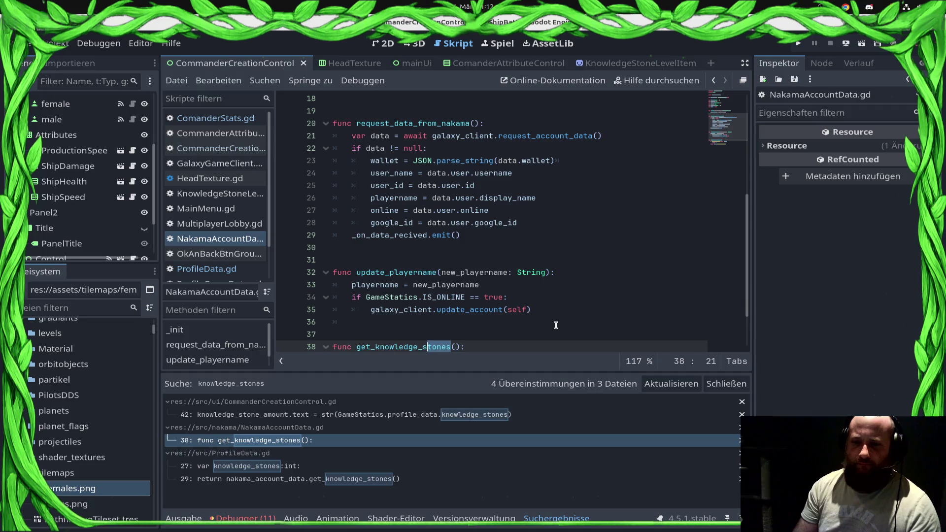
type("orbs")
key("ctrl+s")
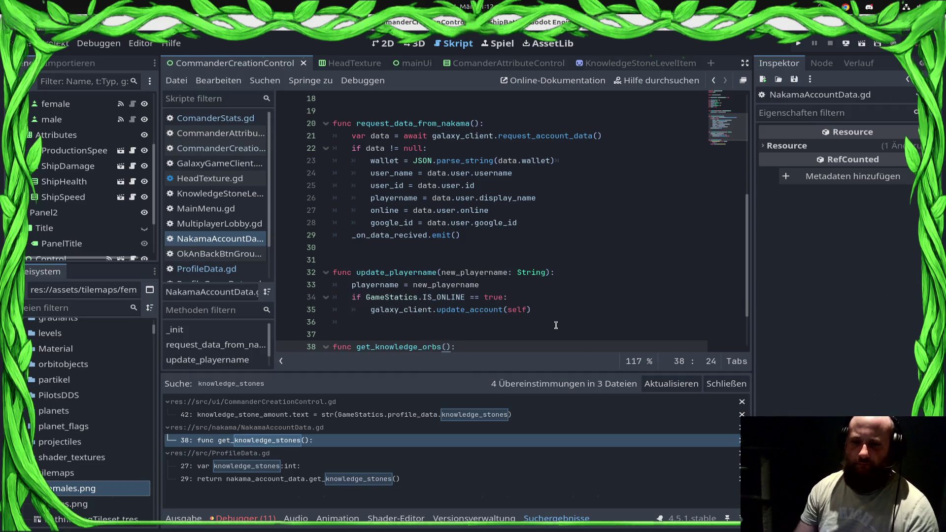
- Rename the ProfileData.gd property knowledge_stones to knowledge_orbs and save
left_click(287, 466)
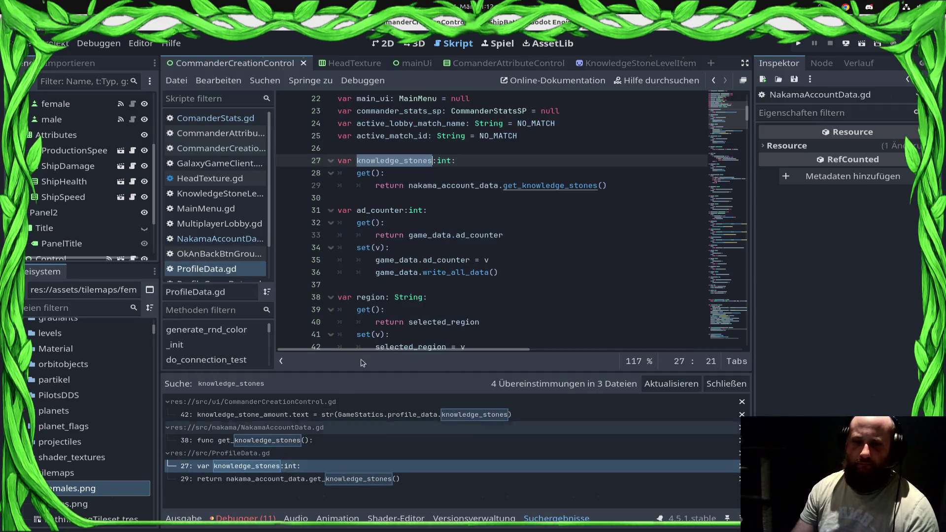
left_click(426, 161)
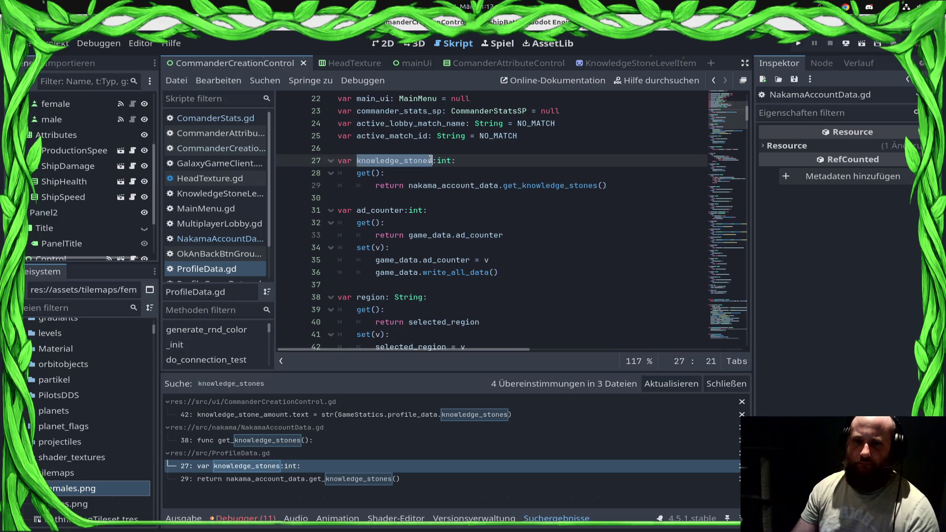
key("Delete")
key("Delete")
key("BackSpace")
key("BackSpace")
key("BackSpace")
type("orbs")
key("ctrl+s")
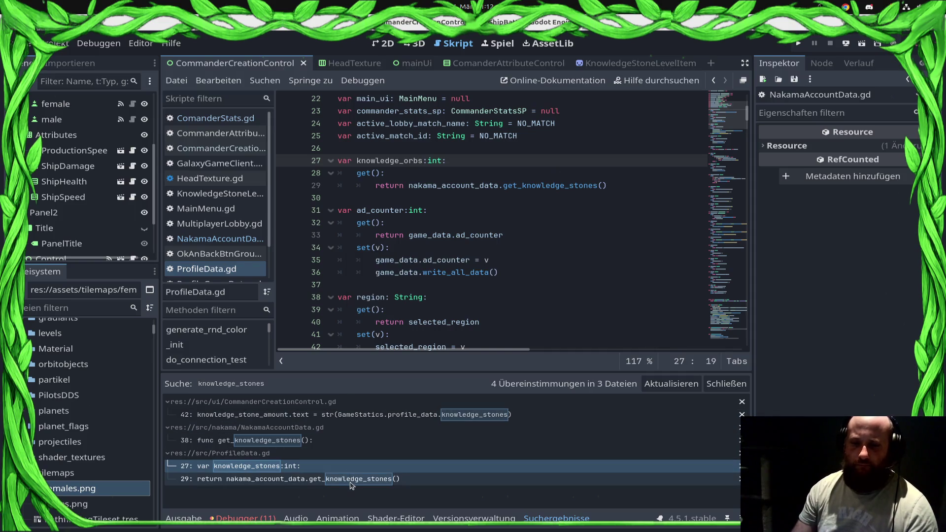
- Change the _process label line 42 to read profile_data.knowledge_orbs, save, and run the project
left_click(497, 415)
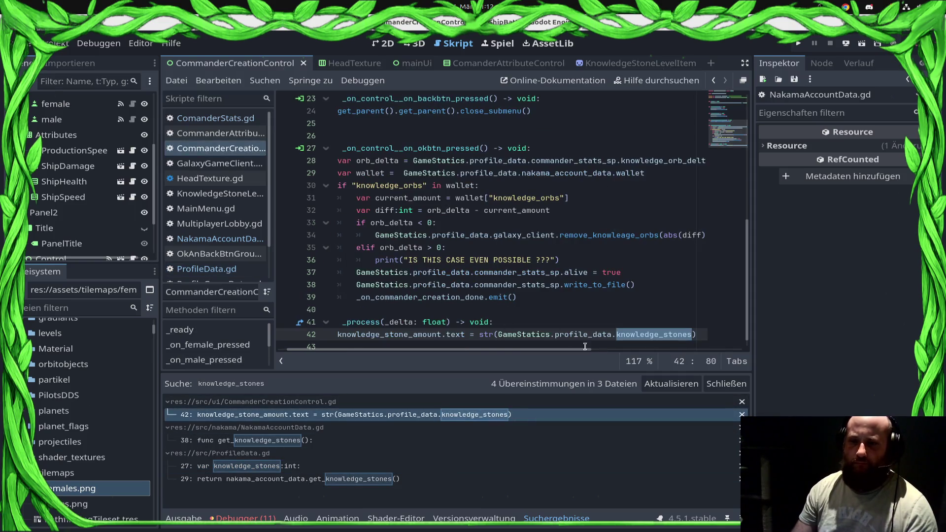
left_click(696, 339)
key("BackSpace")
key("BackSpace")
key("BackSpace")
type("o")
key("Return")
key("ctrl+s")
key("Home")
key("Home")
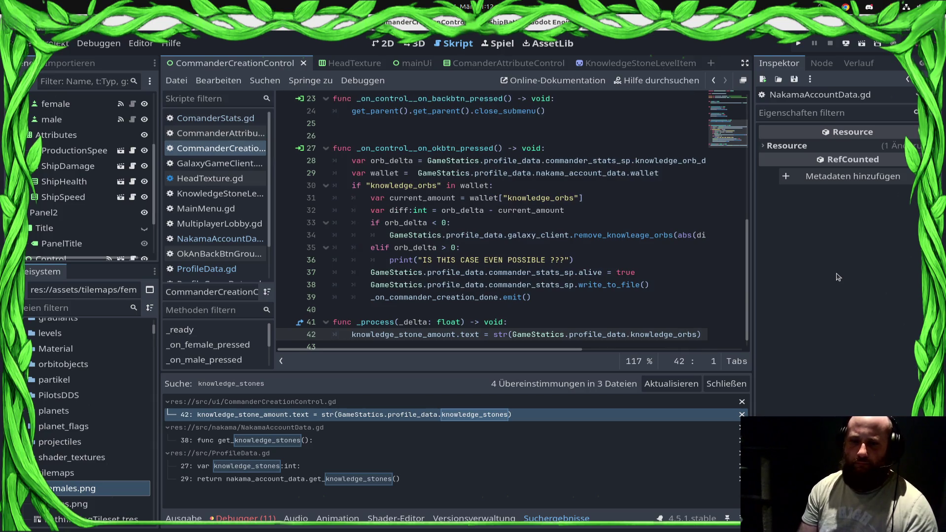
key("Home")
key("ctrl+s")
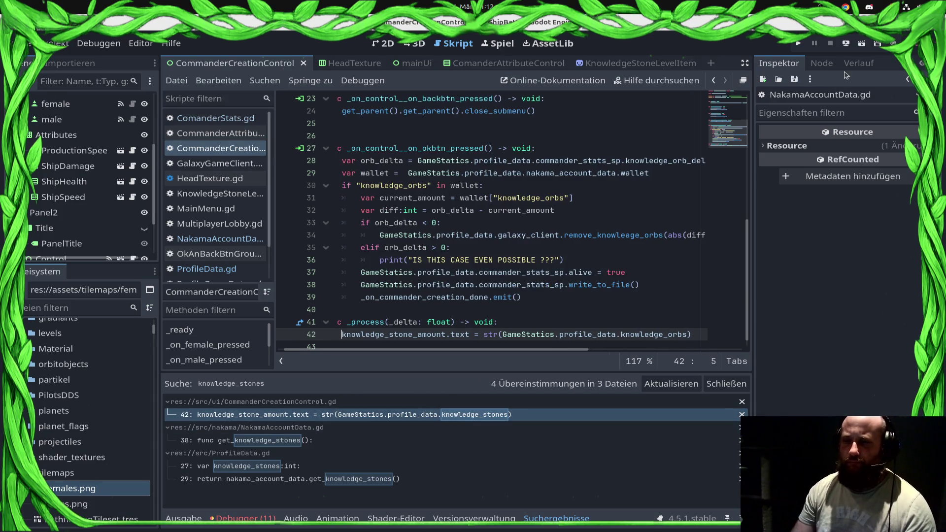
left_click(800, 44)
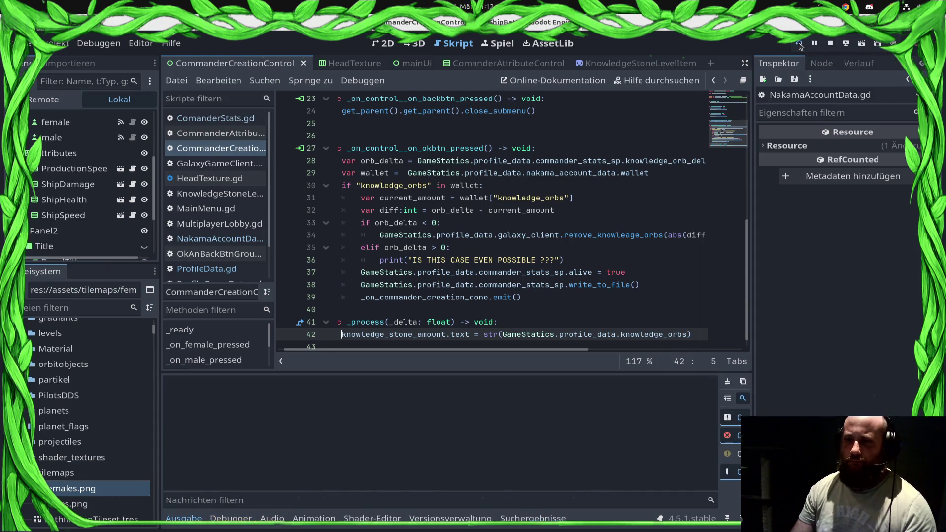
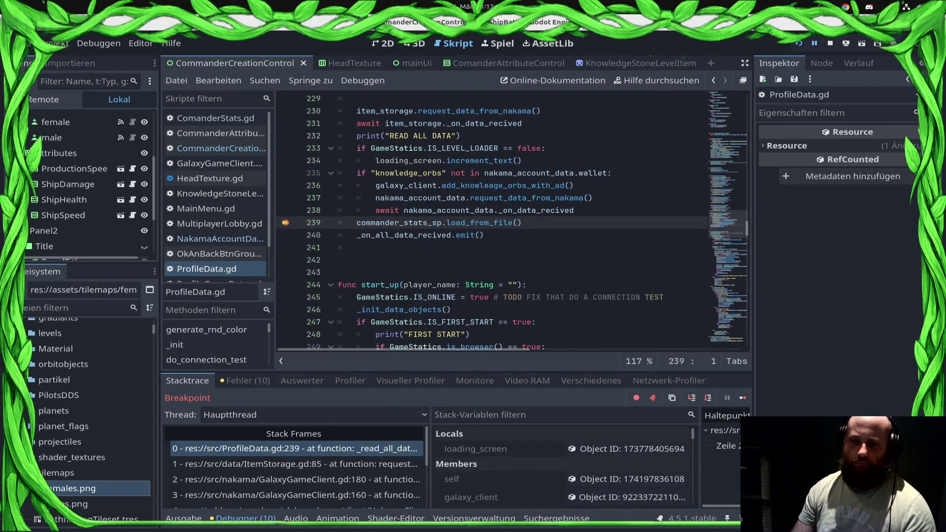
- Resume past the breakpoint, check commander creation, and change line 29 to call get_knowledge_orbs()
left_click(742, 397)
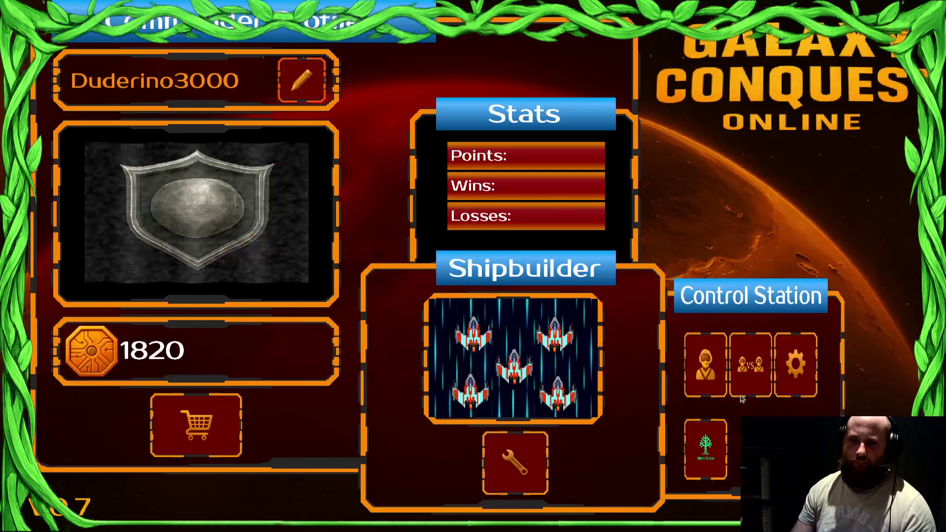
left_click(725, 357)
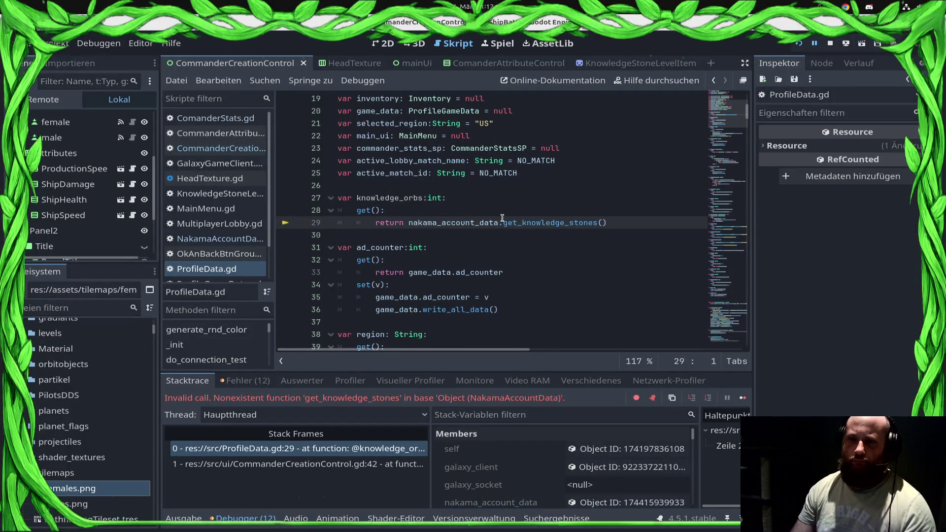
left_click(610, 228)
key("BackSpace")
key("BackSpace")
key("BackSpace")
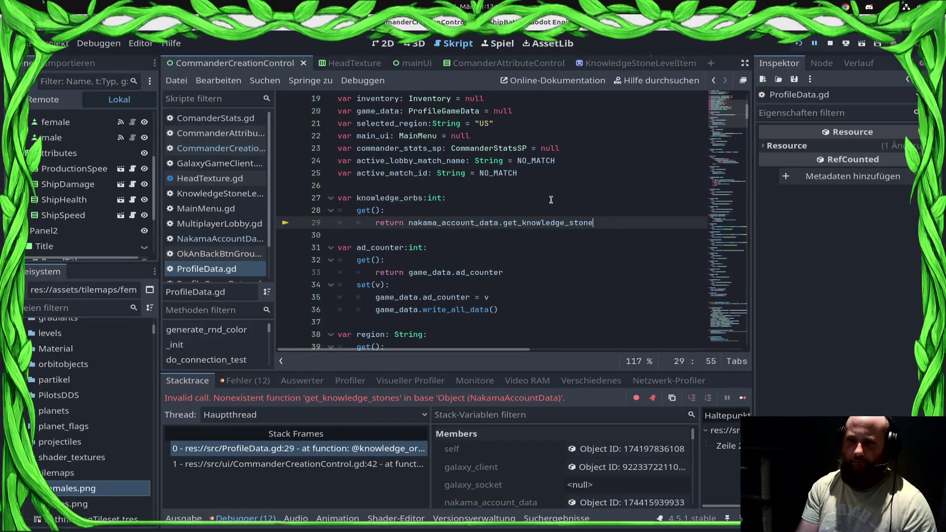
type("rbes")
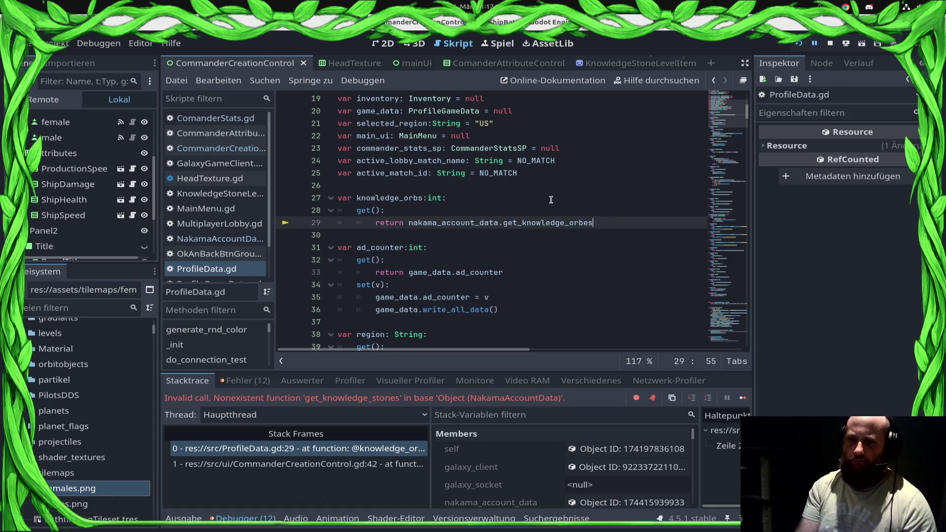
type("s")
key("Return")
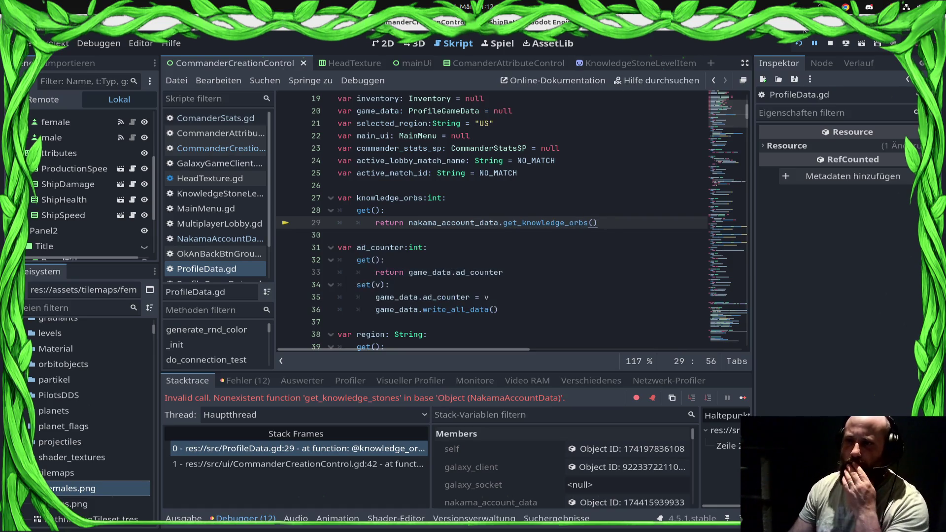
- Relaunch with F5, open commander creation and go back, then stop the game
left_click(828, 43)
key("F5")
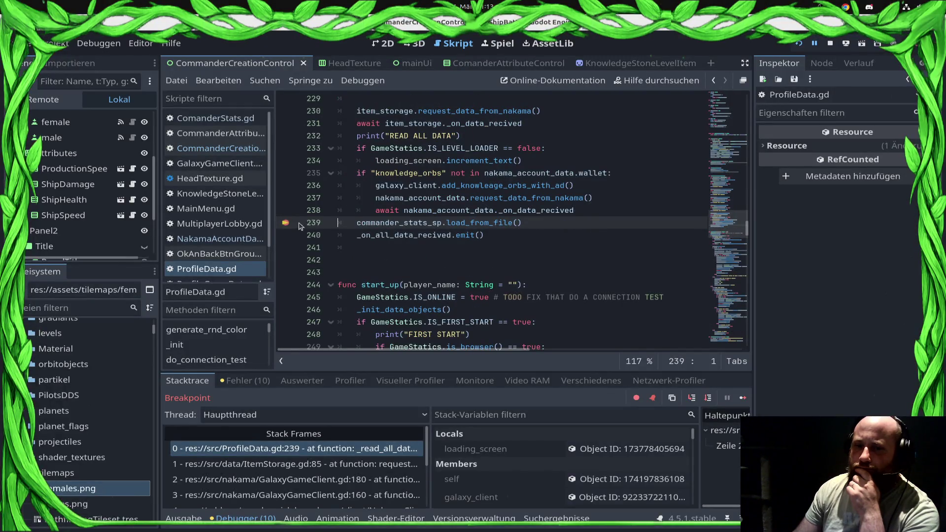
left_click_drag(302, 99, 302, 222)
left_click(744, 398)
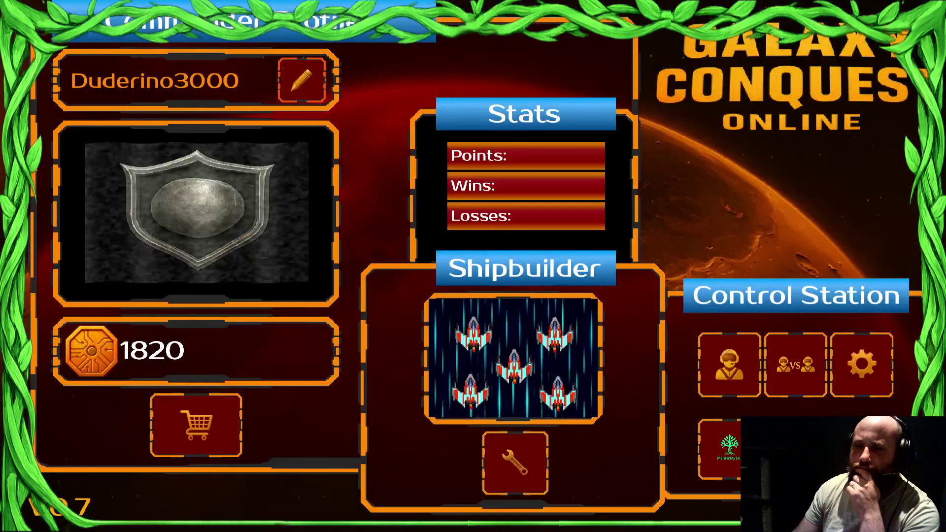
left_click(729, 363)
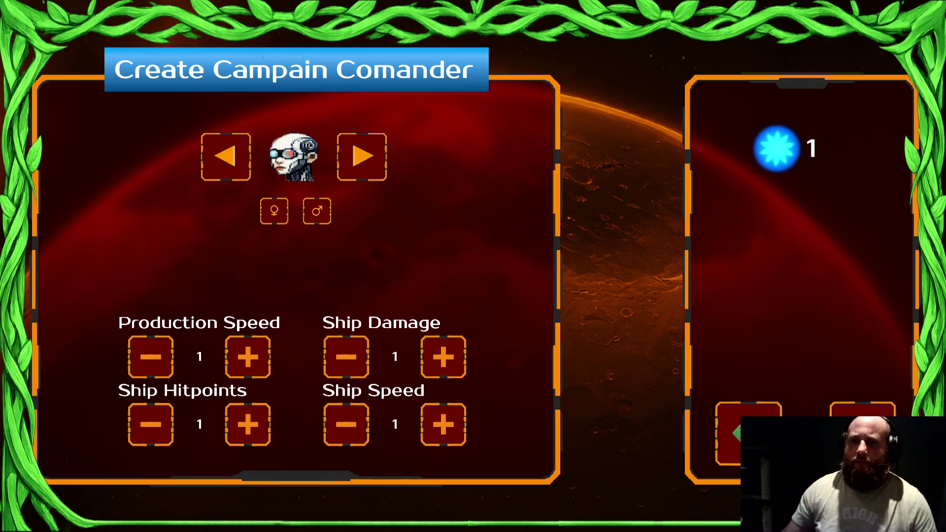
left_click(775, 408)
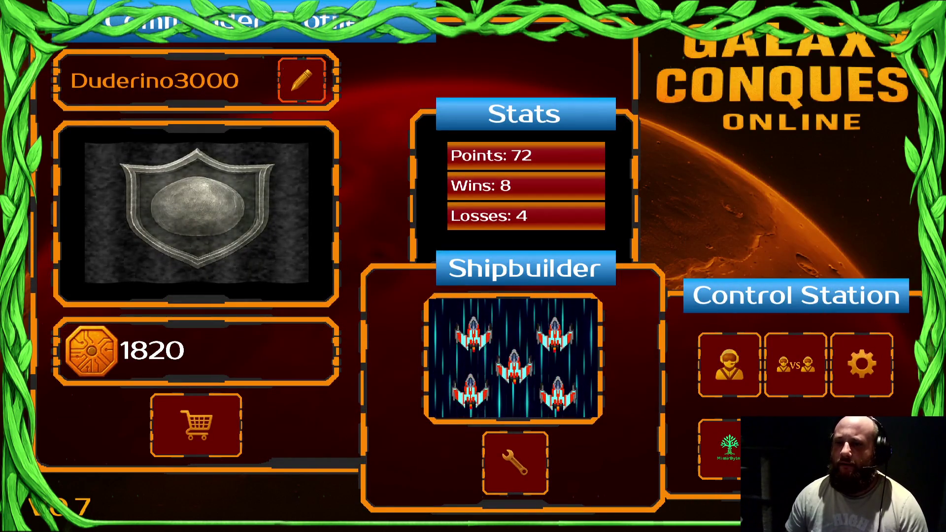
key("F8")
left_click(563, 239)
scroll(562, 242, "up", 4)
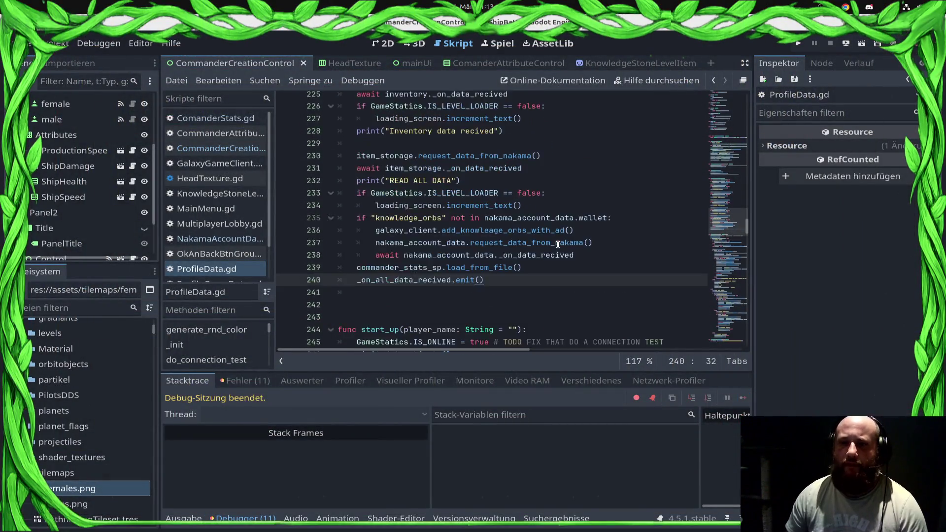
- Open the CommanderCreationControl script and scroll up to its _ready function
left_click(237, 148)
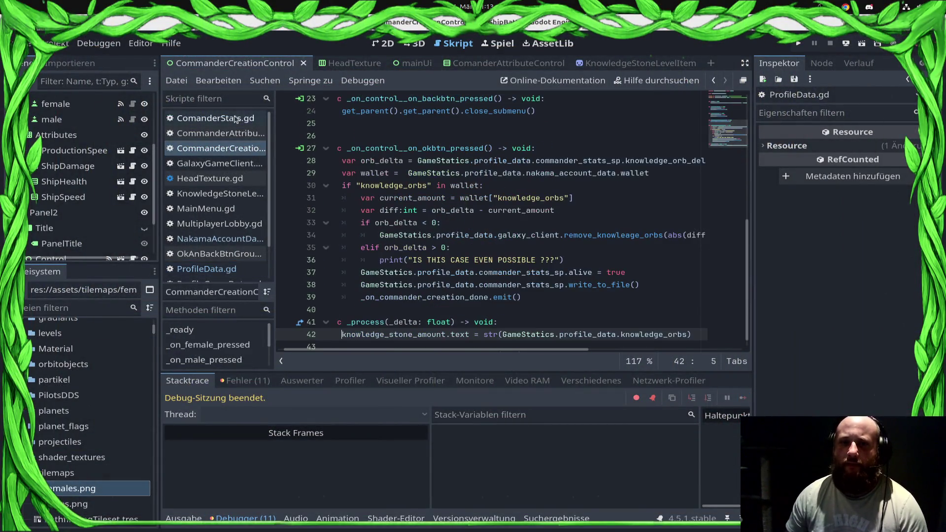
scroll(420, 281, "down", 1)
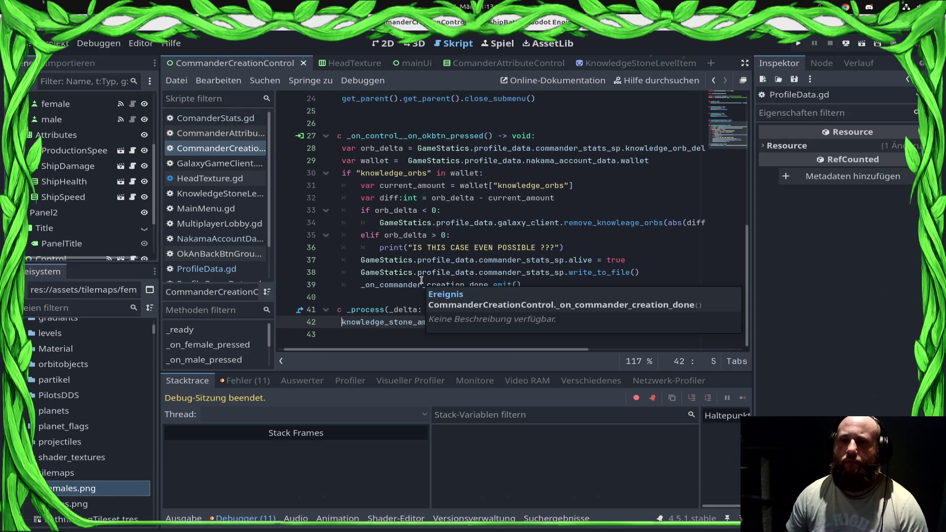
scroll(419, 281, "up", 5)
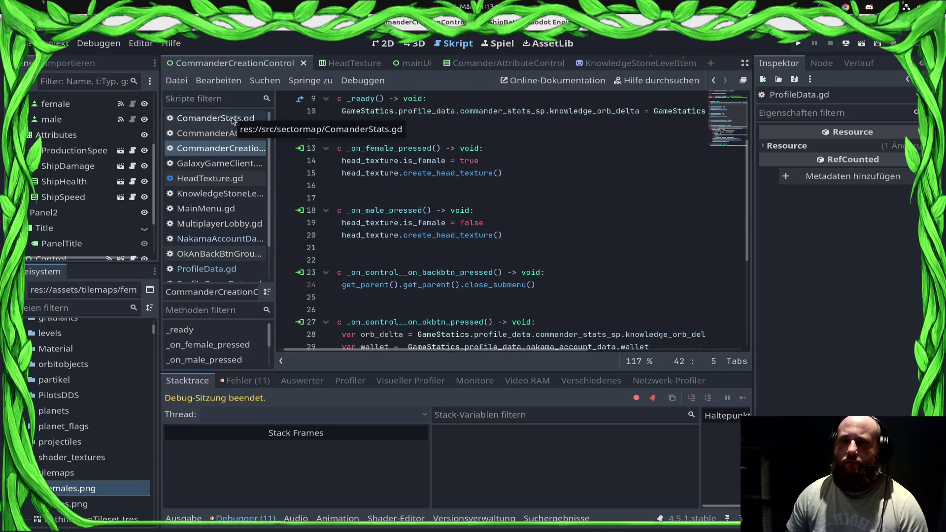
left_click(480, 163)
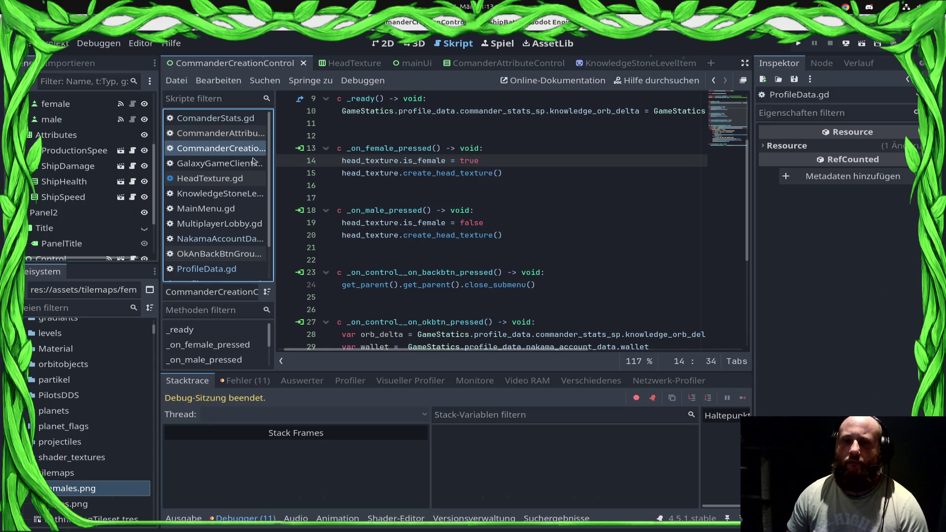
scroll(411, 164, "up", 3)
- End line 10's knowledge_orb_delta assignment cleanly with knowledge_orbs and save
left_click(562, 214)
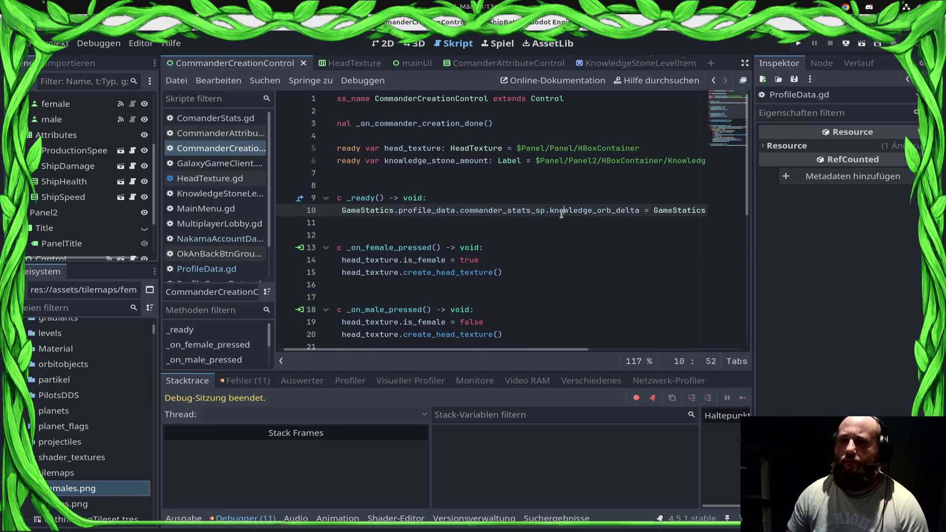
key("End")
key("BackSpace")
key("BackSpace")
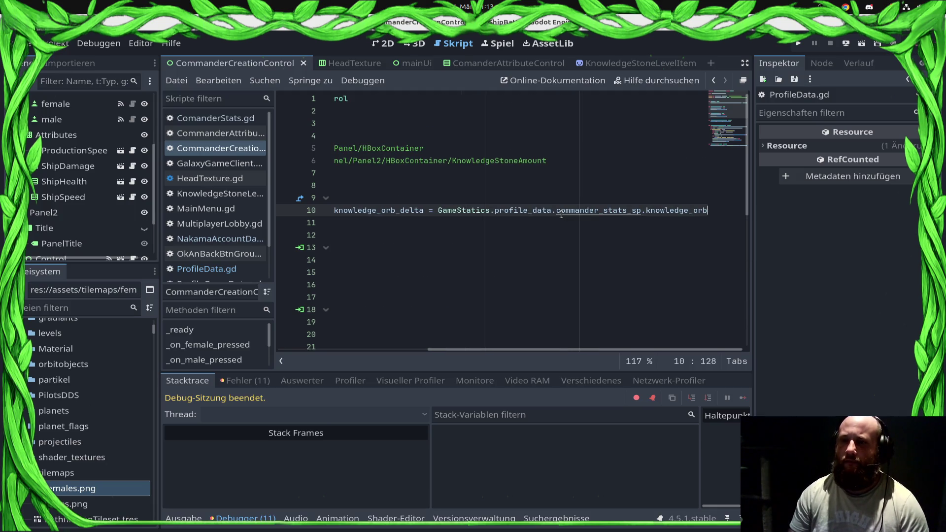
type("s")
key("Tab")
type("h")
key("BackSpace")
key("BackSpace")
key("ctrl+s")
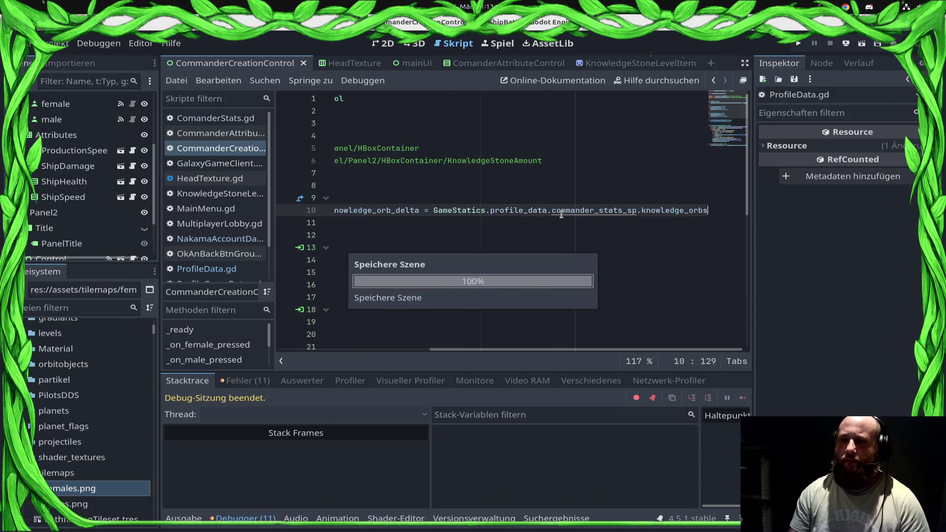
key("Home")
key("Down")
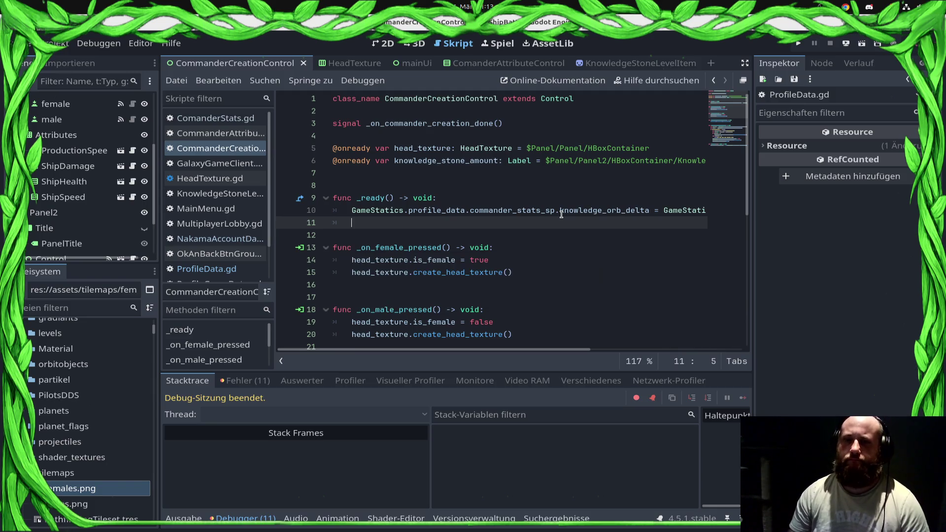
scroll(561, 214, "down", 7)
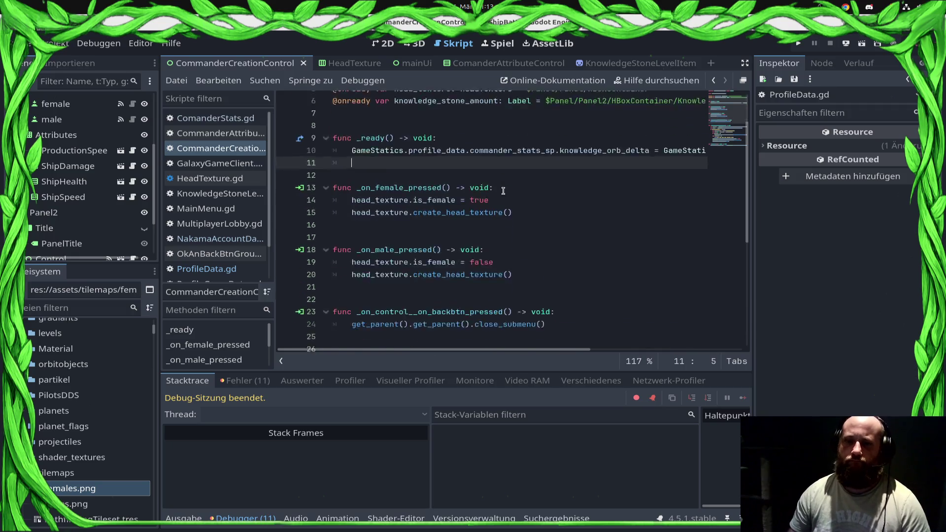
scroll(500, 196, "down", 1)
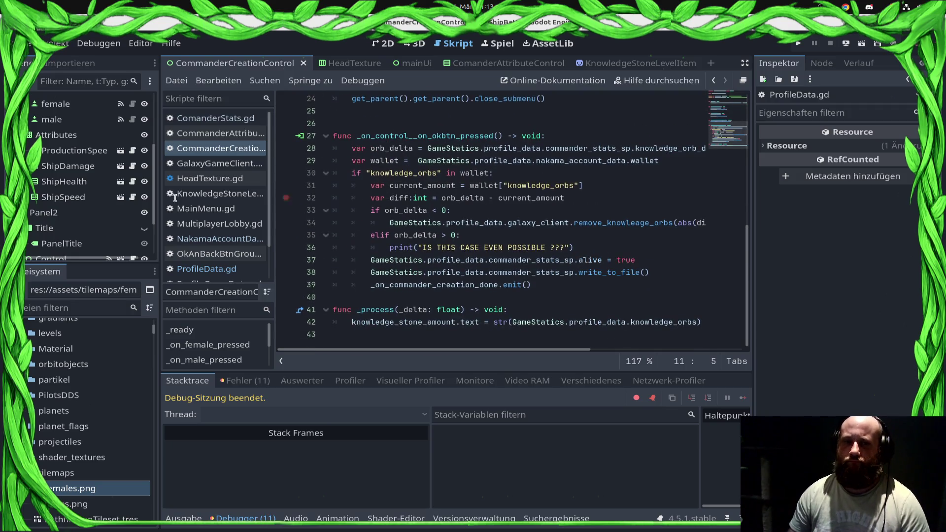
- Declare the _on_add_orb and _on_remove_orb signals at the top of CommanderAttributeControl.gd
left_click(133, 150)
left_click(508, 106)
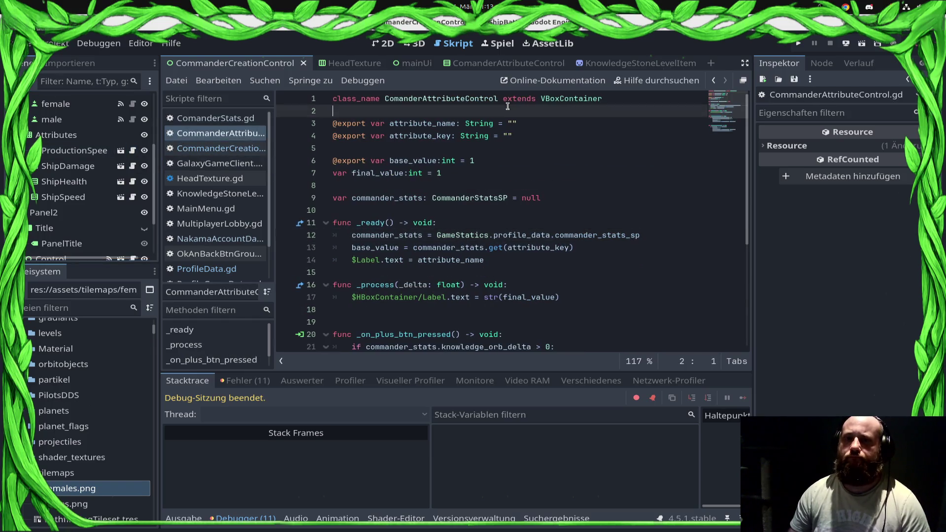
type("signal _on_remove_orb():")
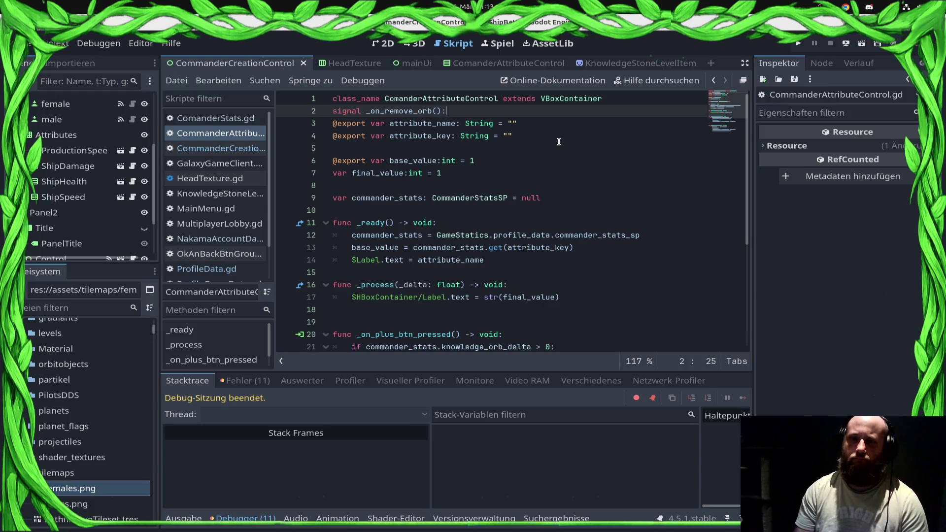
key("BackSpace")
key("Return")
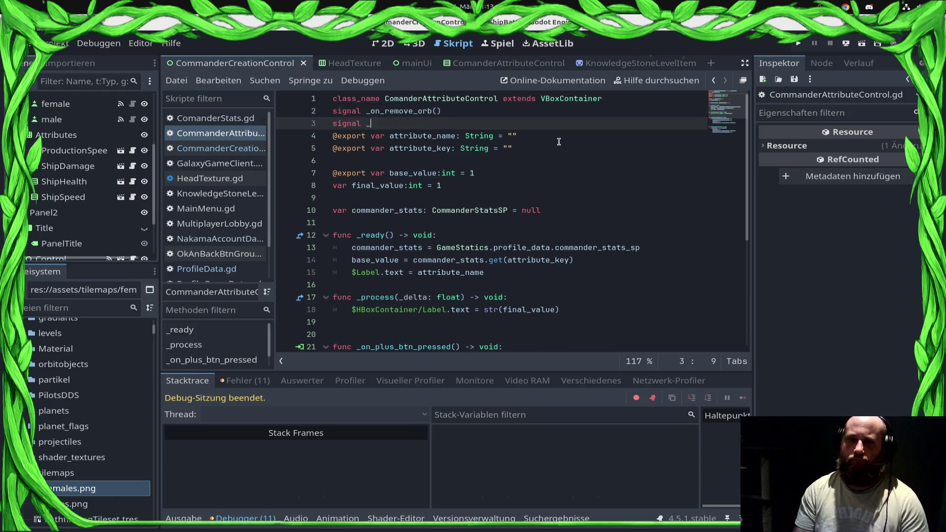
type("signal _on_add_orb()")
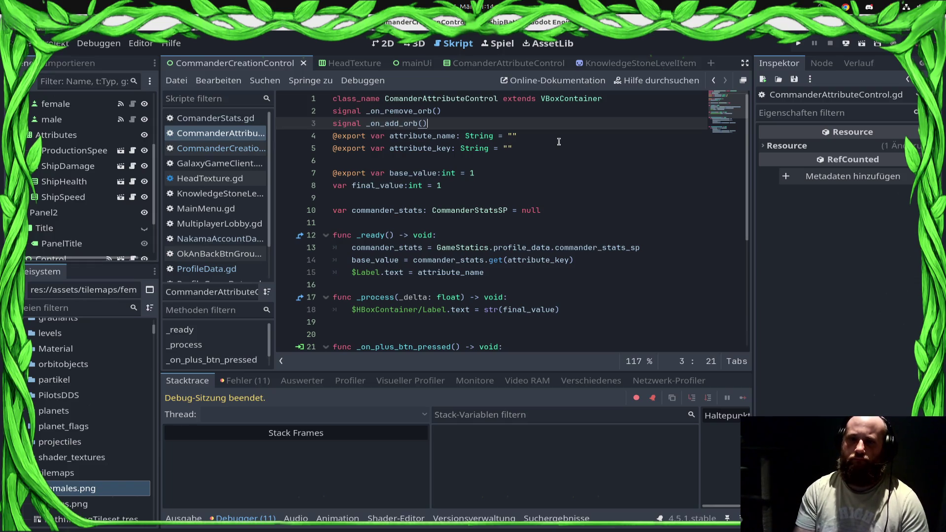
key("Return")
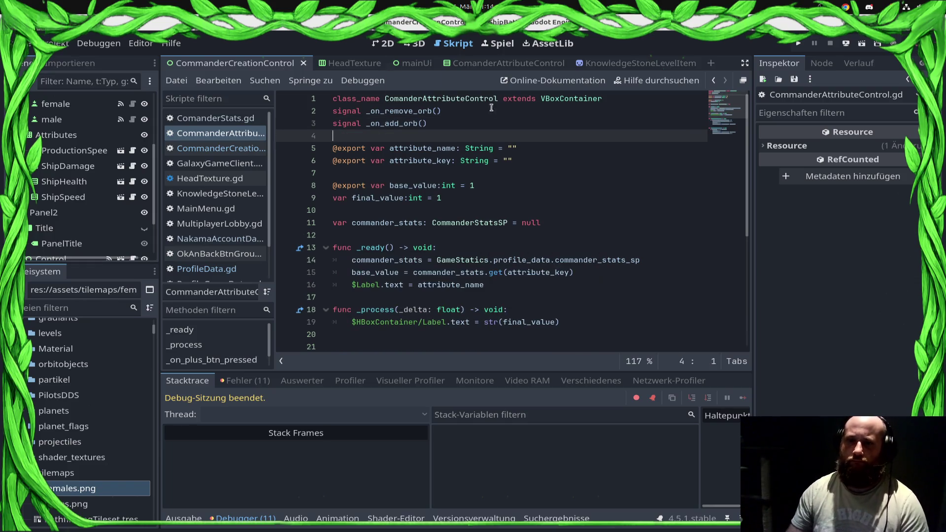
- Emit _on_remove_orb in the plus handler after the set call on line 26, and save
double_click(407, 111)
scroll(477, 218, "down", 5)
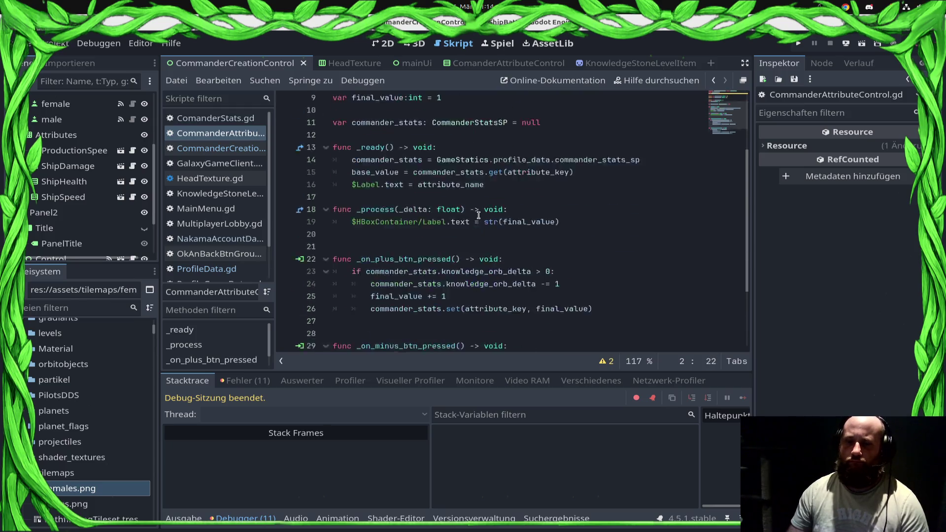
left_click(605, 288)
left_click(613, 299)
left_click(628, 213)
key("Return")
type("_on_remove_orb")
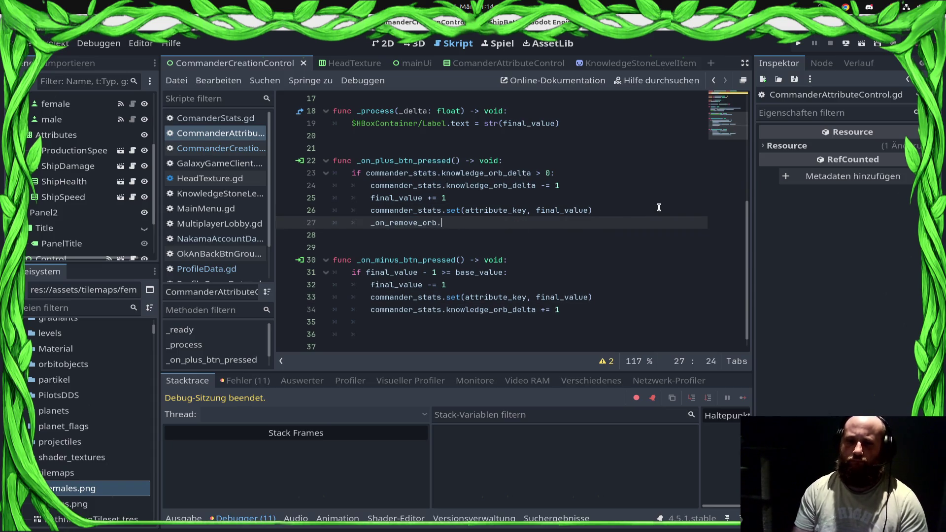
type("t")
key("Return")
key("ctrl+s")
- Emit _on_add_orb in the minus handler and show ProductionSpeed's signals in the Node tab
key("Down")
key("Down")
key("Down")
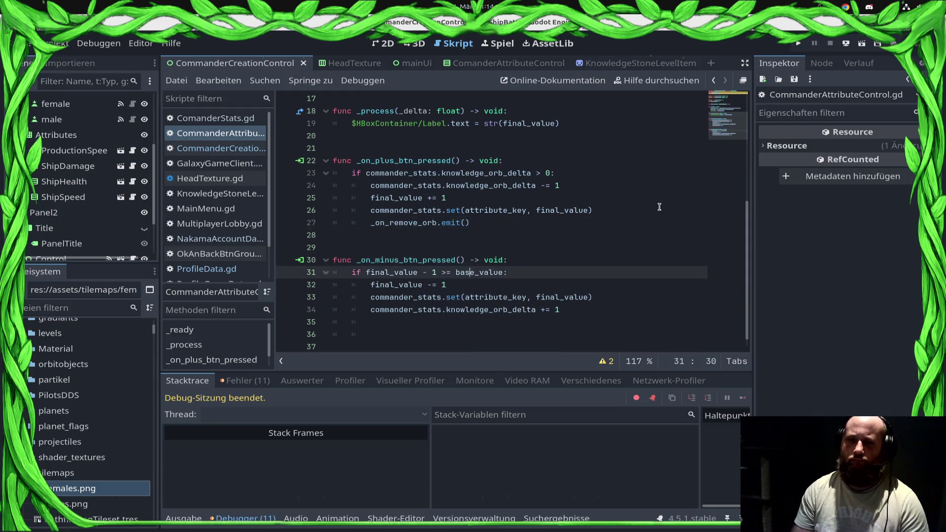
key("Down")
key("Down")
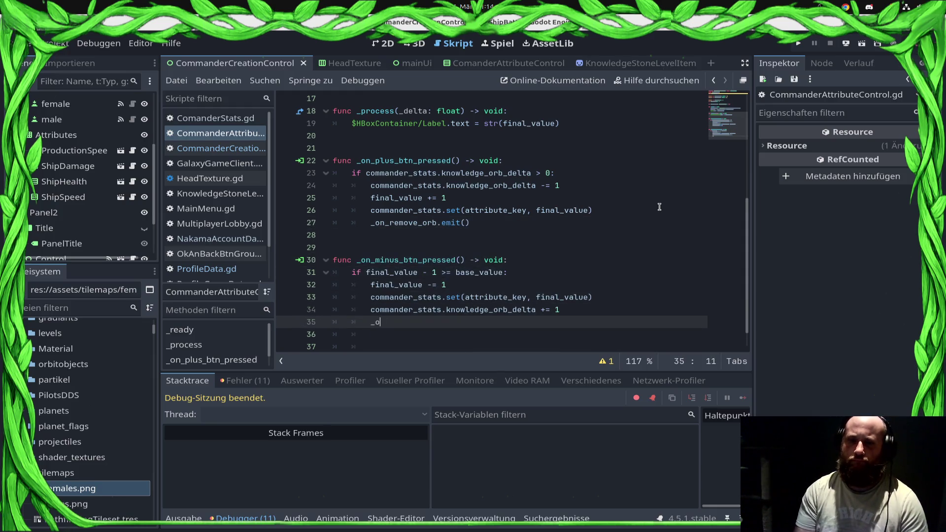
type("n_")
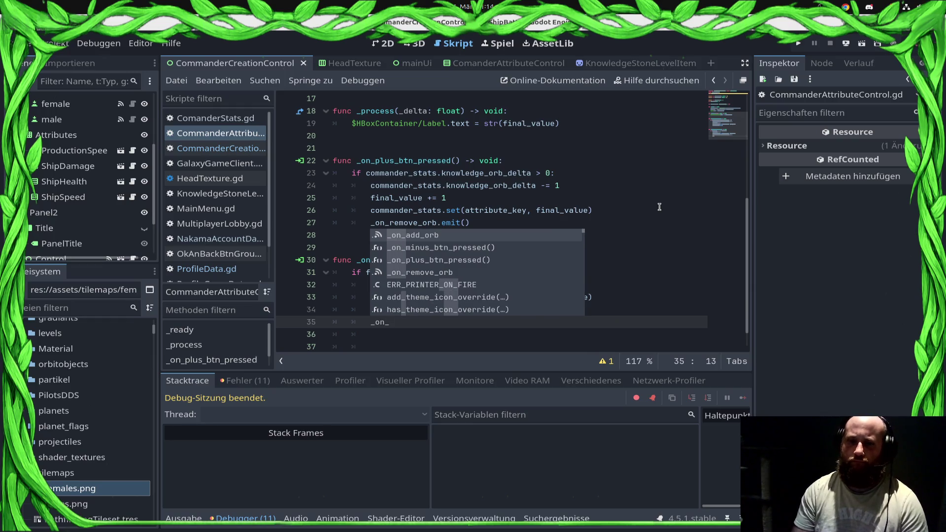
key("Return")
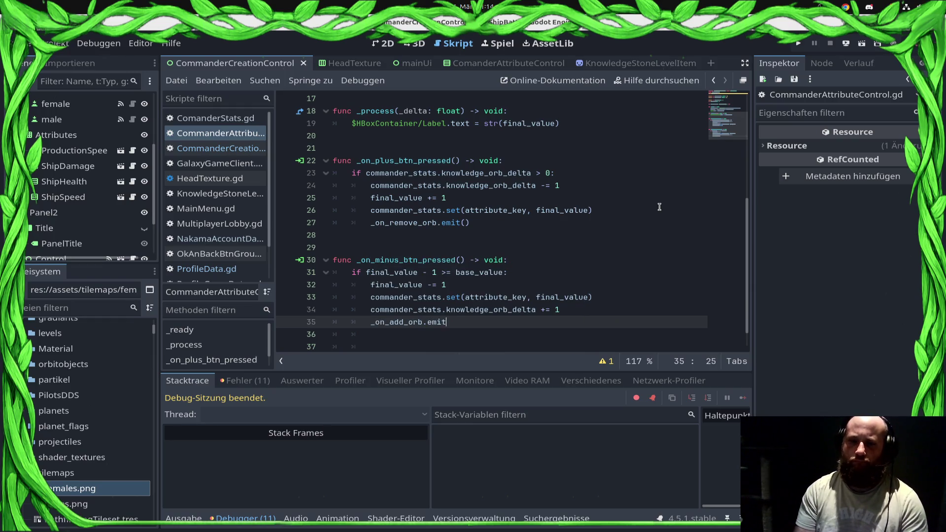
type("()")
left_click(74, 150)
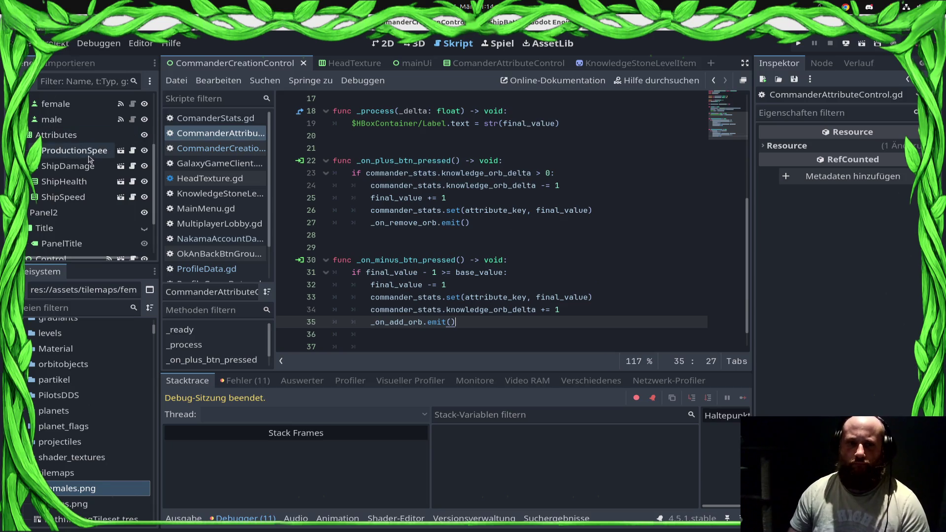
left_click(822, 63)
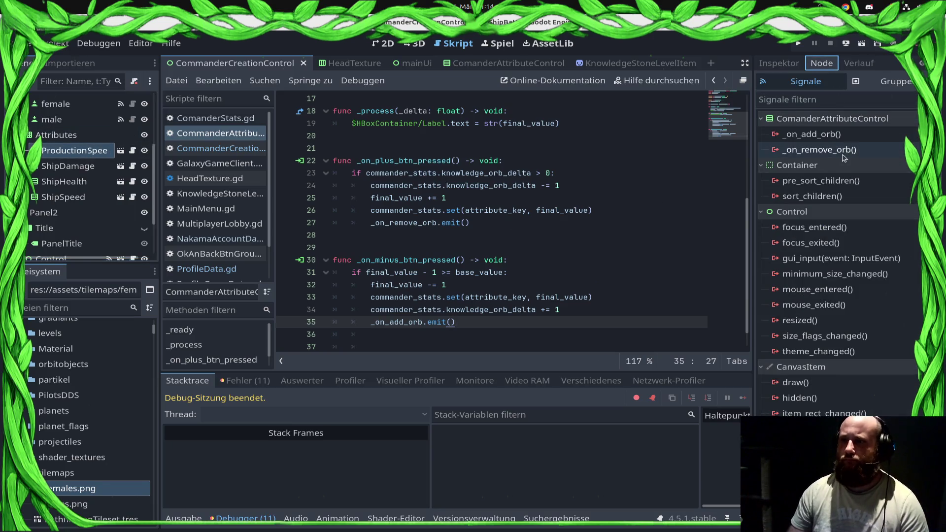
- Connect ProductionSpeed's _on_add_orb signal to a new _on_add_orb handler in CommanderCreationControl
double_click(813, 134)
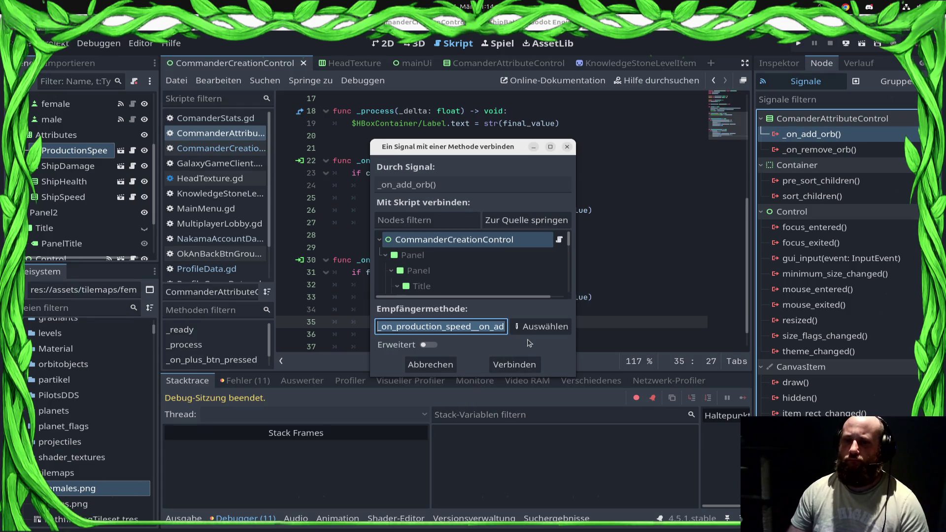
left_click(441, 326)
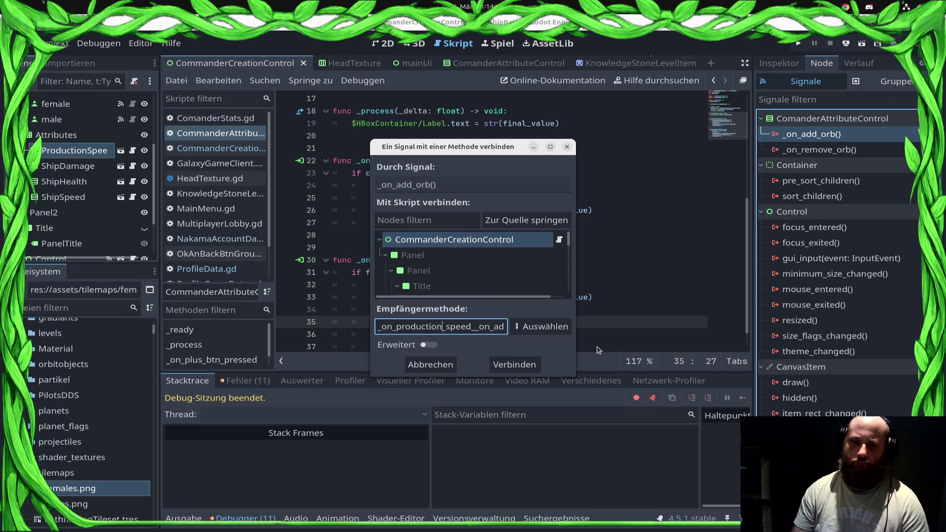
key("shift+Home")
key("BackSpace")
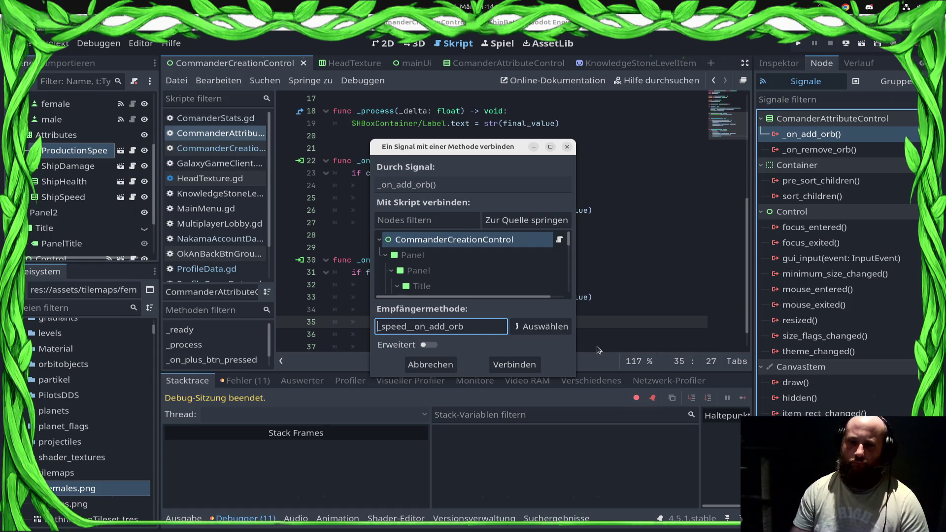
key("Delete")
key("Delete")
key("Delete")
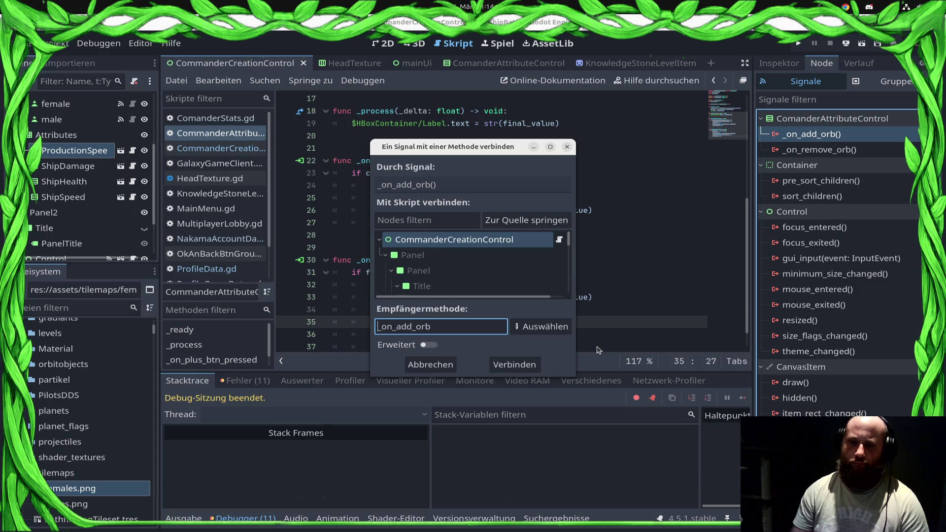
left_click(515, 364)
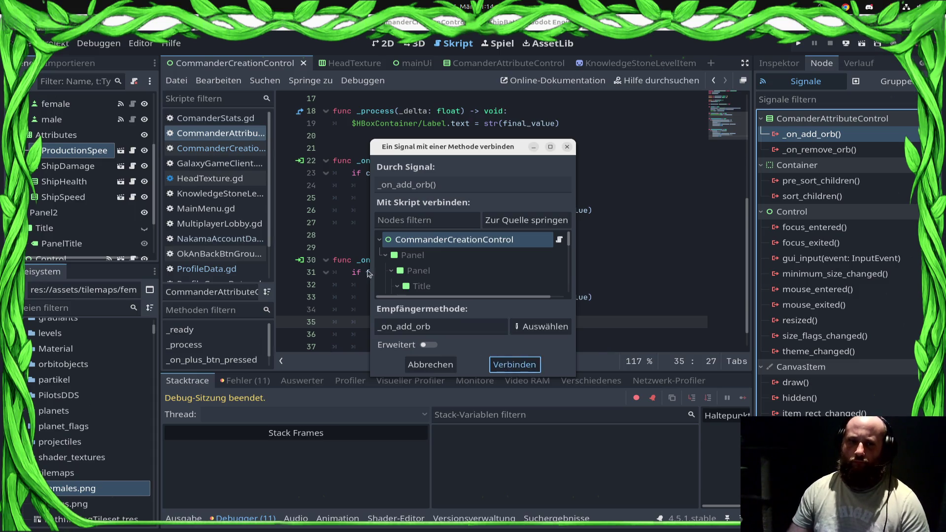
- Connect the _on_add_orb signals of ShipDamage, ShipHealth and ShipSpeed to the same _on_add_orb method
left_click(838, 139)
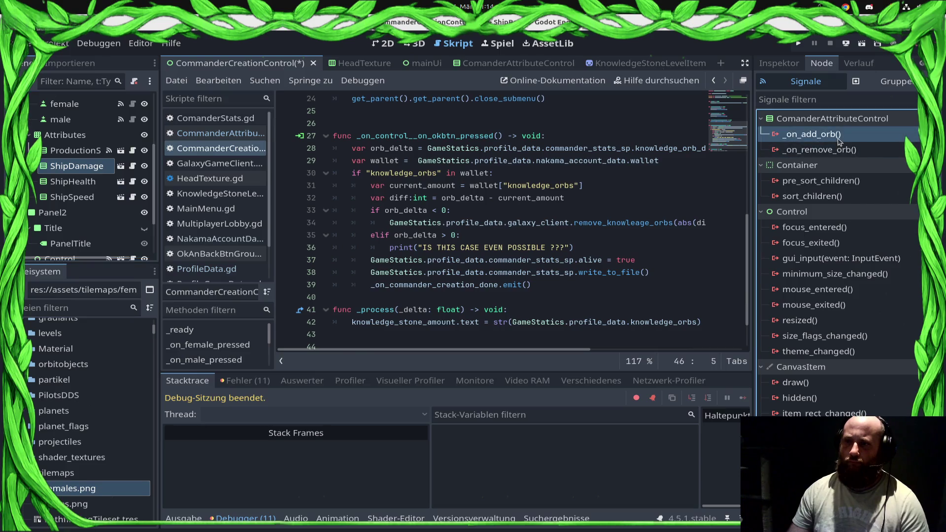
double_click(839, 139)
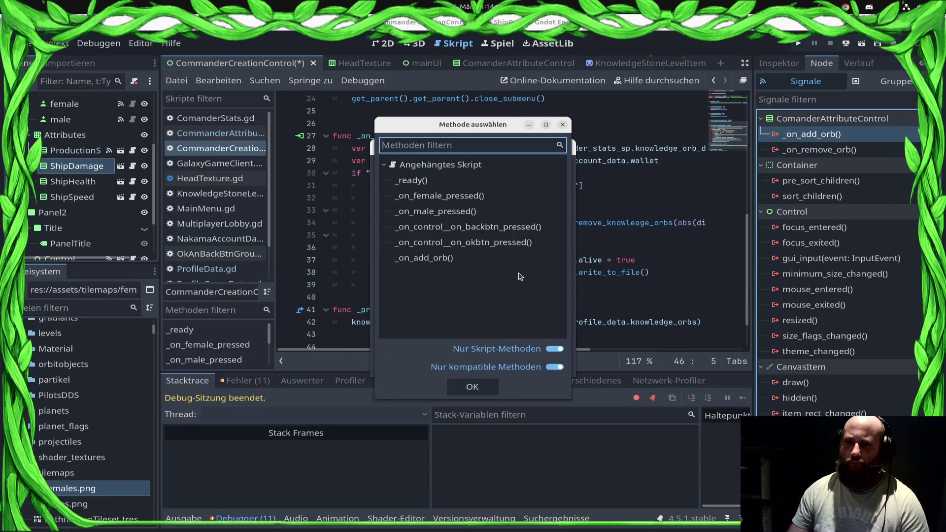
double_click(503, 258)
left_click(535, 364)
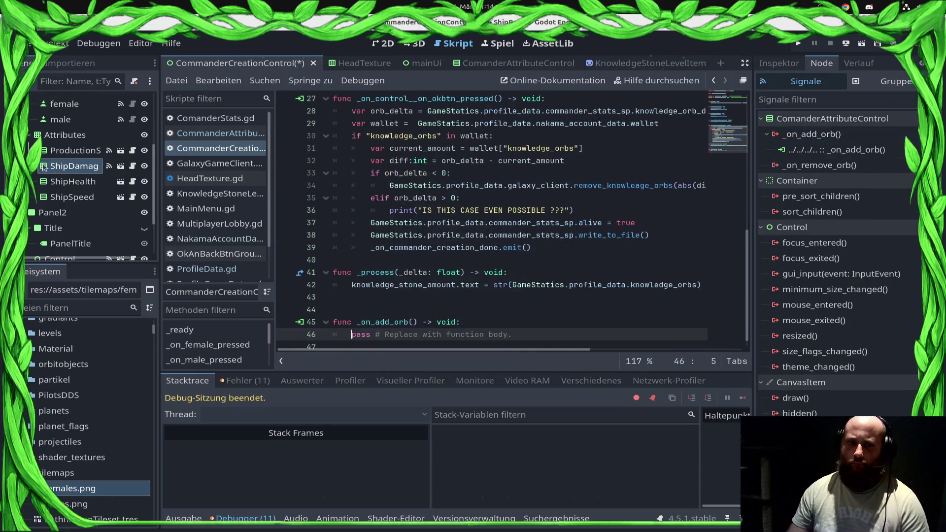
double_click(813, 134)
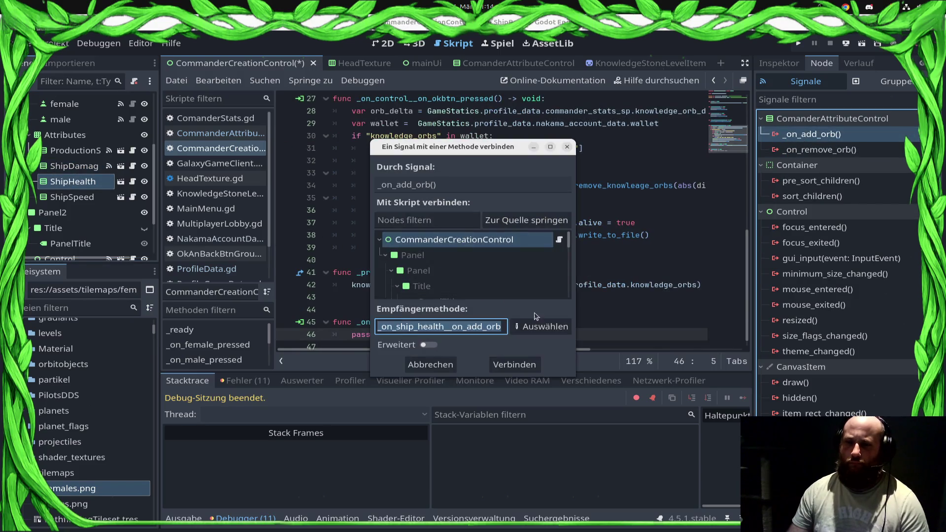
left_click(540, 327)
double_click(422, 256)
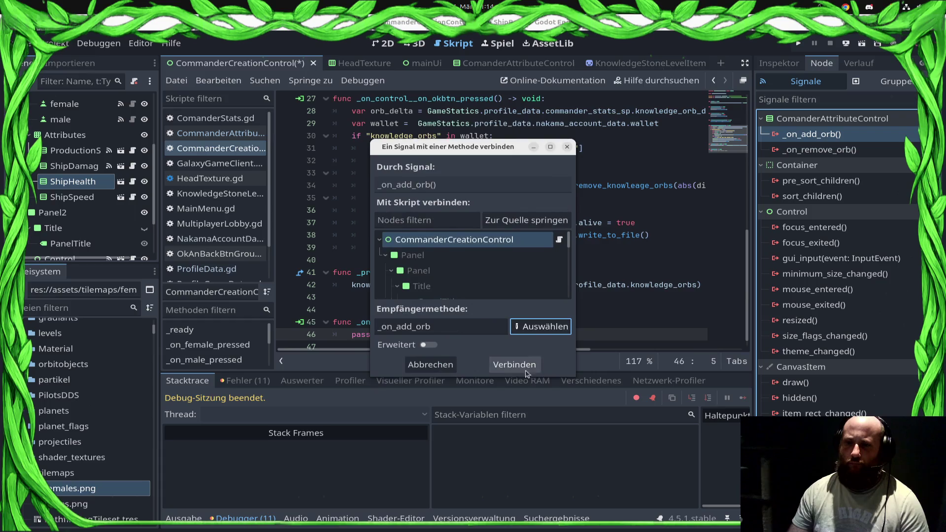
left_click(515, 365)
left_click(74, 197)
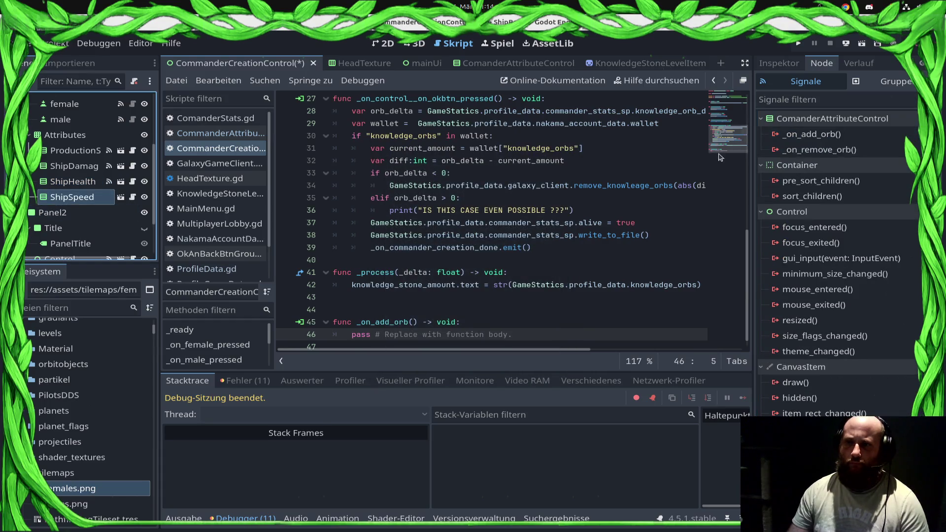
left_click(814, 134)
double_click(814, 134)
left_click(541, 327)
double_click(422, 256)
left_click(514, 365)
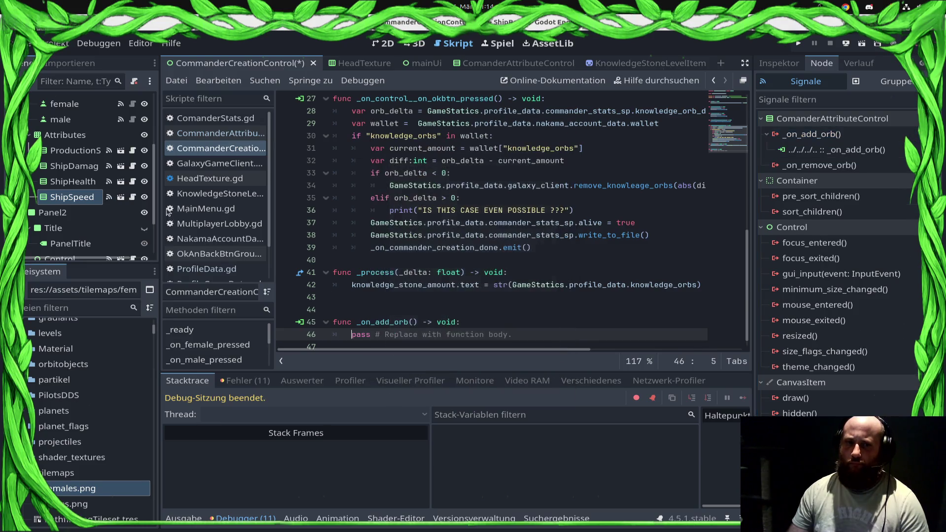
- Connect ProductionSpeed's _on_remove_orb signal to a new _on_remove_orb handler
left_click(86, 149)
left_click(814, 165)
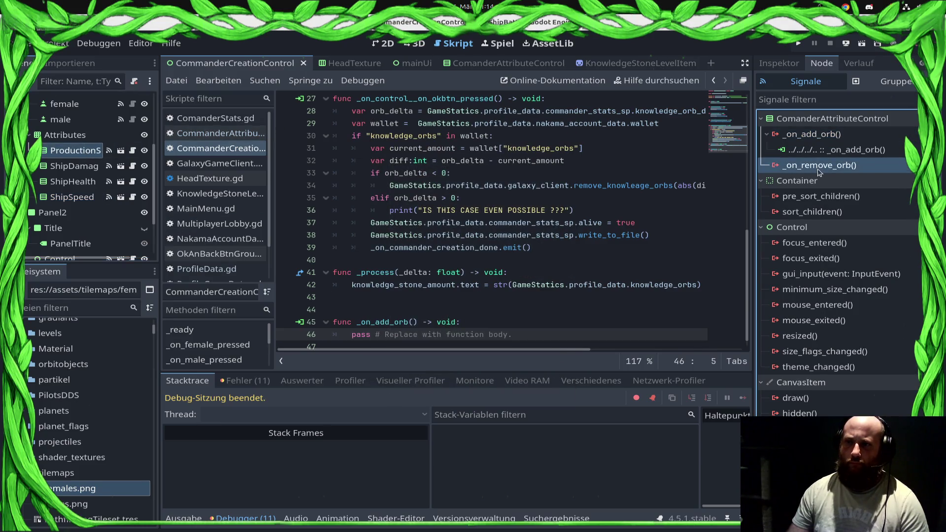
double_click(814, 165)
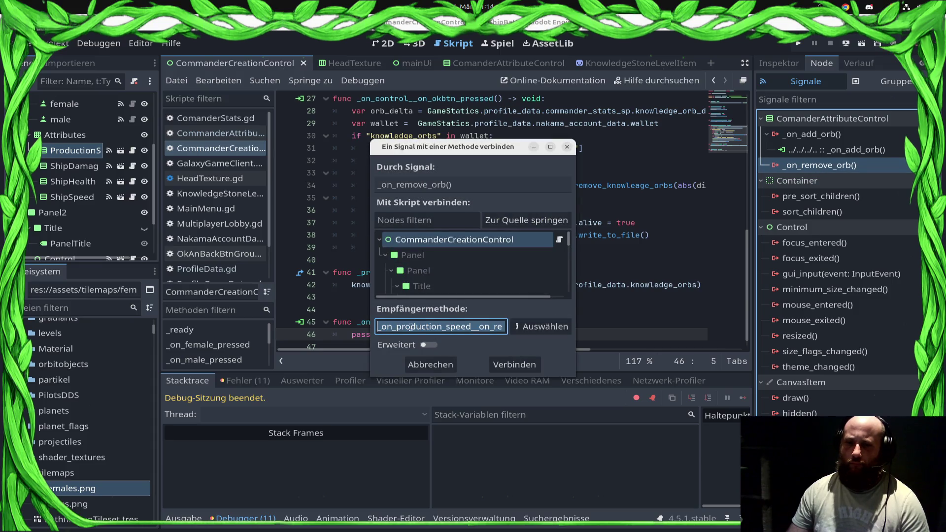
left_click(476, 328)
key("shift+Home")
type("_")
key("Return")
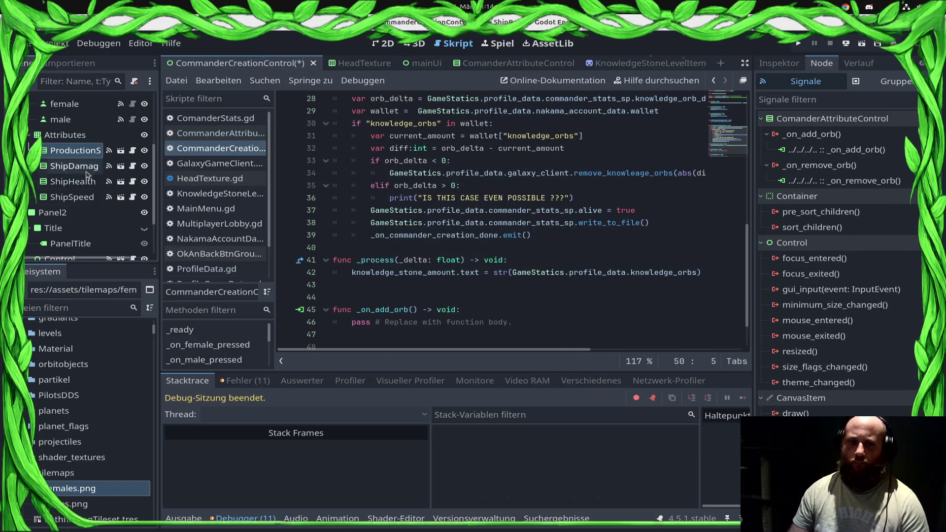
- Connect the _on_remove_orb signals of ShipDamage and ShipHealth to the existing _on_remove_orb method
left_click(74, 166)
left_click(807, 166)
double_click(807, 167)
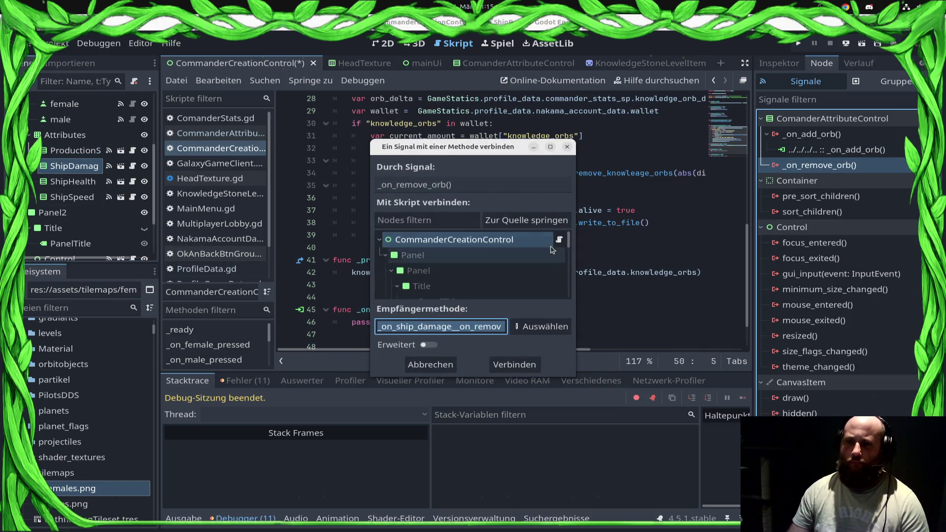
left_click(542, 326)
double_click(432, 273)
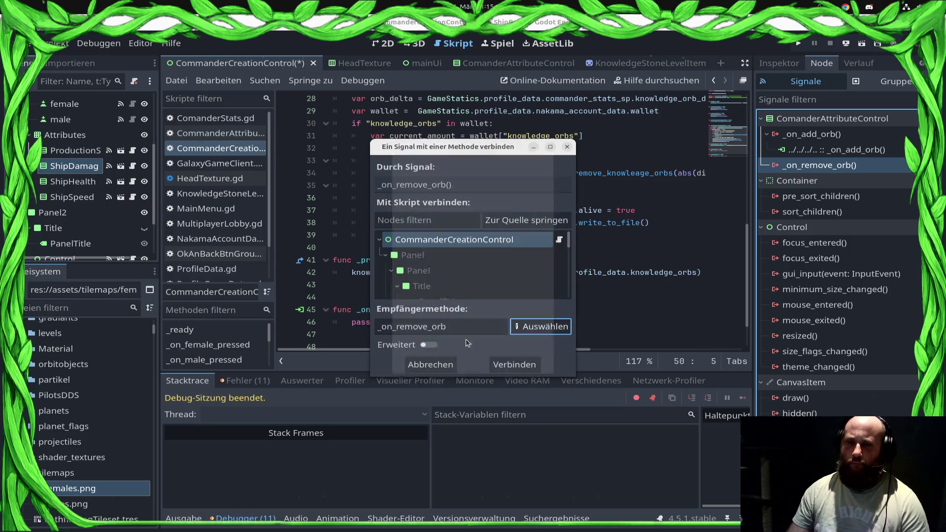
left_click(515, 365)
left_click(72, 181)
double_click(813, 165)
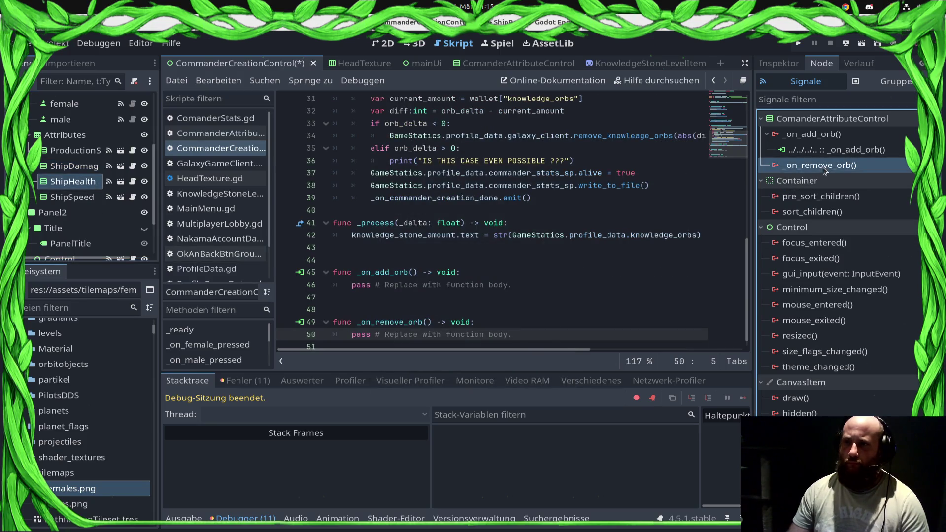
left_click(542, 326)
double_click(432, 273)
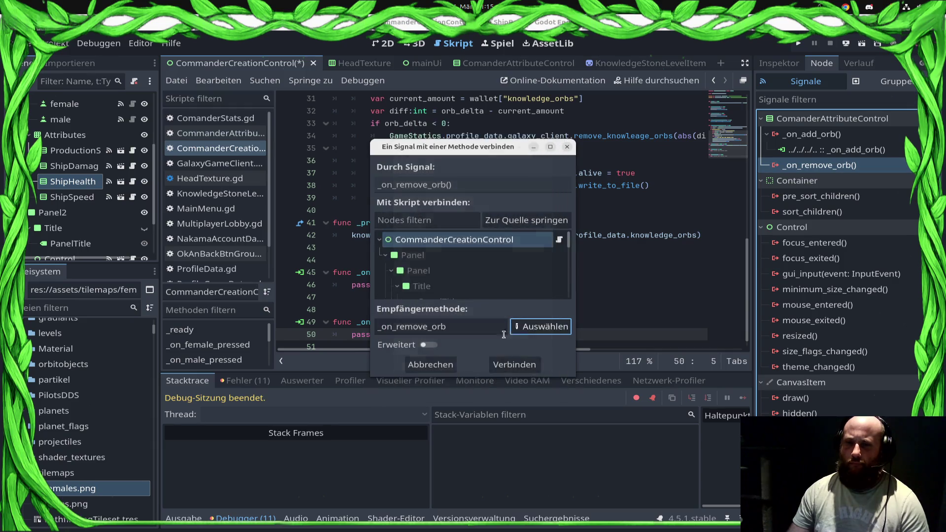
left_click(515, 365)
- Connect ShipSpeed's _on_remove_orb signal to _on_remove_orb and save the scene
left_click(74, 197)
double_click(818, 165)
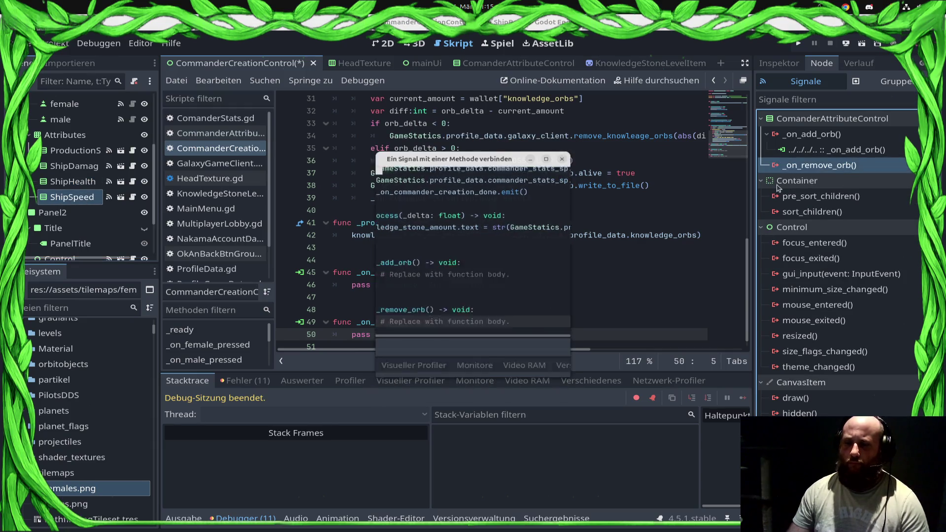
left_click(540, 324)
left_click(435, 280)
left_click(472, 388)
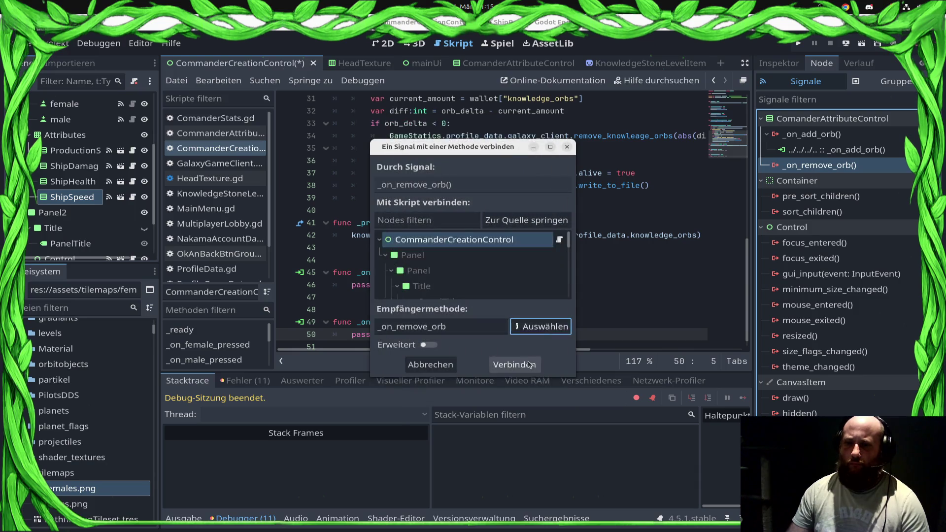
left_click(513, 363)
key("ctrl+s")
left_click(547, 282)
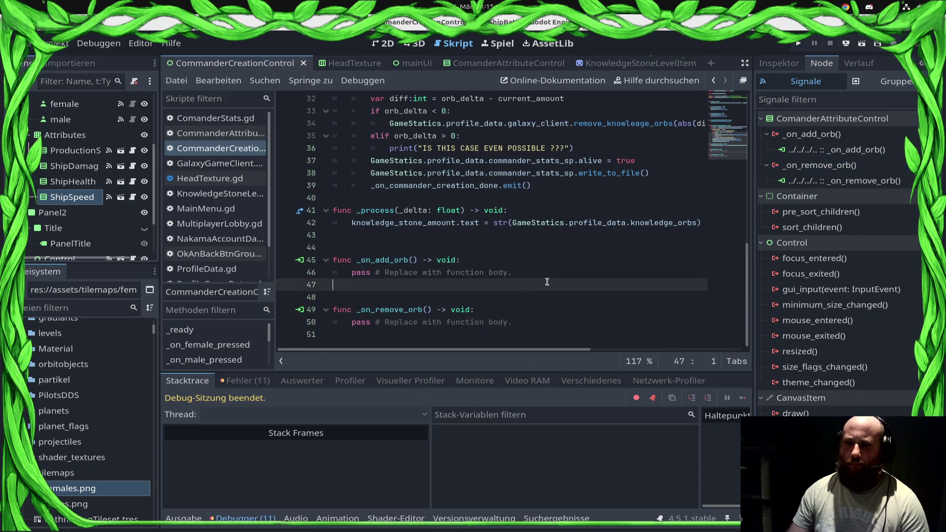
- Replace _on_add_orb's pass with a variable reading knowledge_stone_amount.text via to_int()
left_click(548, 268)
left_click(490, 224)
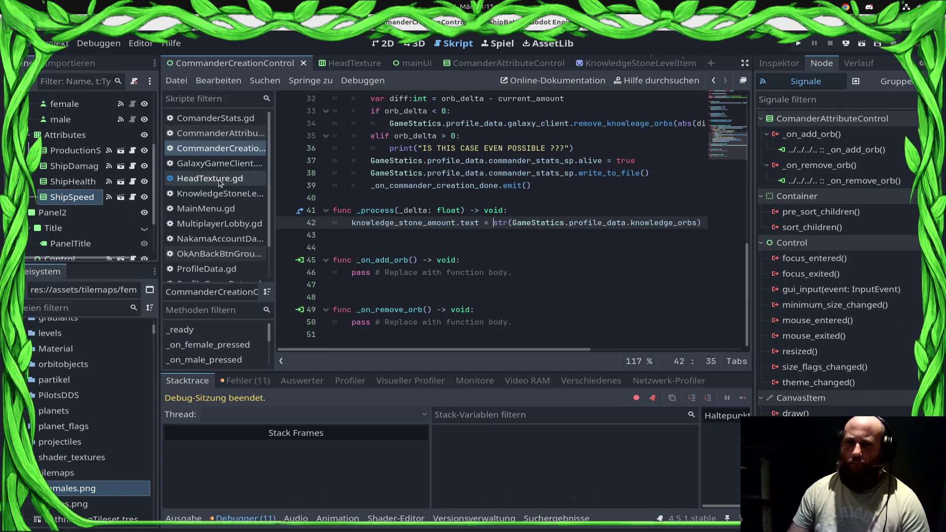
left_click(551, 279)
left_click(554, 270)
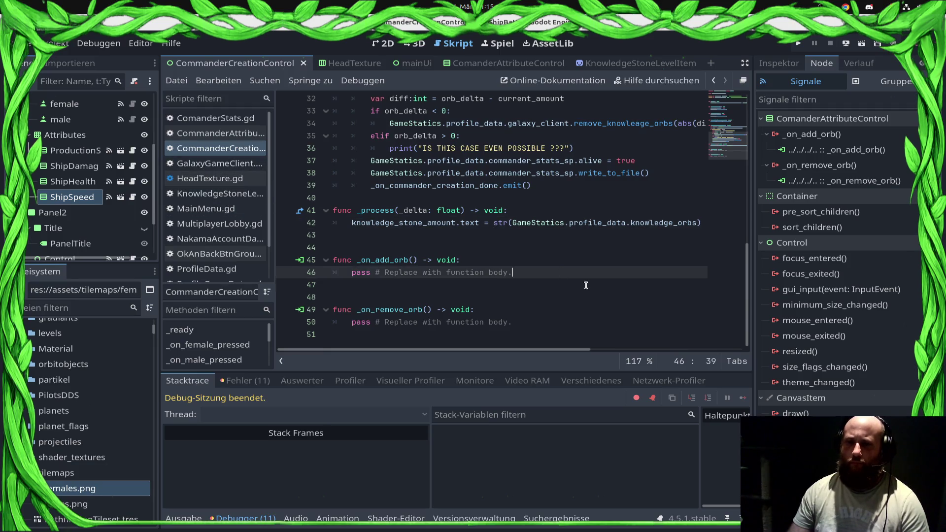
key("shift+Home")
key("BackSpace")
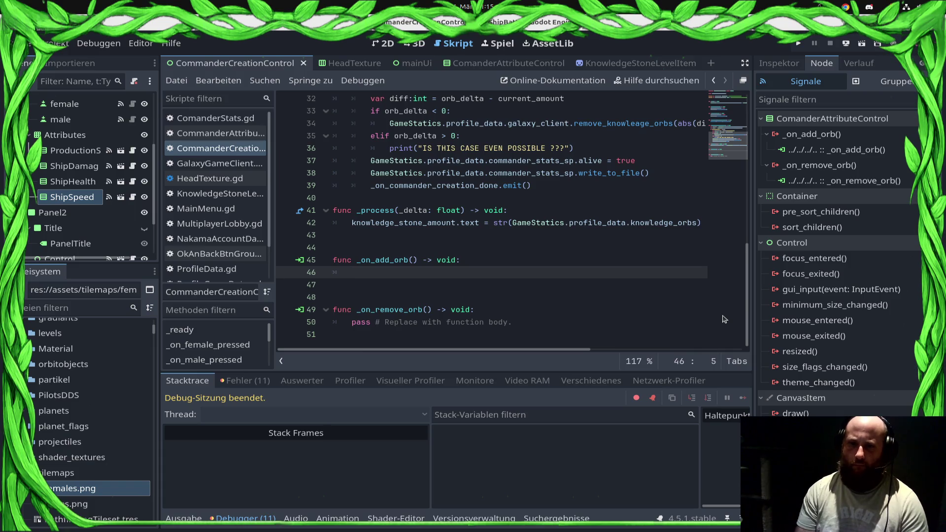
type("var a")
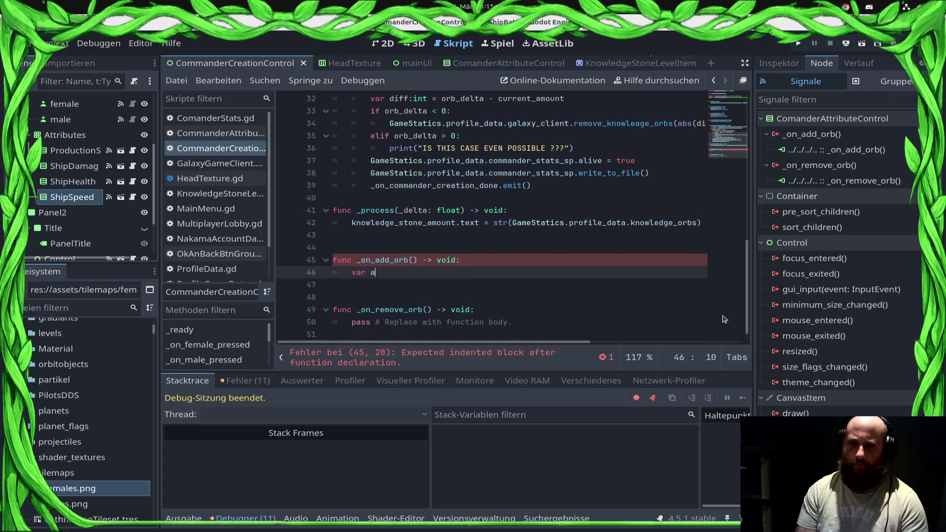
type("t_orbs_ui =")
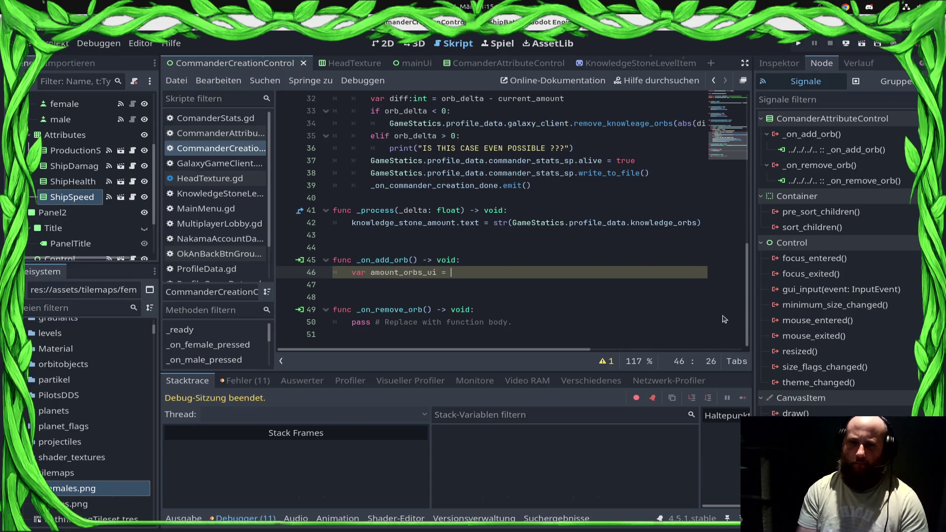
key("ctrl+space")
key("Up")
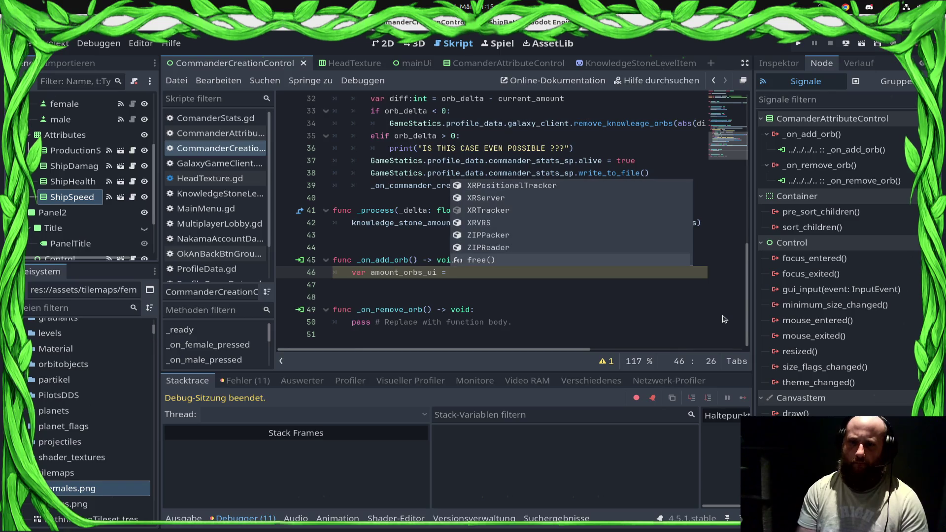
type("k")
key("Return")
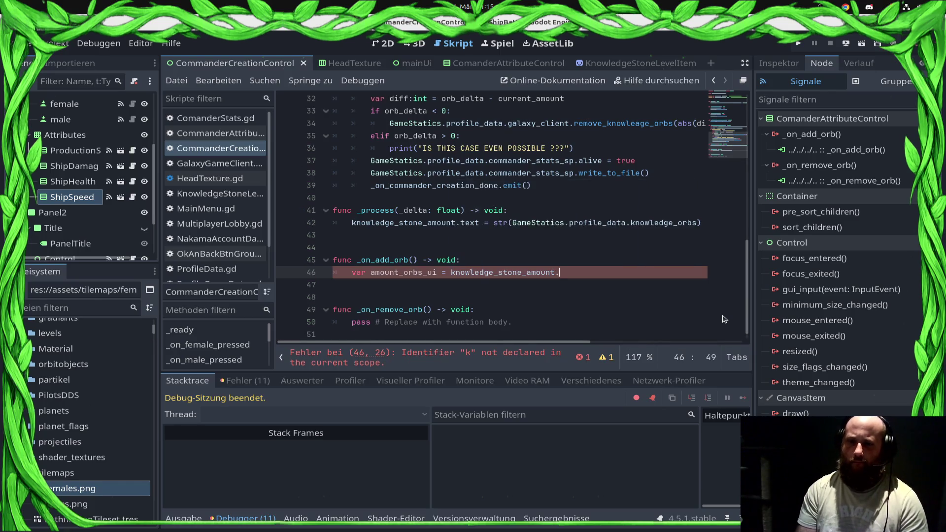
type(".text")
key("Return")
type(".to")
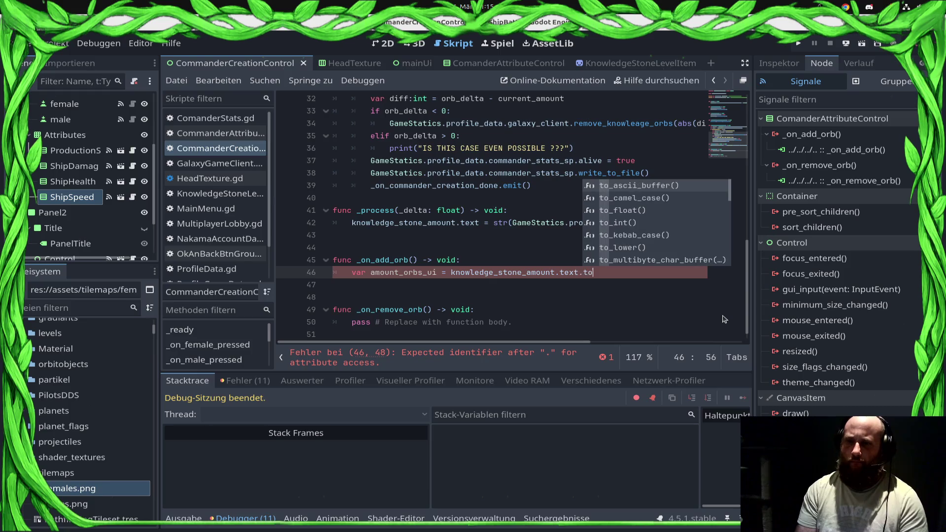
type("_in")
key("Return")
key("ctrl+s")
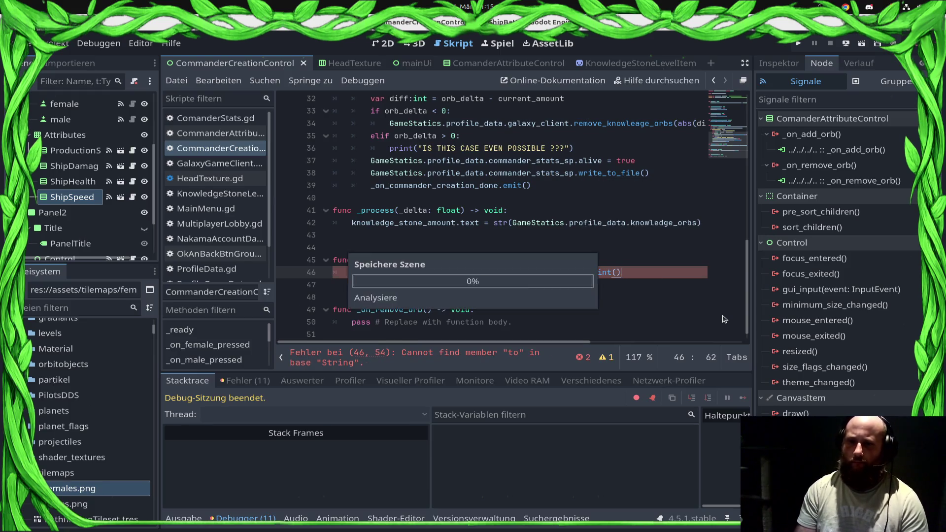
- Add 1 to amount_orbs_ui and write it back with knowledge_stone_amount.text = str(amount_orbs_ui)
key("Return")
type("am")
key("Return")
type("1")
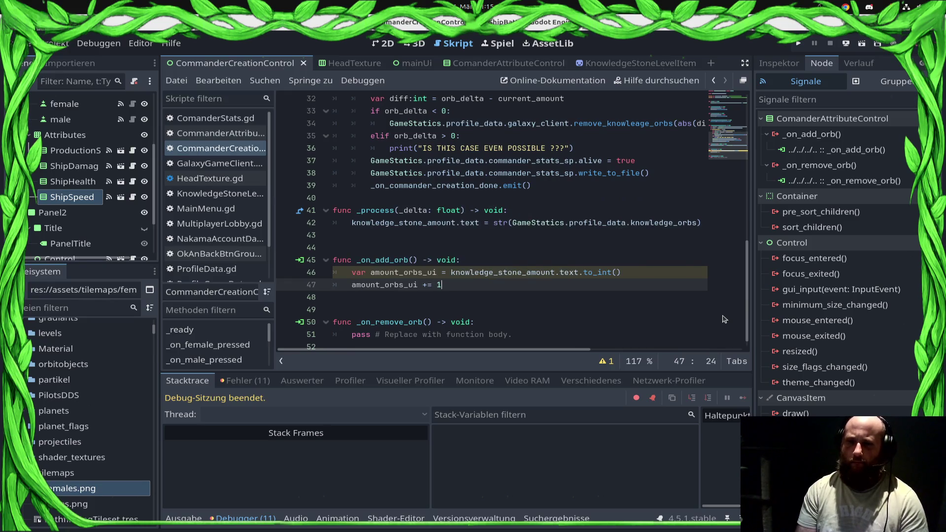
key("Return")
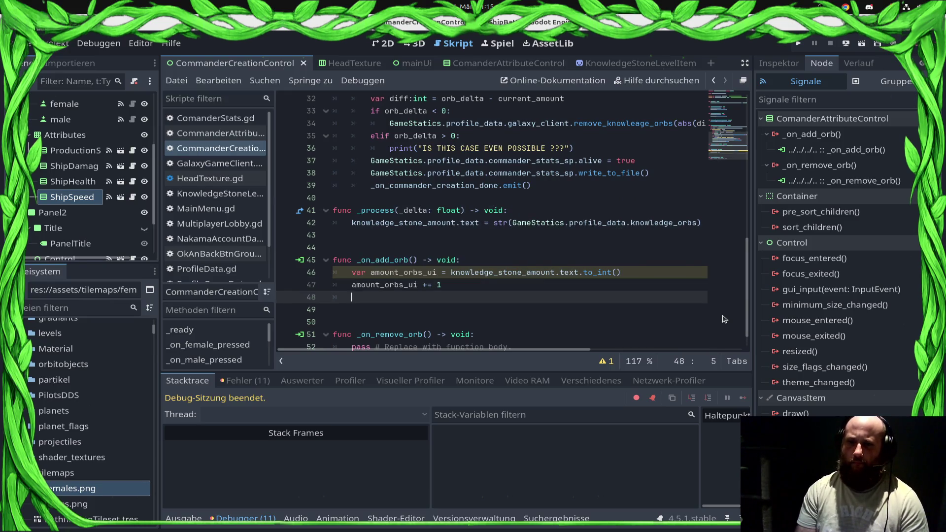
type("kn")
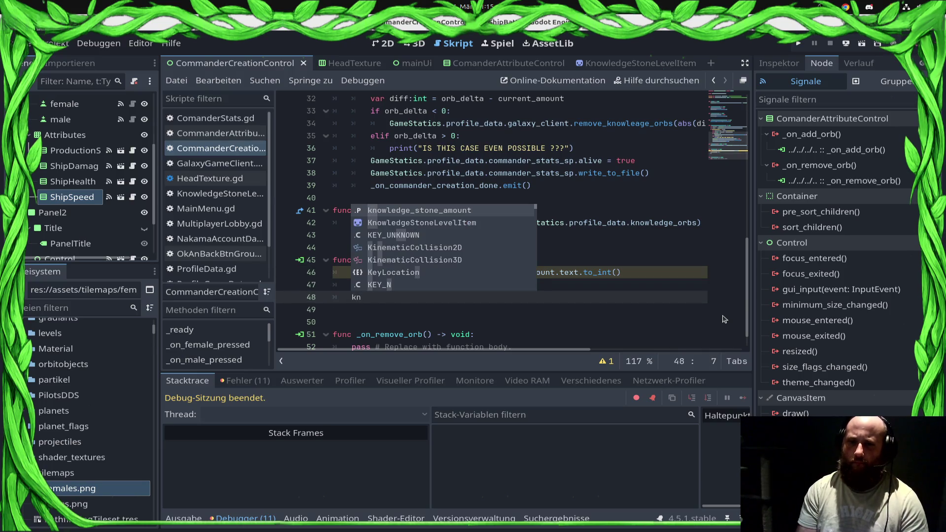
key("Return")
type(".text = str(am")
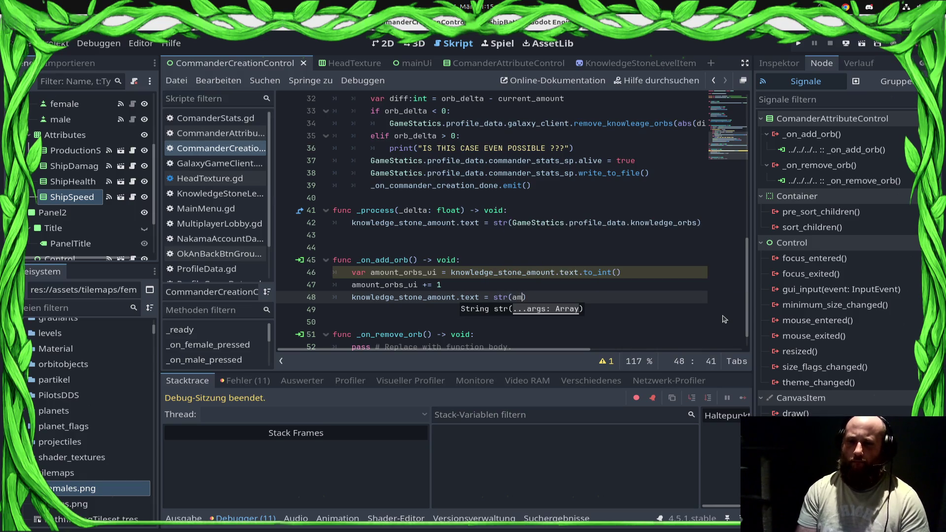
key("Return")
key("ctrl+s")
- Copy the three orb-count lines into _on_remove_orb, replacing its pass line
key("shift+Home")
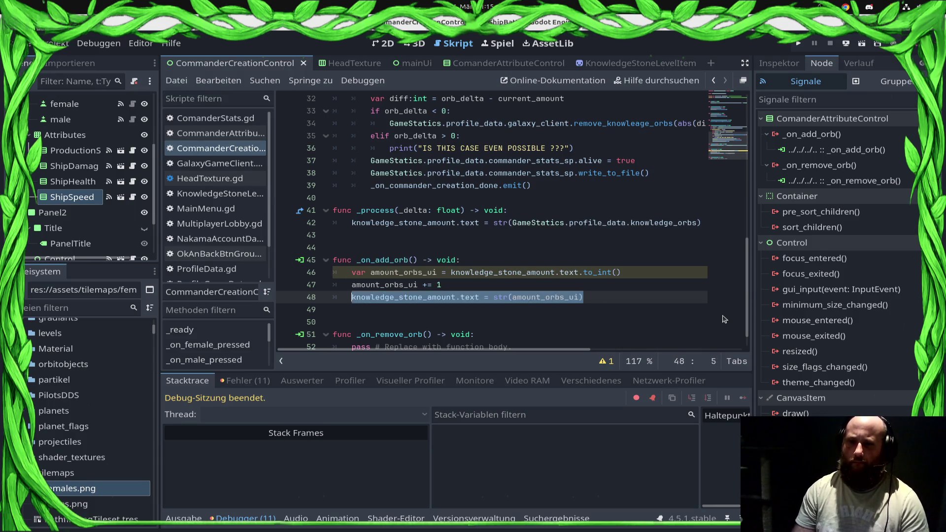
key("shift+Up")
key("shift+Up")
key("ctrl+c")
key("Down")
key("Down")
key("Down")
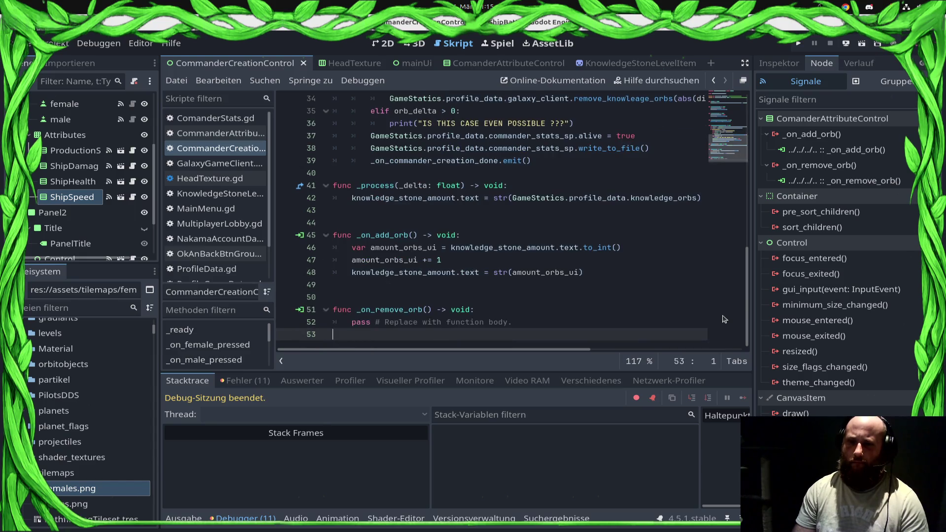
key("End")
key("shift+Home")
key("shift+Home")
key("BackSpace")
key("ctrl+v")
key("Up")
key("Up")
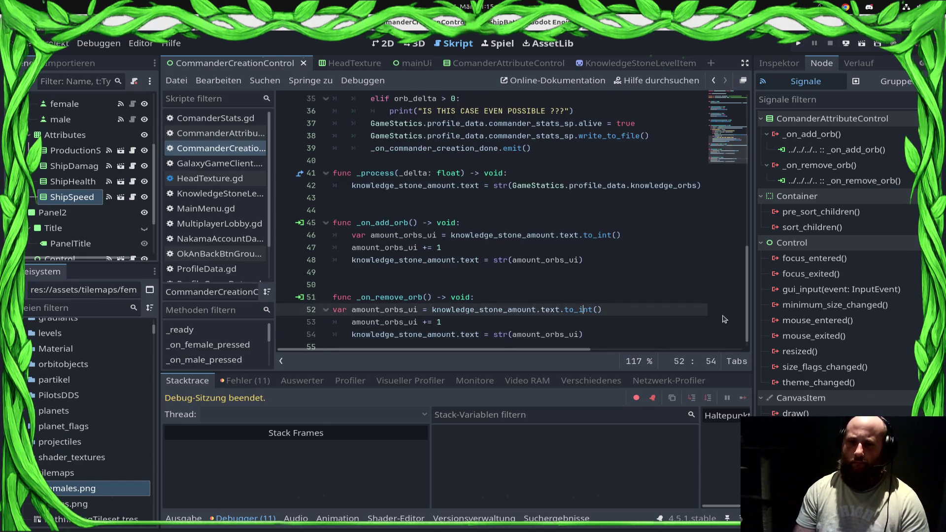
key("Down")
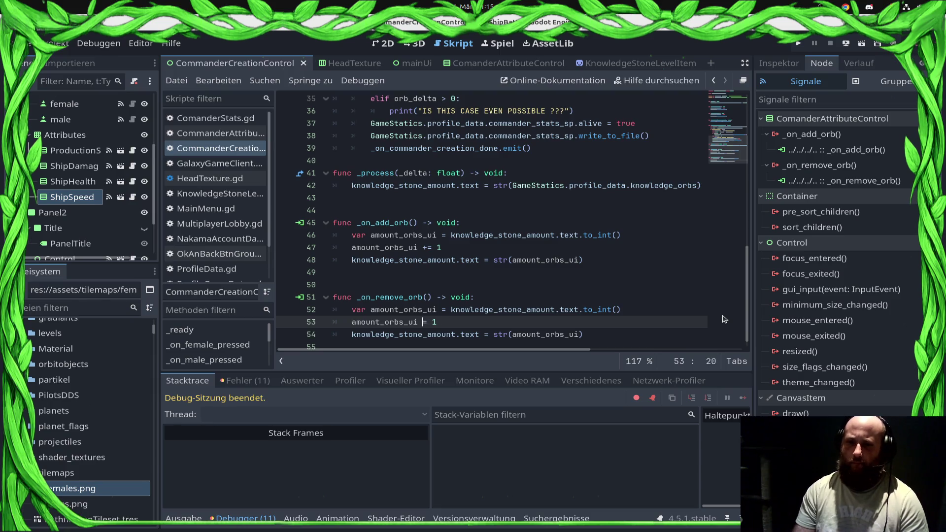
key("Down")
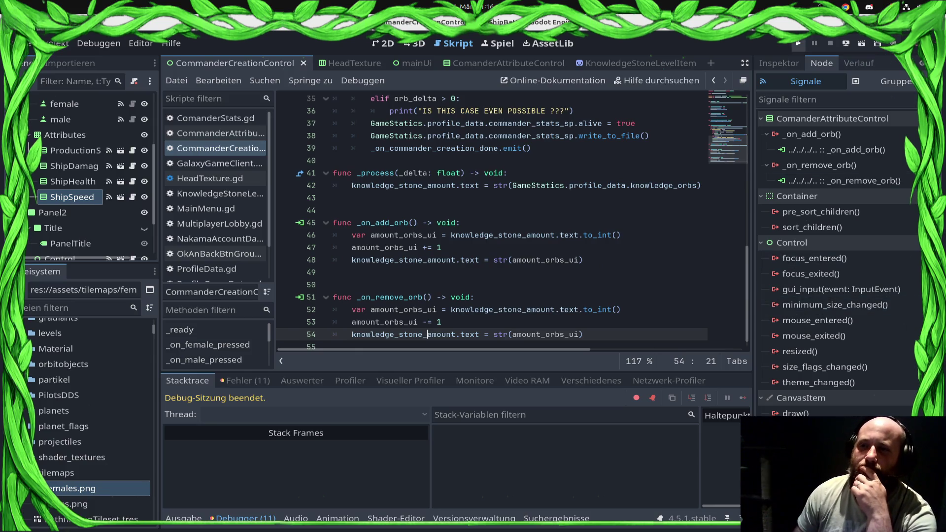
left_click(798, 44)
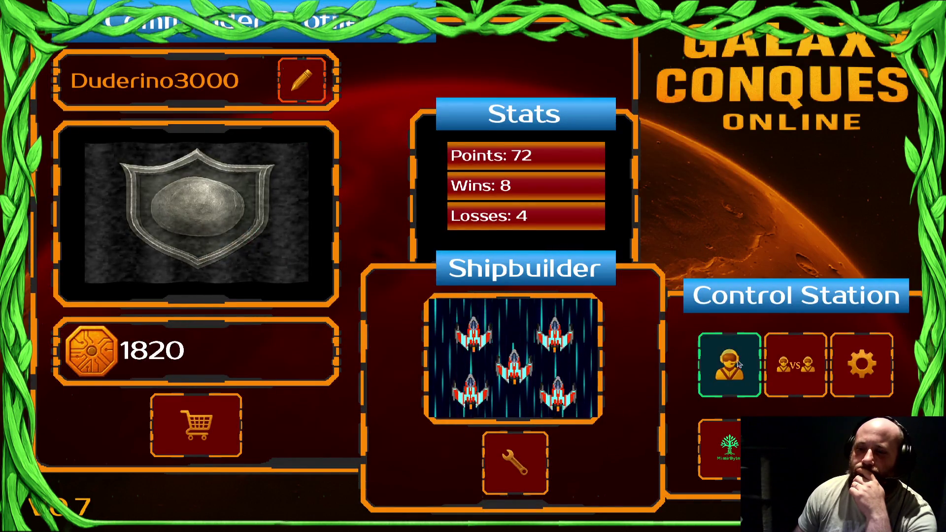
left_click(726, 371)
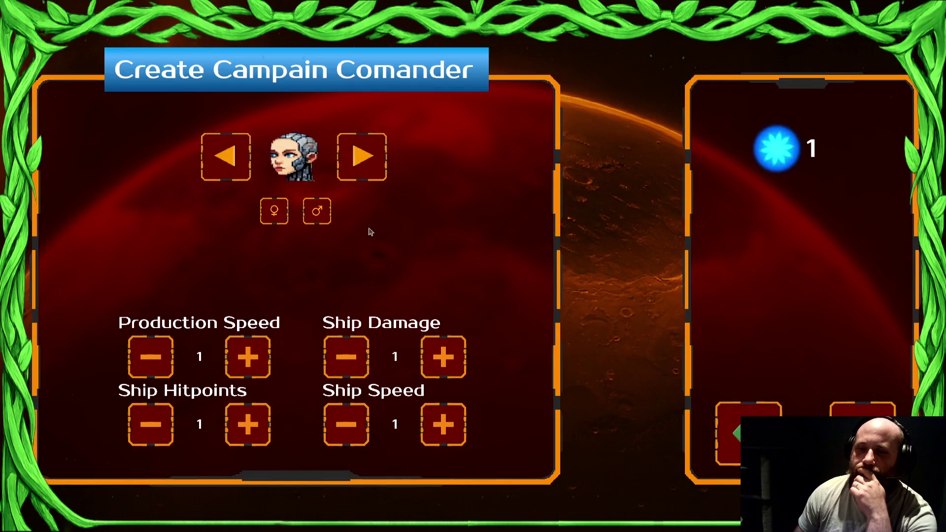
left_click(257, 358)
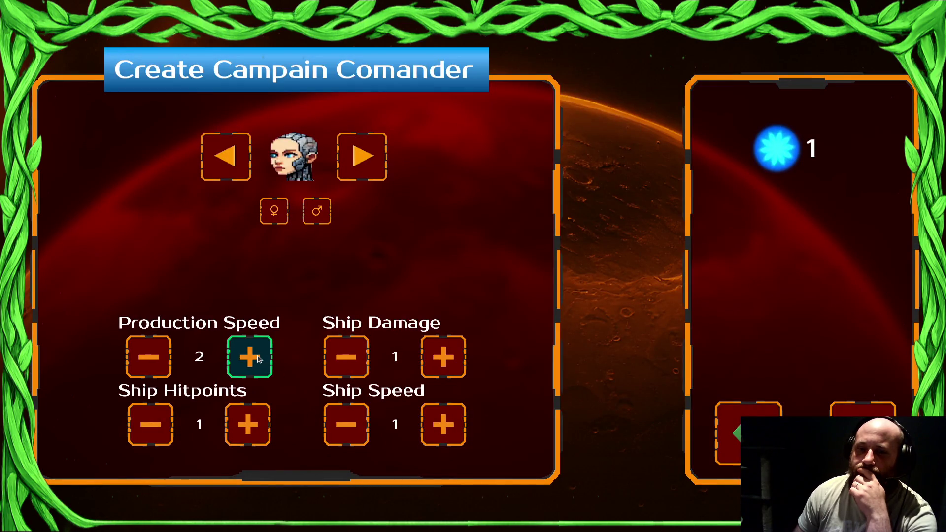
left_click(152, 359)
left_click(249, 359)
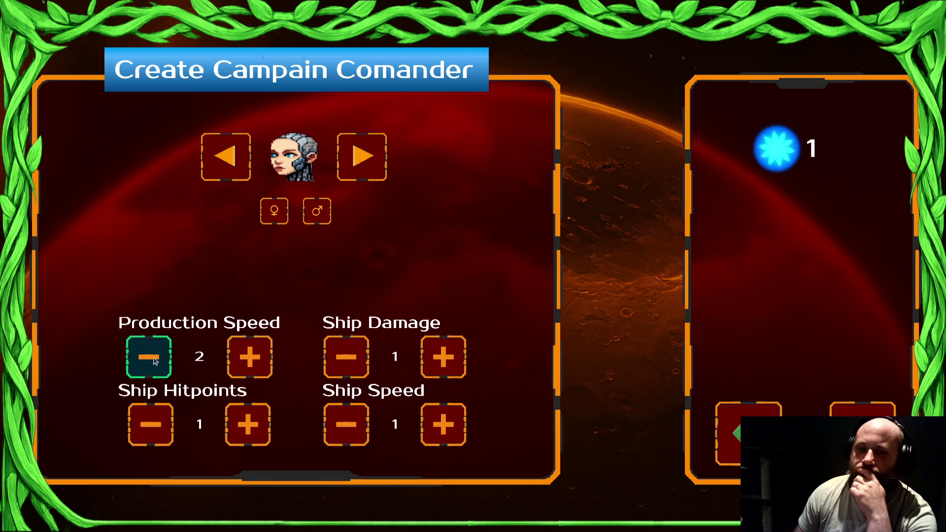
left_click(148, 360)
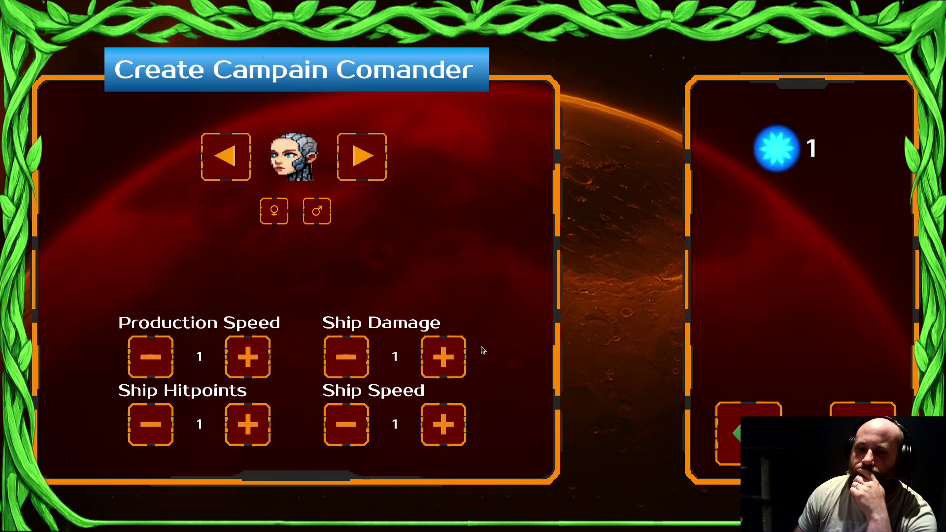
left_click(444, 357)
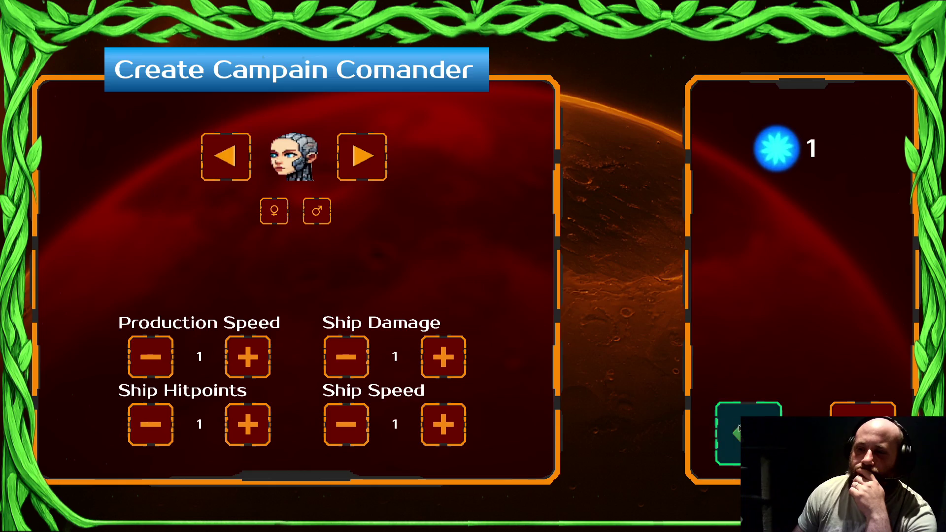
left_click(730, 433)
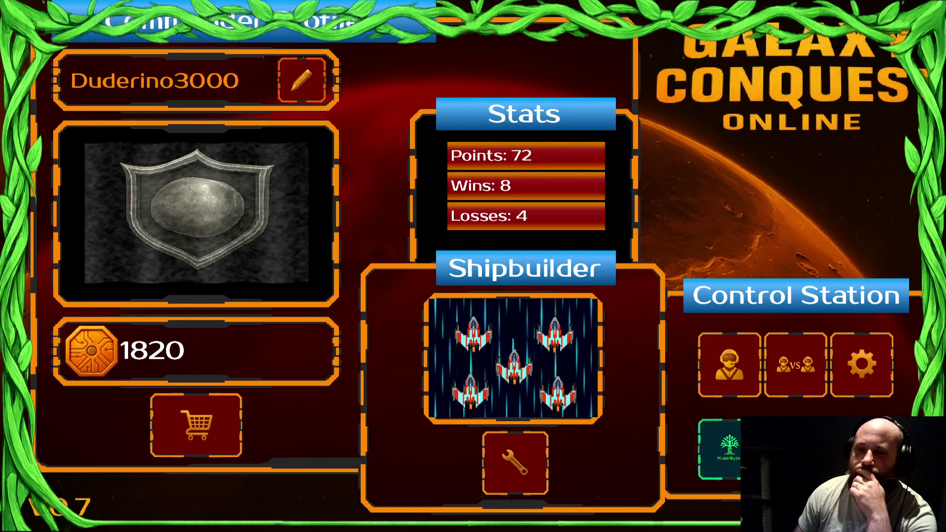
key("alt+F4")
left_click(286, 235)
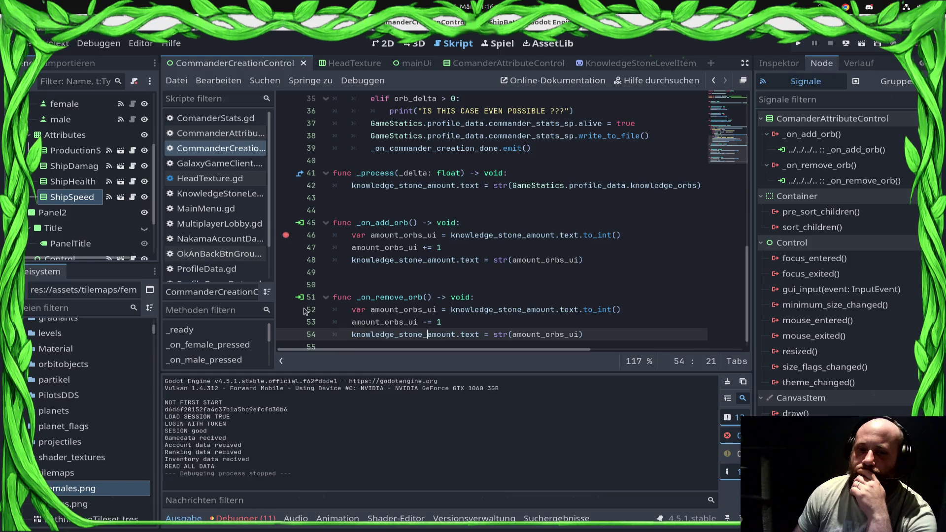
- Set a breakpoint on line 52 and open the production-speed attribute script that emits _on_add_orb
left_click(287, 312)
left_click(79, 181)
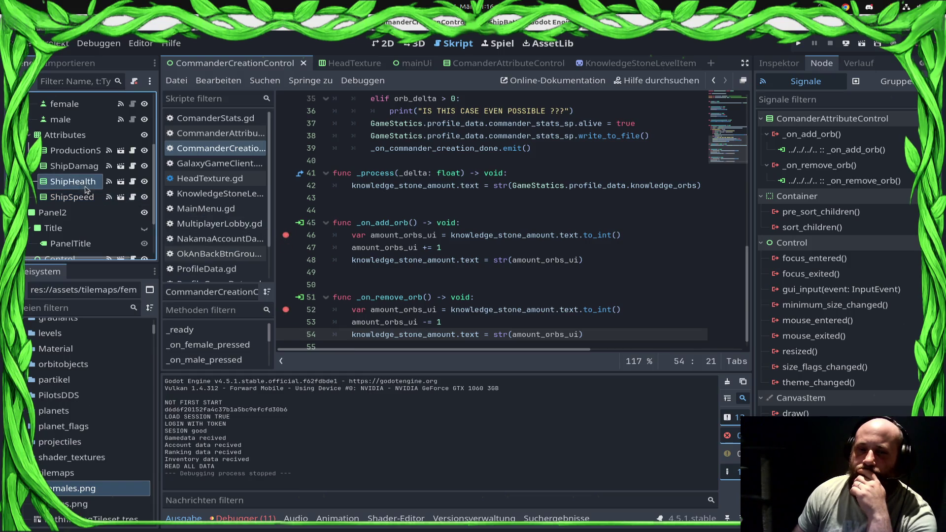
left_click(75, 150)
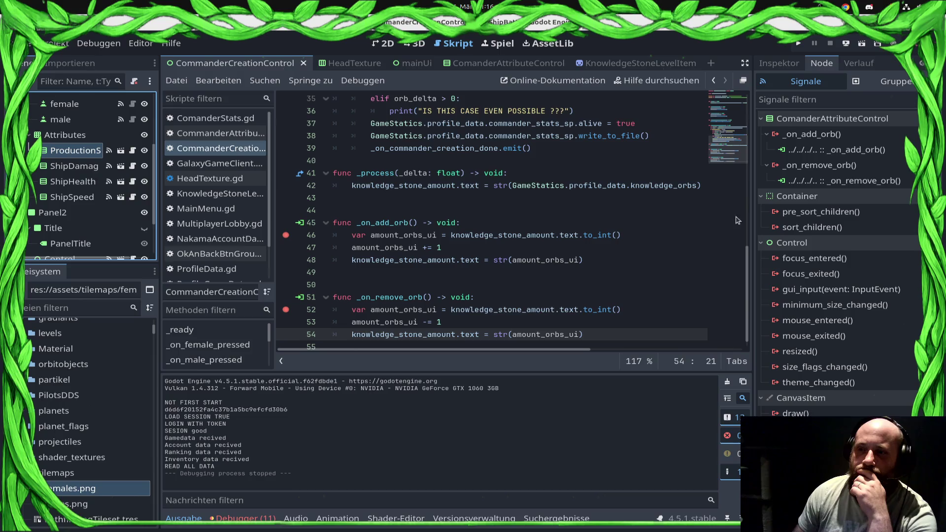
double_click(852, 151)
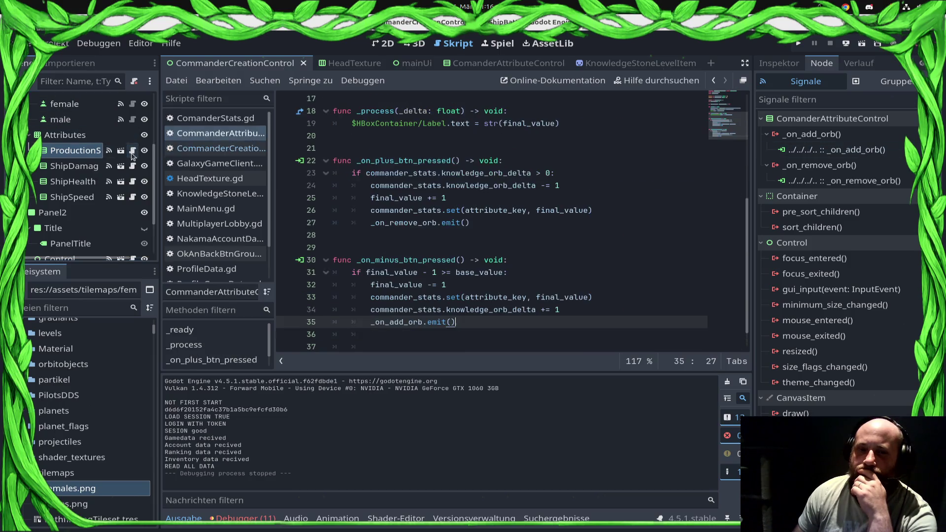
double_click(425, 224)
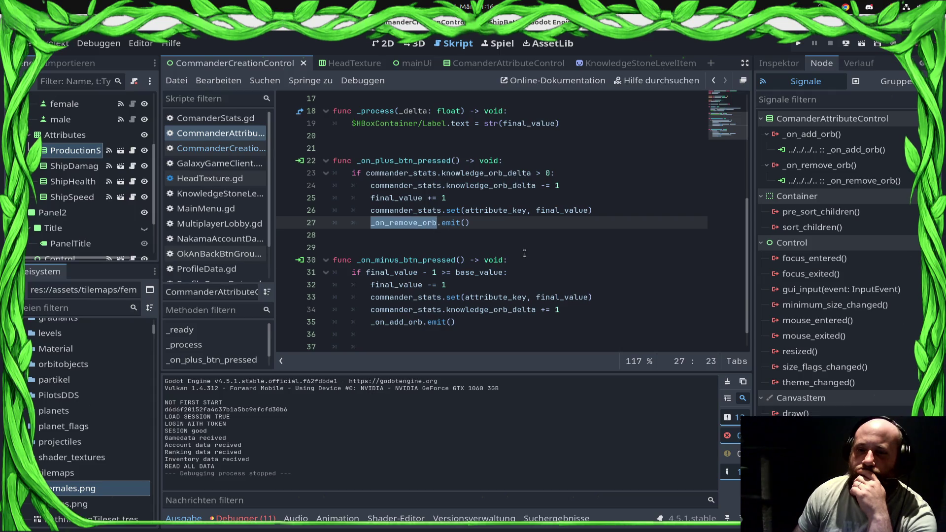
- Review the label update in _process and run the project again
scroll(517, 252, "up", 4)
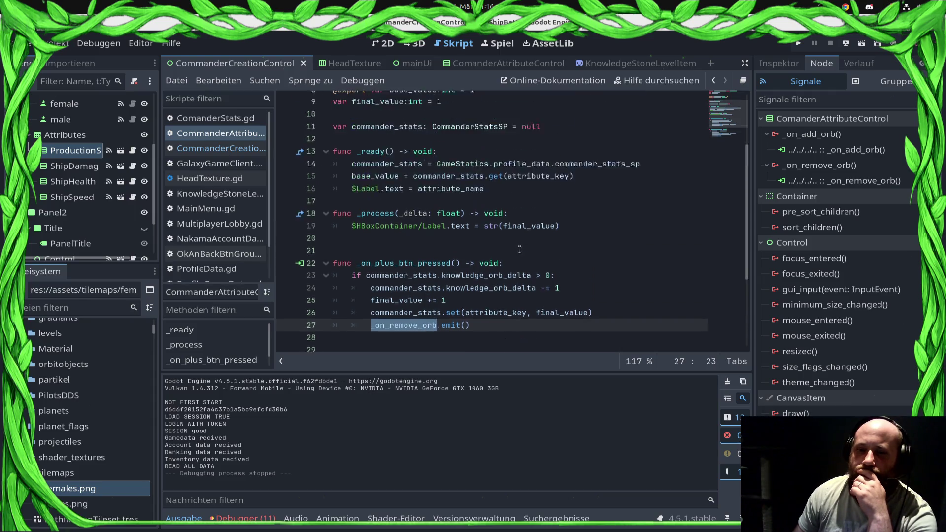
left_click(591, 276)
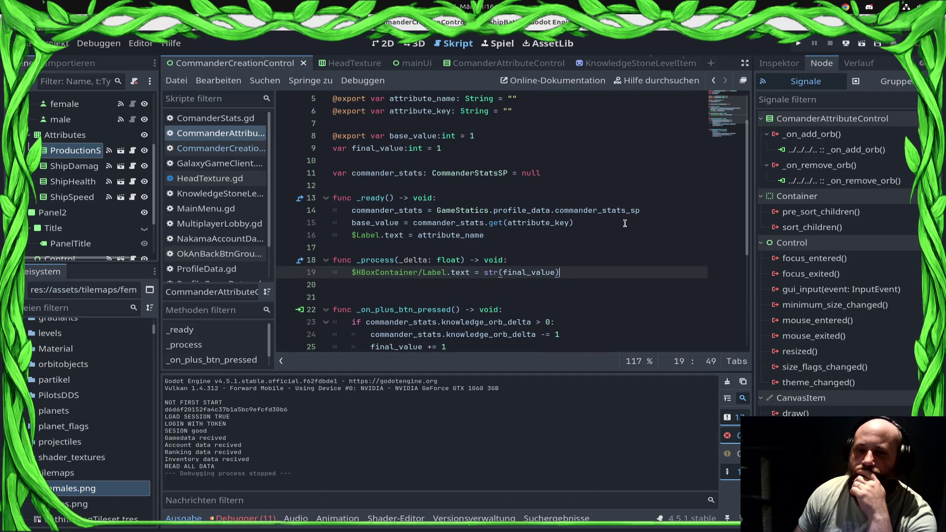
scroll(623, 221, "down", 5)
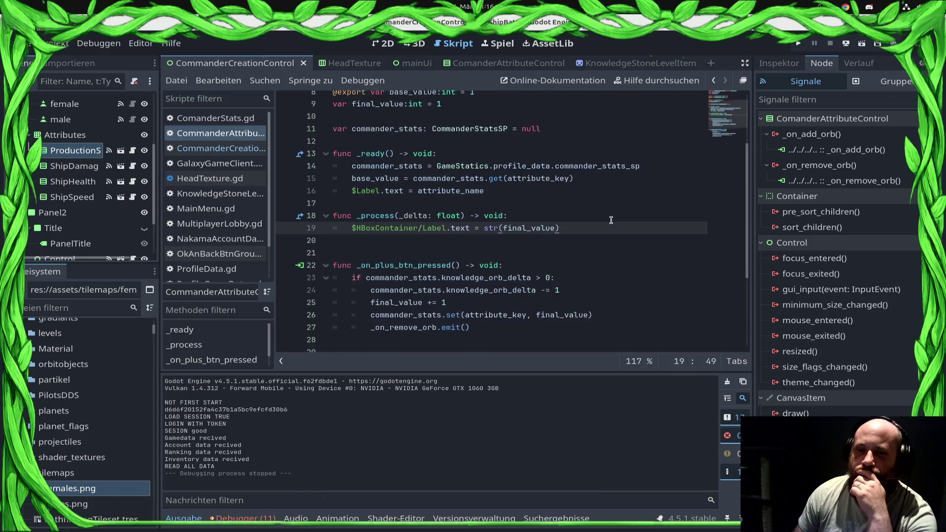
left_click(799, 44)
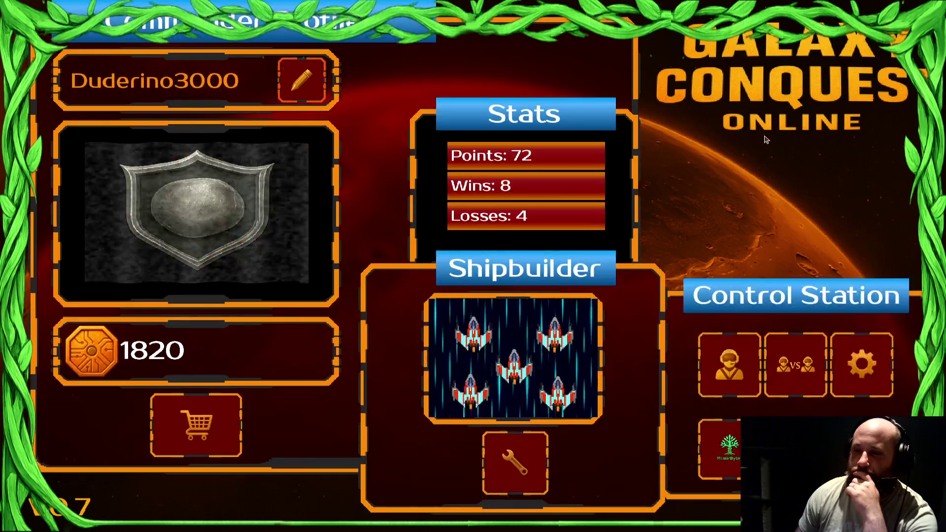
- In commander creation, raise Ship Damage to hit the breakpoint and step through _on_remove_orb
left_click(792, 361)
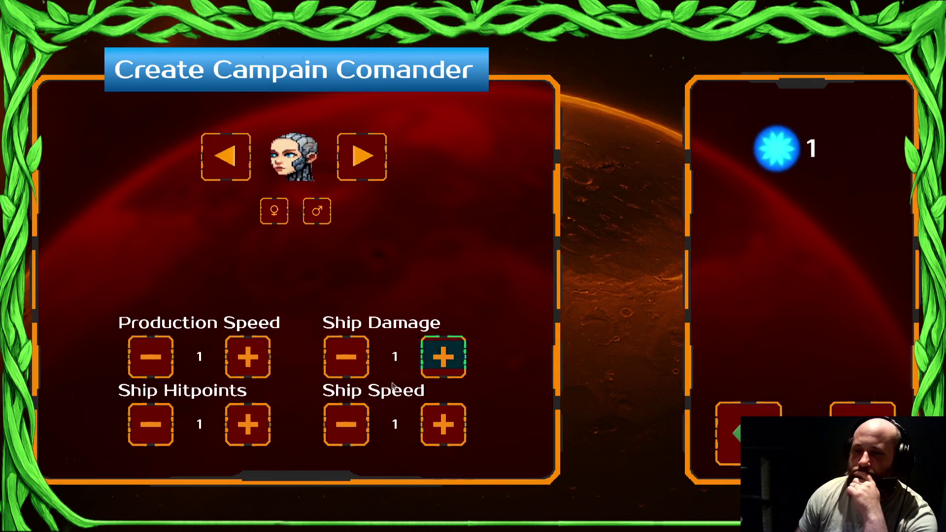
left_click(450, 364)
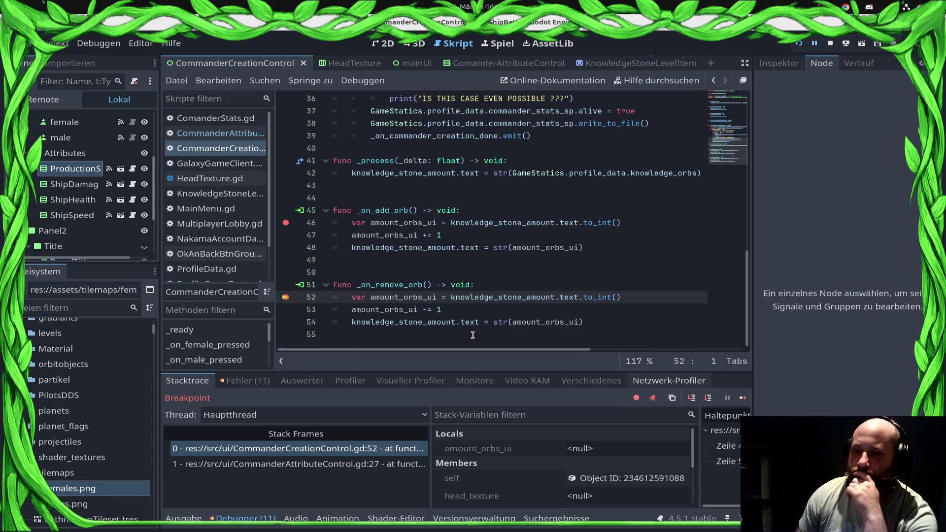
left_click(708, 399)
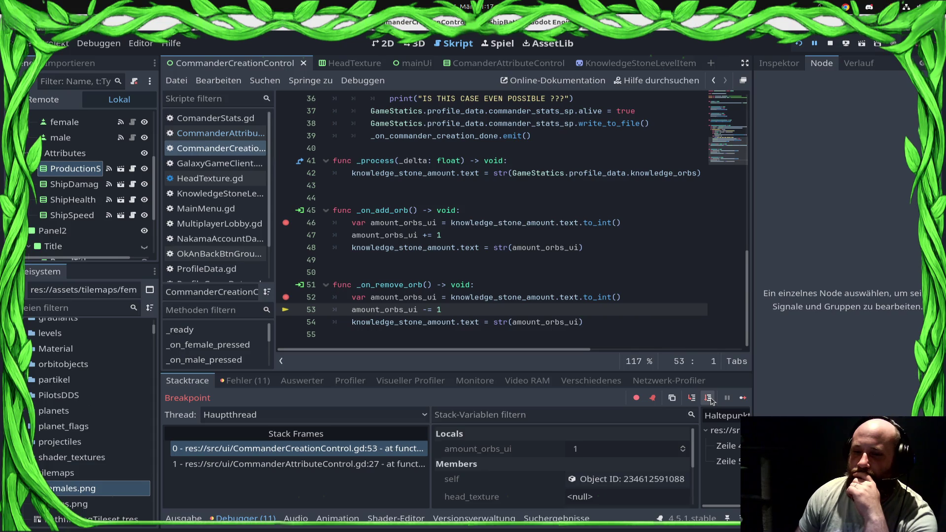
left_click(709, 398)
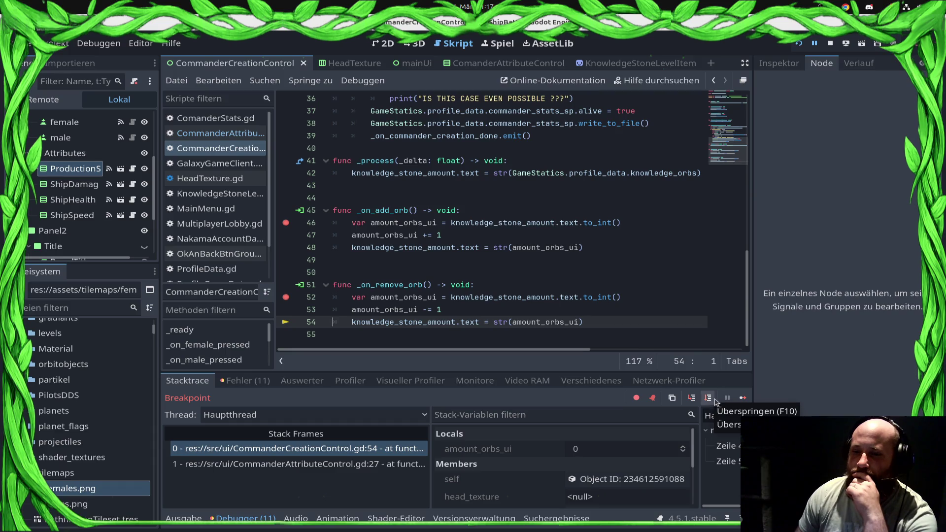
- Resume the game, leave commander creation, and stop the game with F8
left_click(739, 400)
left_click(742, 412)
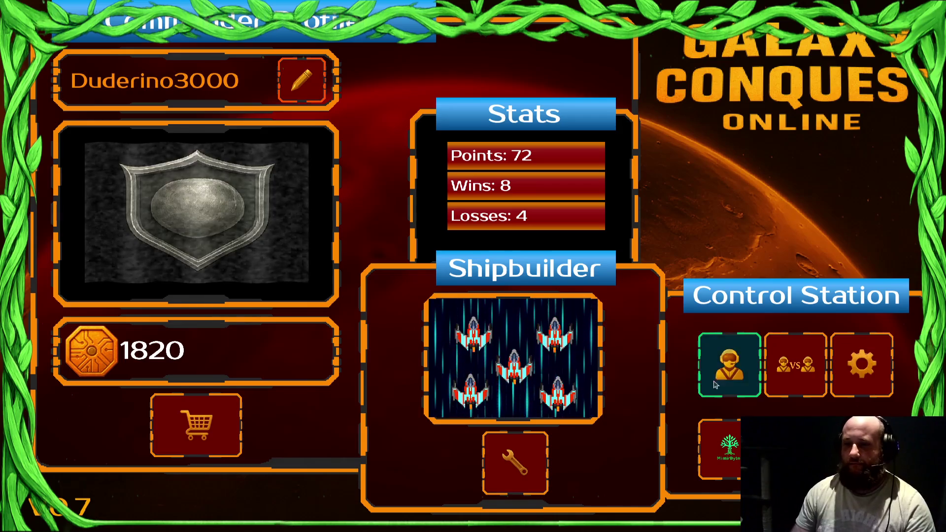
key("F8")
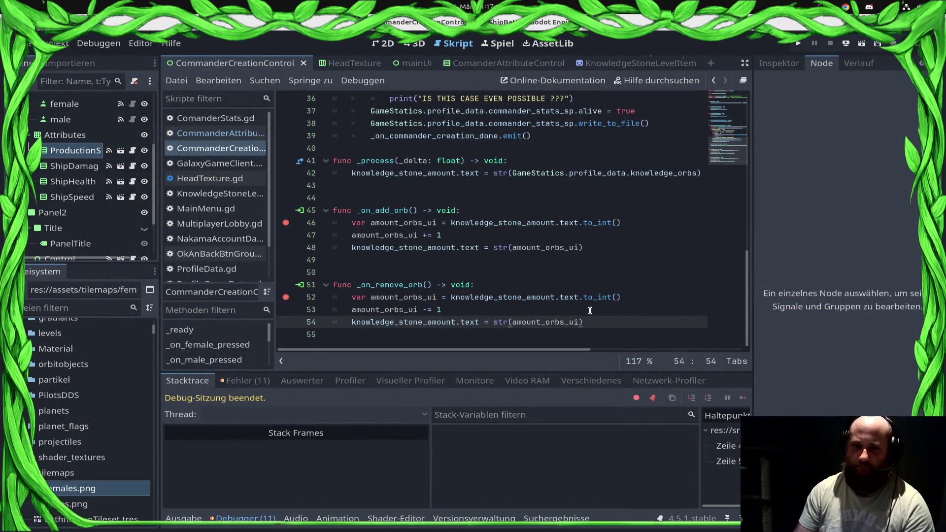
- Add knowledge_stone_amount.queue_redraw() as line 55, then save and quit so Godot relaunches
key("Return")
type("k")
key("Return")
type(".queue_r")
key("Return")
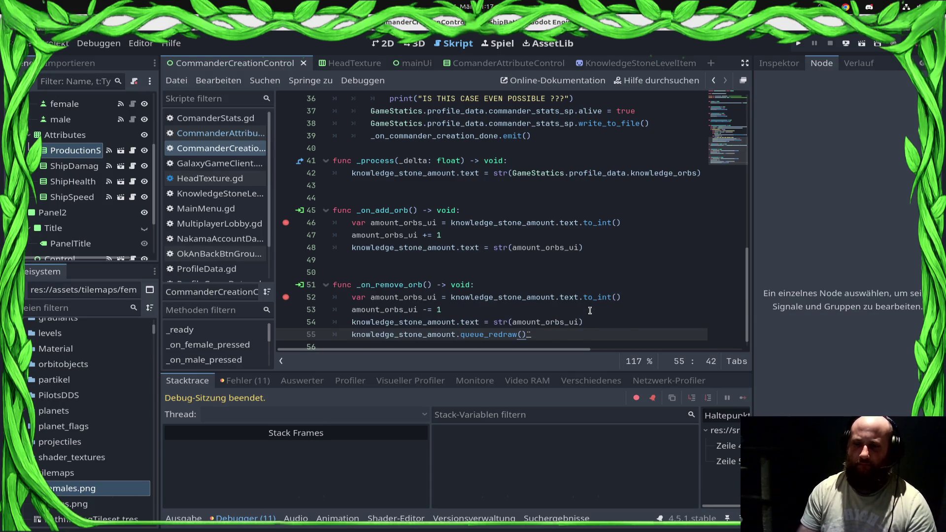
left_click_drag(454, 299, 471, 299)
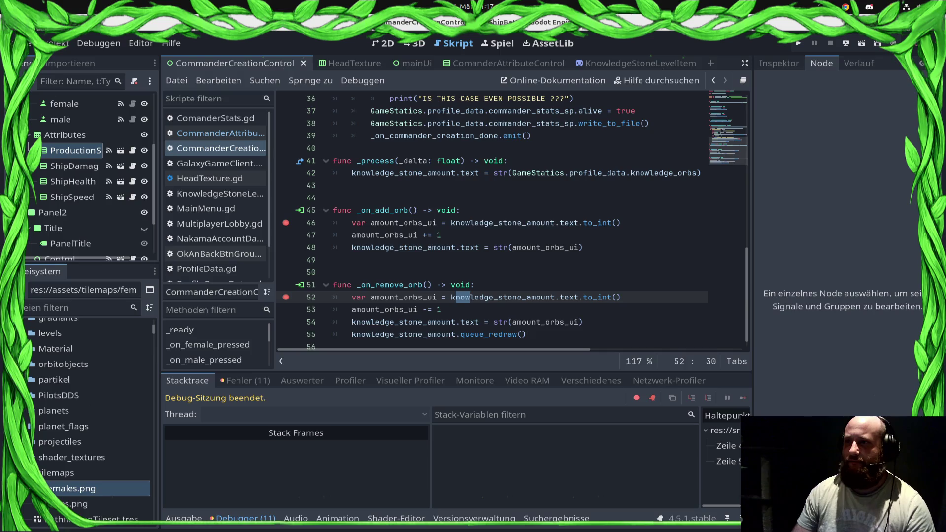
key("ctrl+q")
key("Return")
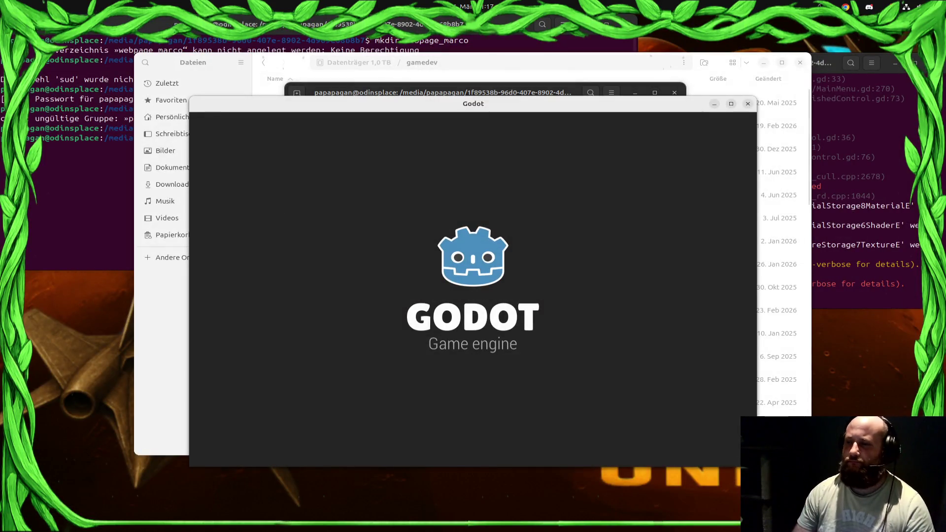
- Switch to the Project Manager window and open the ShipBattel project
key("super")
key("super")
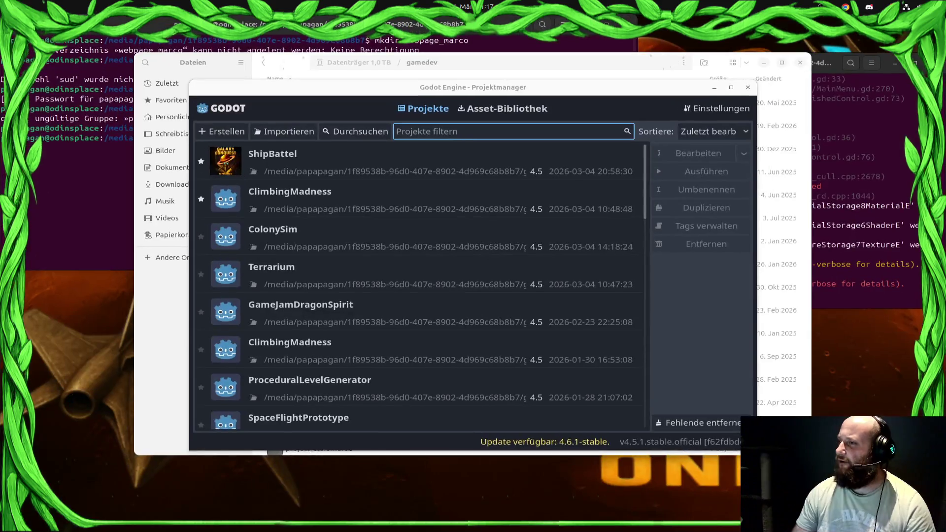
key("super")
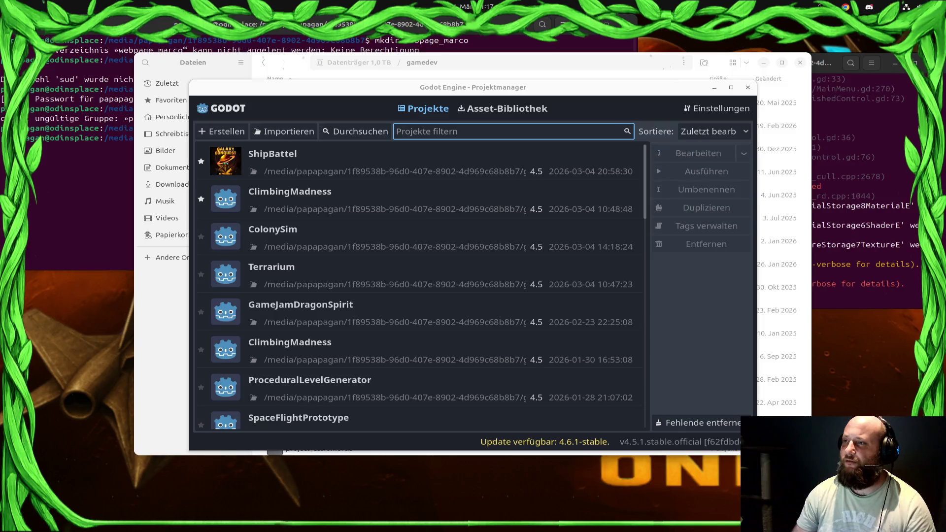
double_click(345, 158)
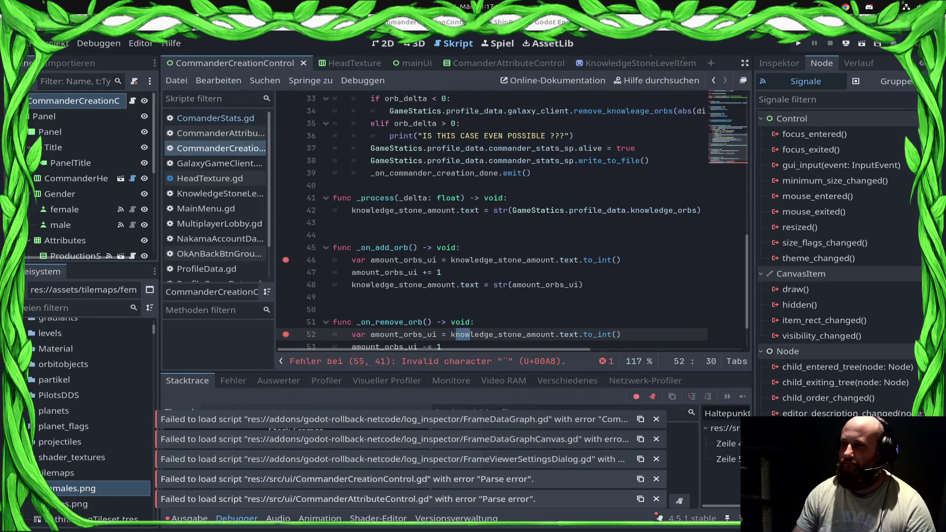
- Delete the invalid U+00A0 character at the end of line 55
left_click(551, 245)
key("super")
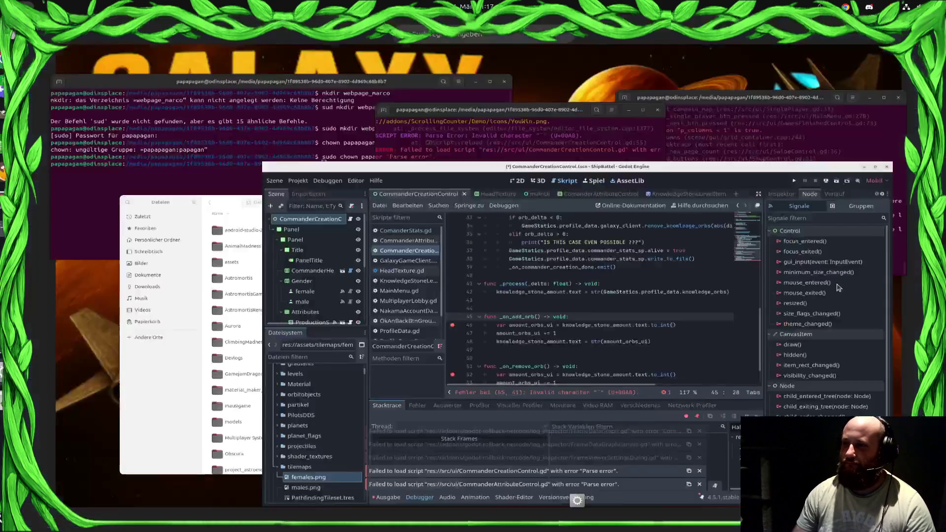
key("super")
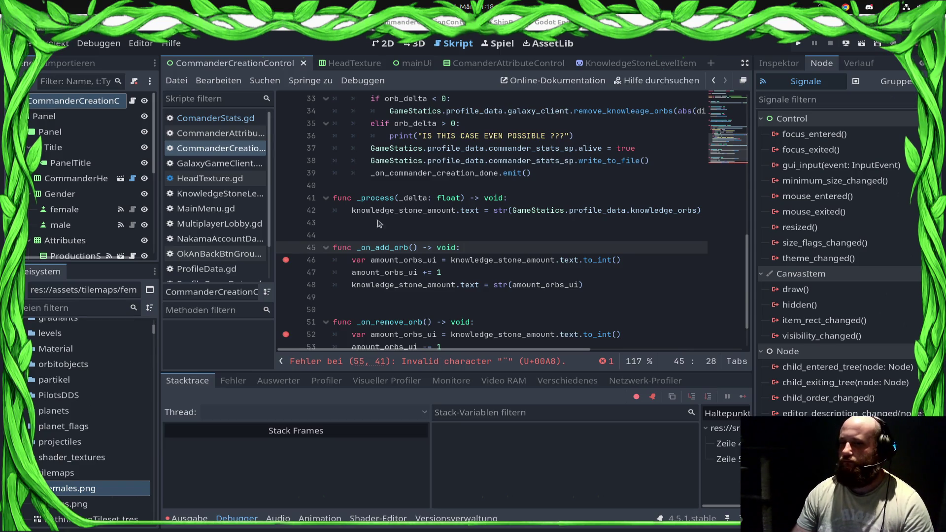
left_click(483, 262)
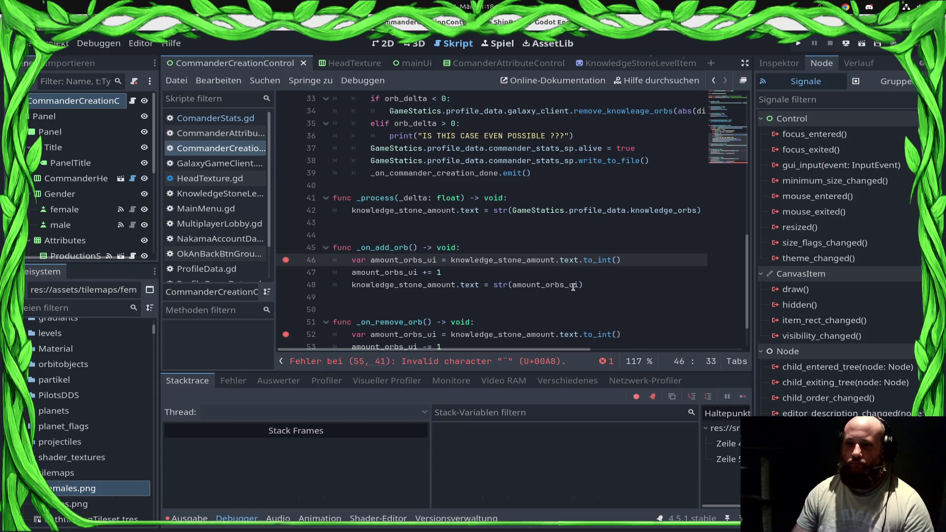
scroll(570, 287, "down", 2)
left_click(566, 323)
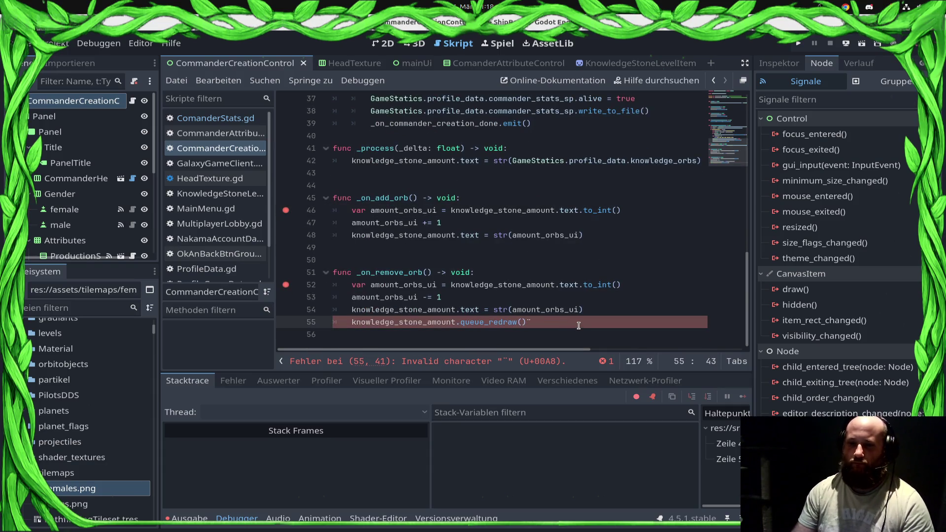
key("BackSpace")
- Paste knowledge_stone_amount.queue_redraw() into line 49 of _on_add_orb, indent it, and save
key("Up")
key("Up")
key("Up")
type("knowledge_stone_amount.queue_redraw()")
key("Home")
key("Tab")
key("ctrl+s")
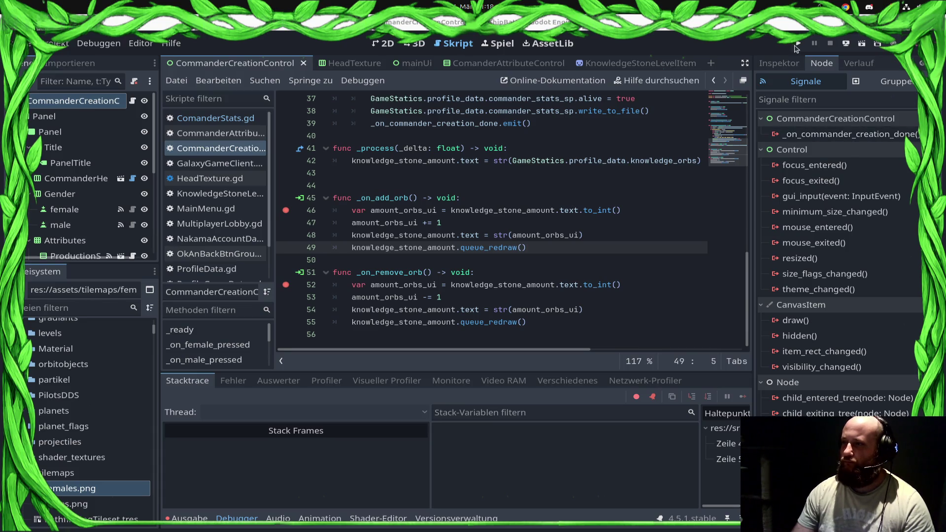
- Launch the game, raise and lower Ship Damage past each breakpoint, then raise an attribute again
left_click(796, 45)
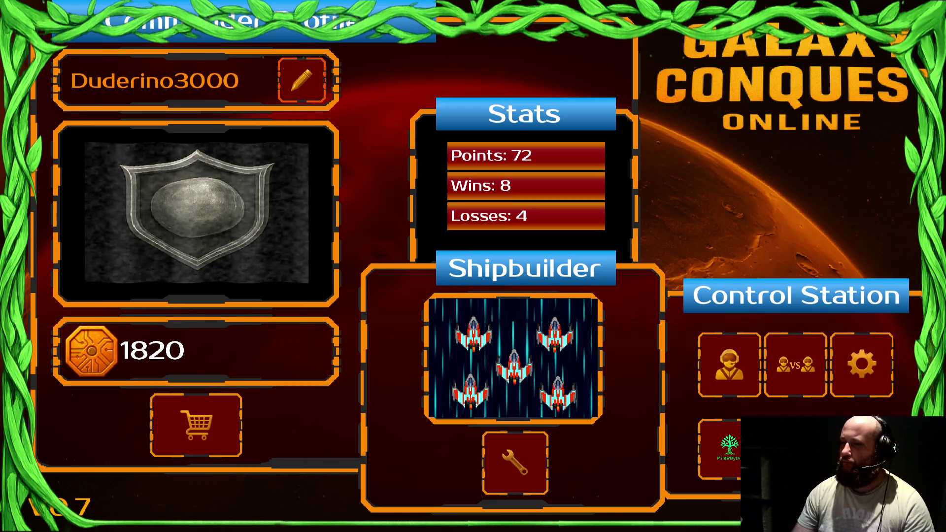
left_click(710, 372)
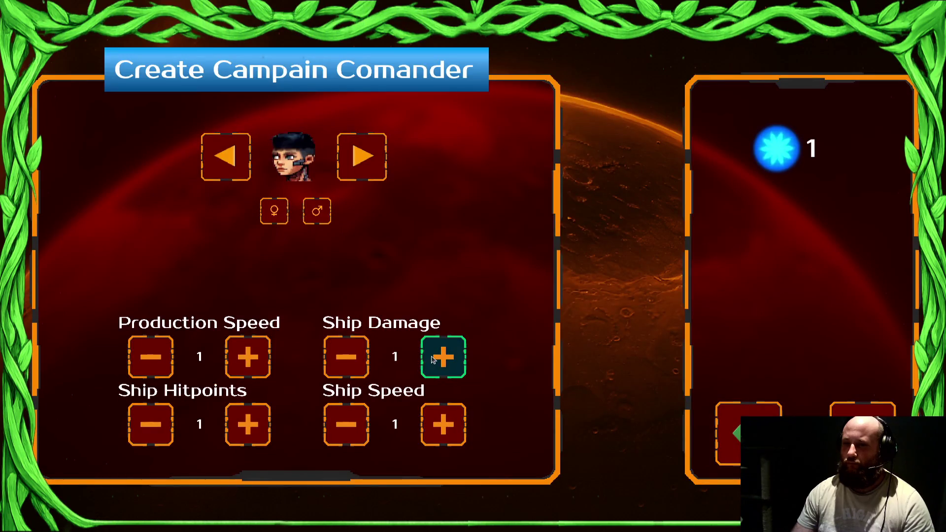
left_click(441, 353)
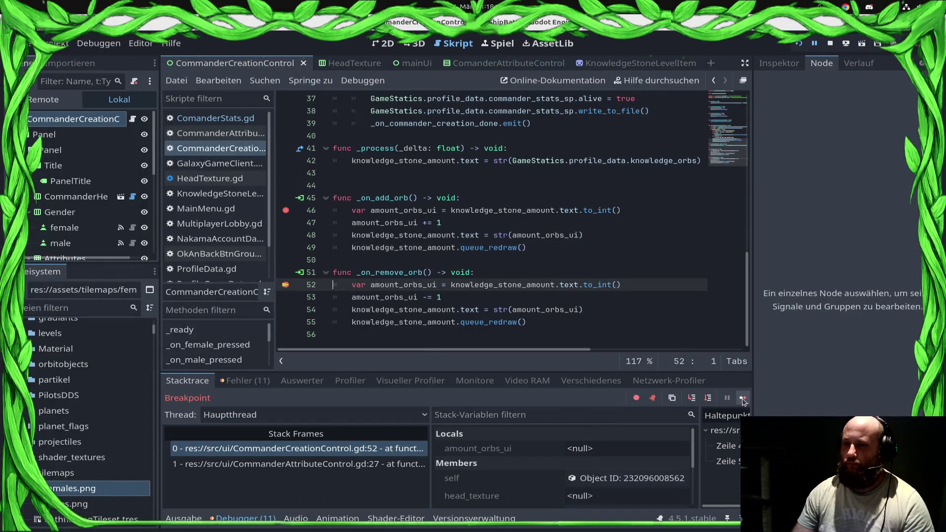
left_click(743, 398)
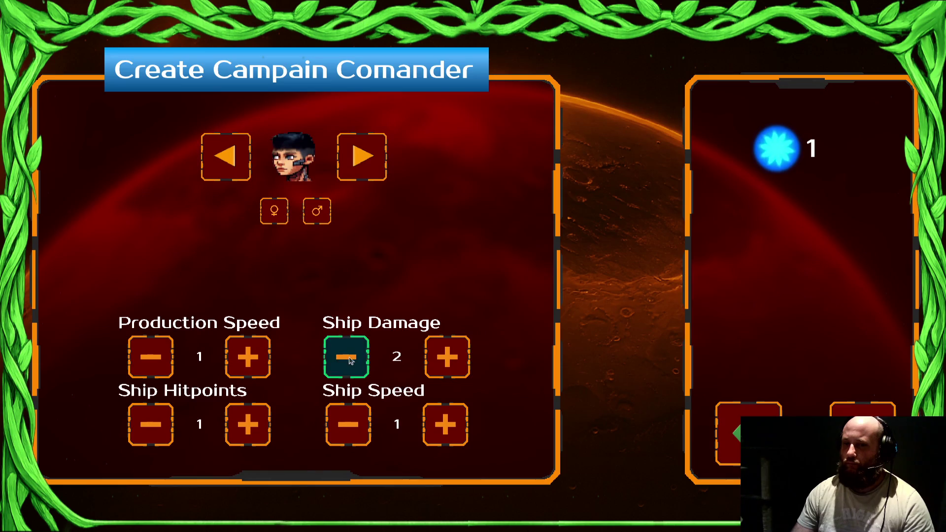
left_click(350, 358)
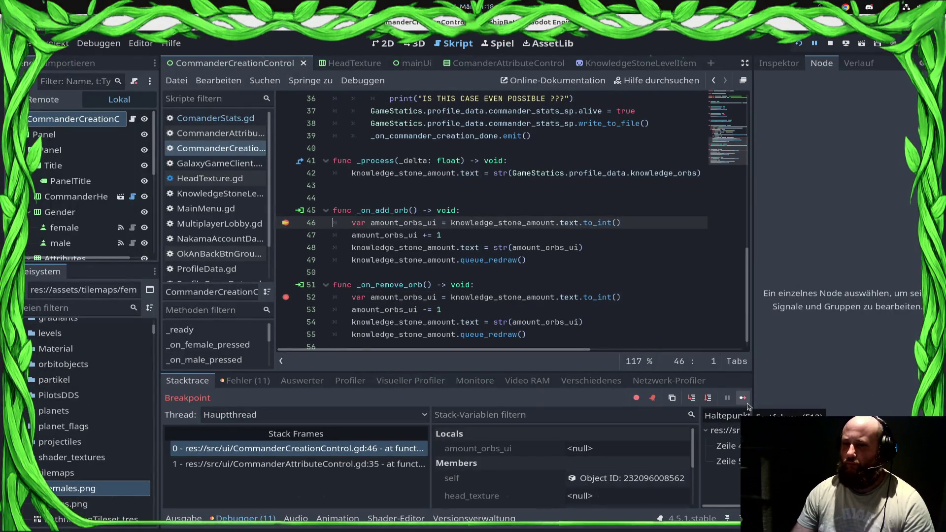
left_click(745, 400)
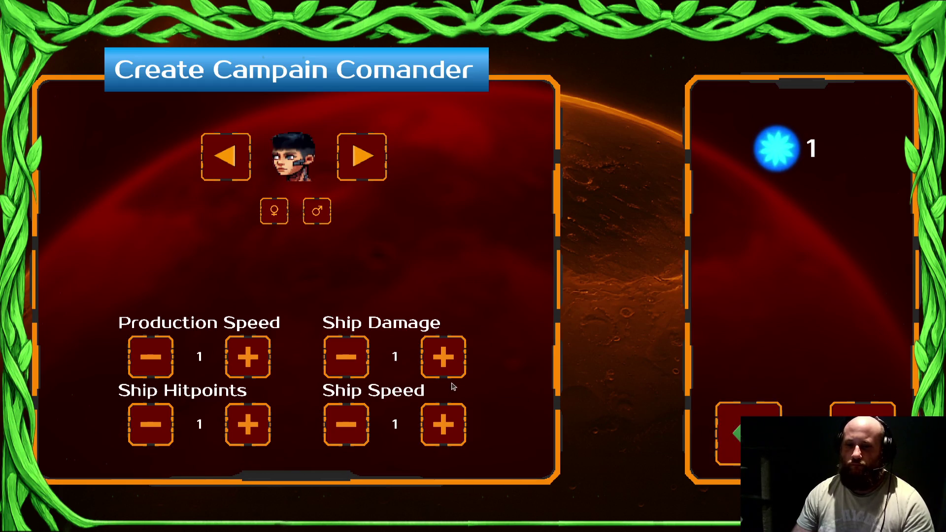
left_click(443, 425)
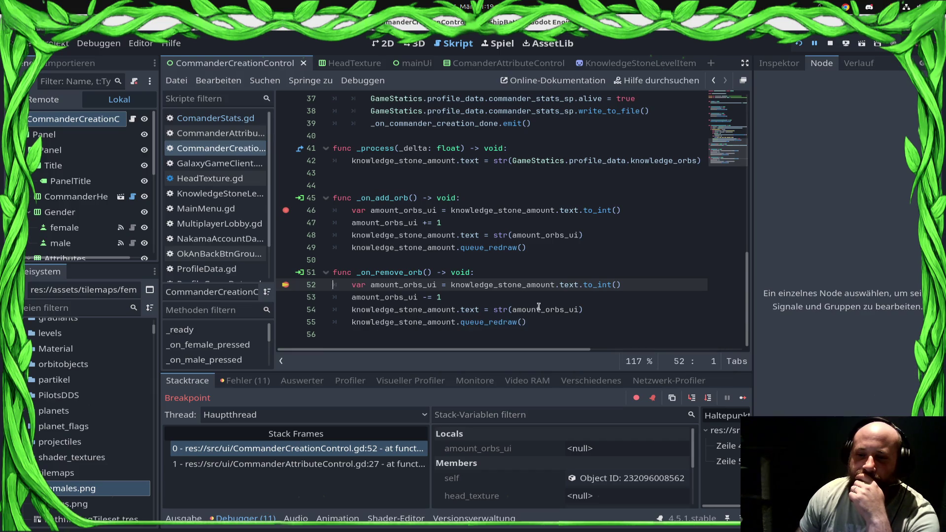
- Step the paused _on_remove_orb code forward to line 54
mouse_move(539, 307)
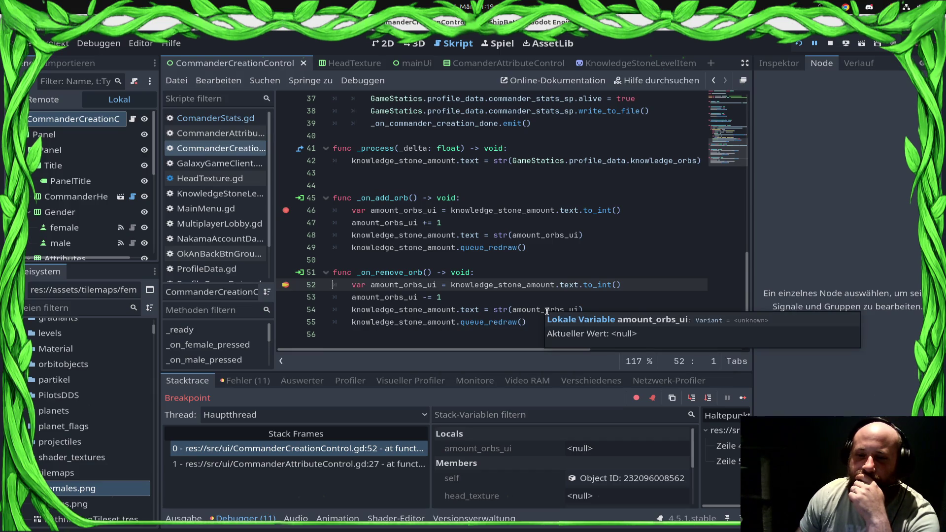
left_click(709, 398)
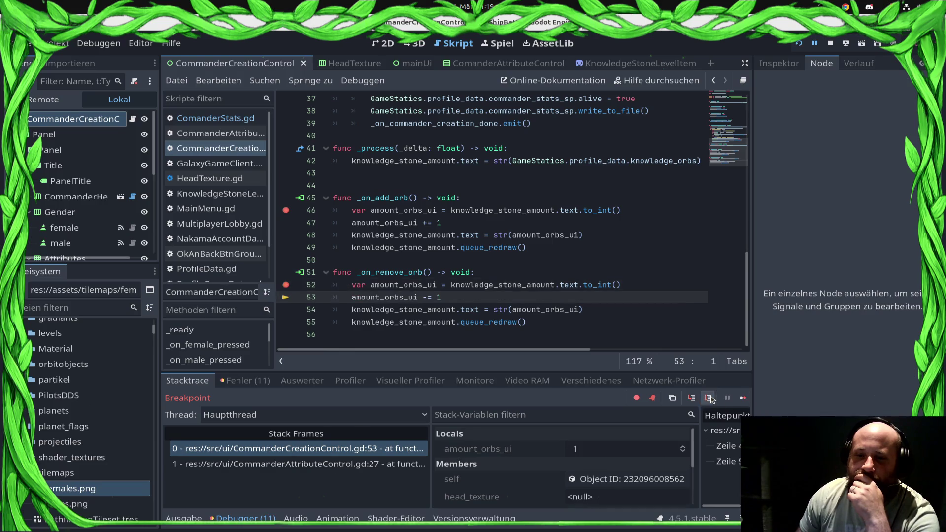
left_click(709, 399)
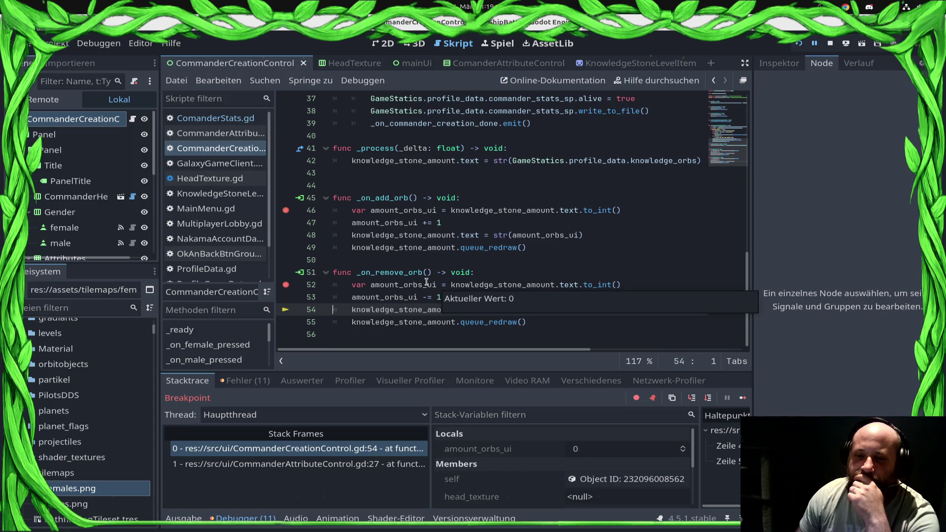
mouse_move(425, 282)
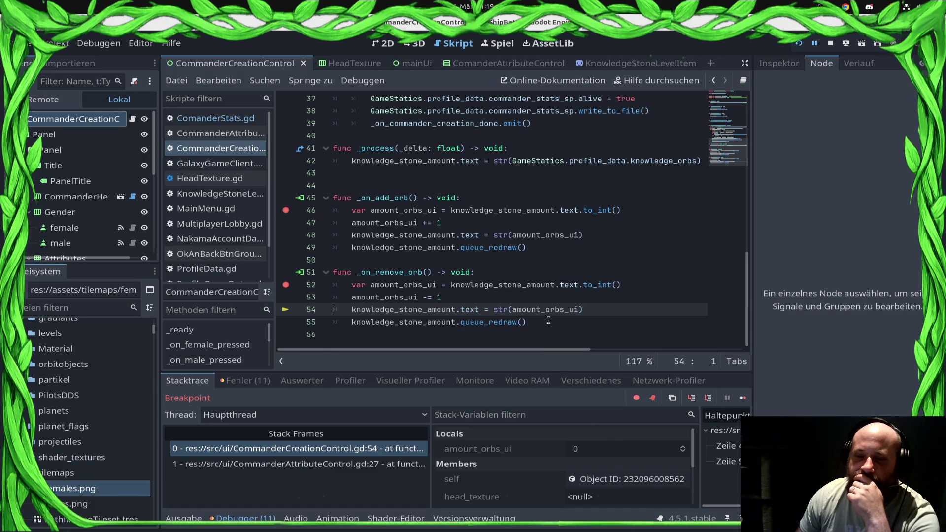
mouse_move(552, 309)
- In the Remote scene tree, drill down to the knowledge label under Panel2 and view its live properties
left_click(46, 99)
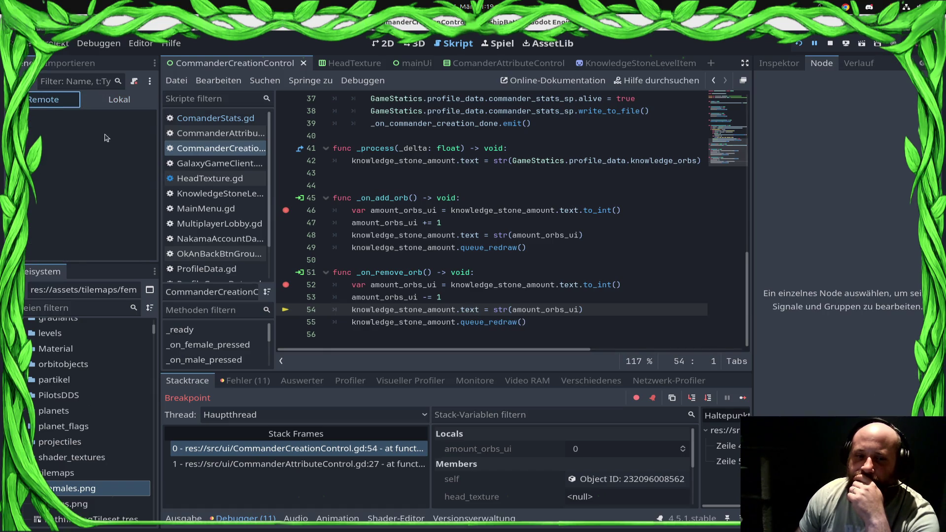
left_click(26, 181)
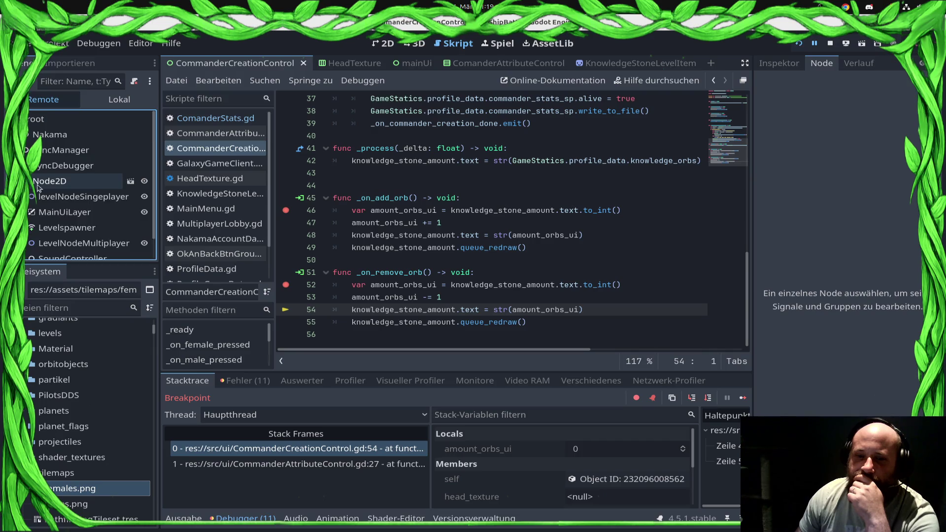
scroll(59, 204, "down", 1)
left_click(64, 188)
left_click(27, 189)
scroll(64, 187, "down", 1)
left_click(31, 188)
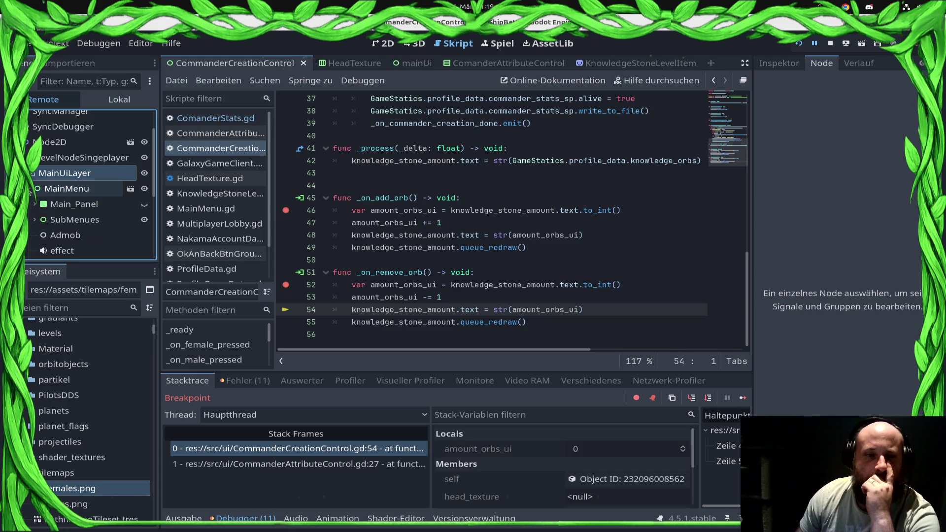
scroll(54, 206, "down", 4)
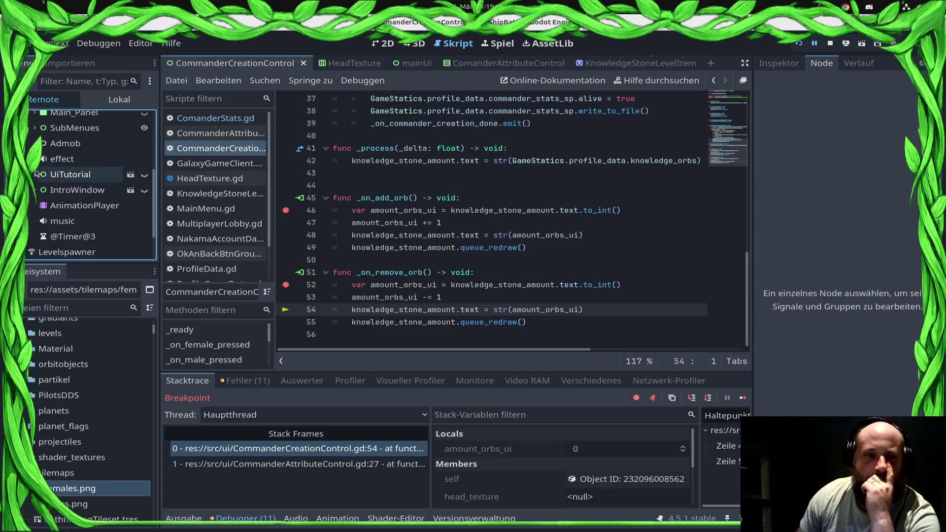
left_click(34, 130)
left_click(41, 143)
left_click(46, 158)
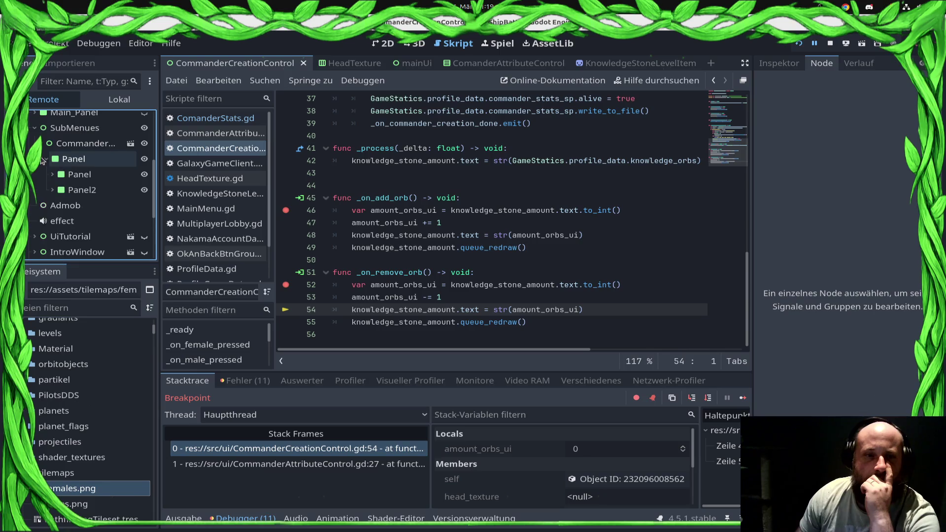
left_click(51, 174)
scroll(52, 197, "down", 3)
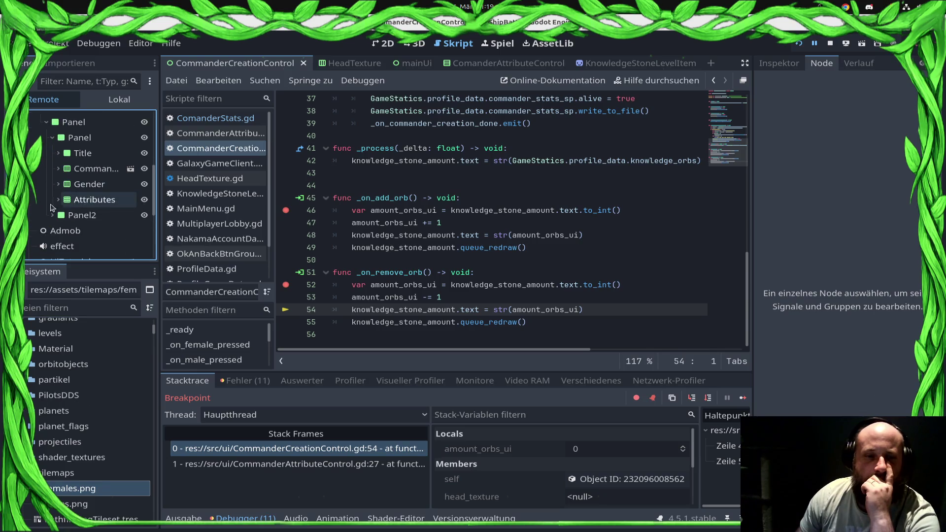
left_click(53, 207)
scroll(56, 215, "down", 2)
left_click(58, 225)
scroll(83, 236, "down", 2)
left_click(104, 219)
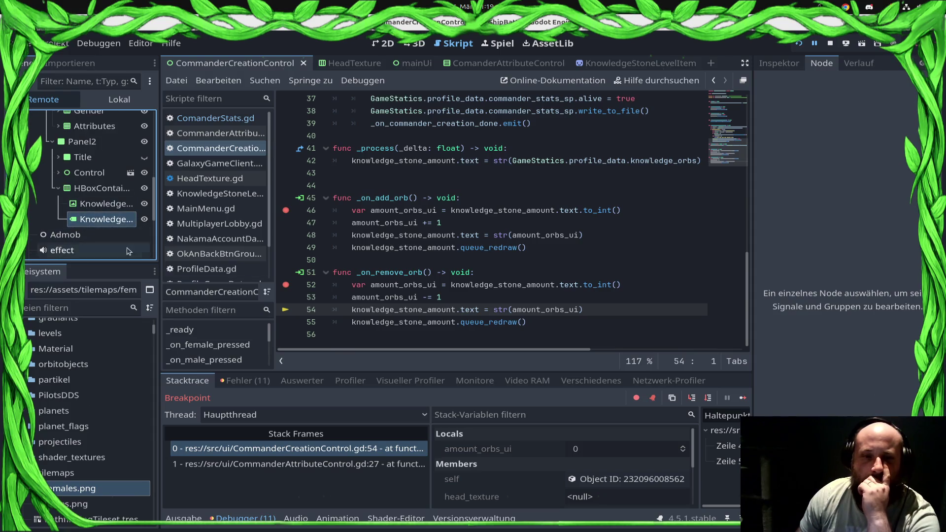
left_click(769, 66)
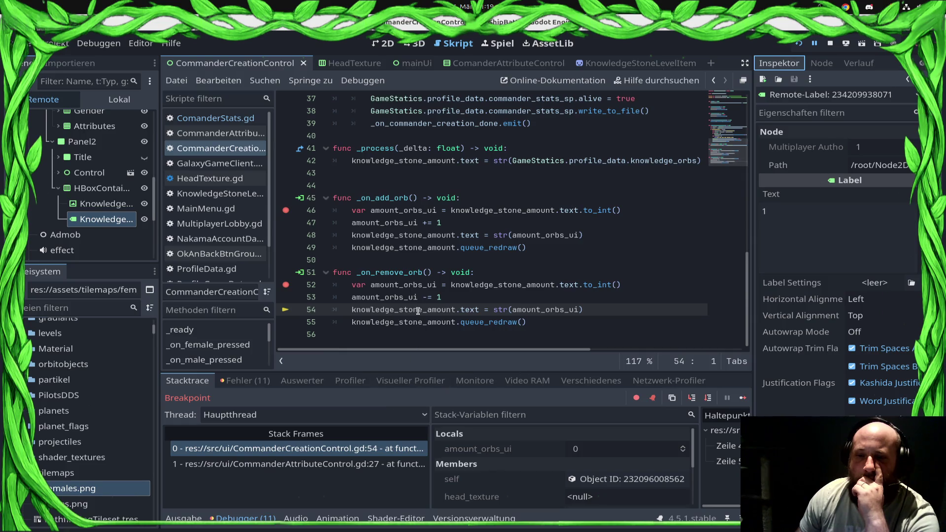
- Check the onready label path, step to line 55, inspect the label reading 0, and resume
mouse_move(418, 311)
scroll(537, 180, "up", 12)
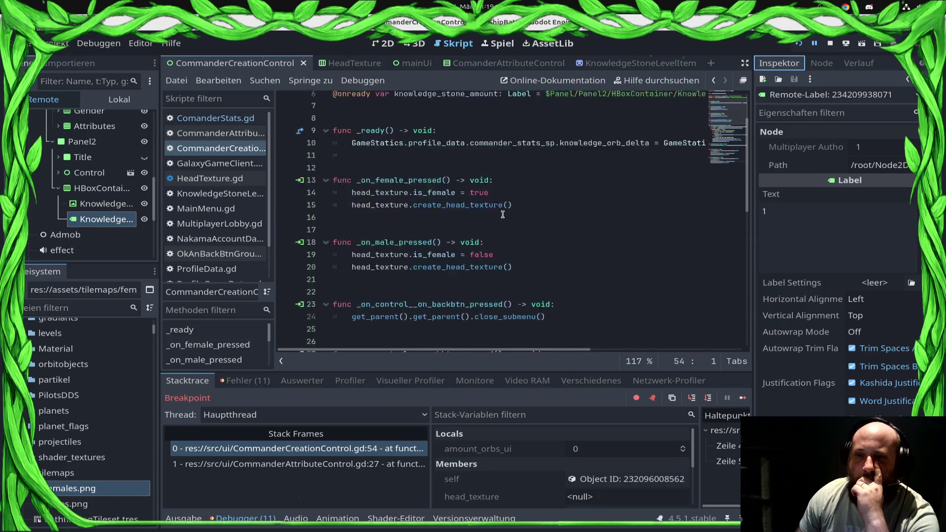
mouse_move(599, 166)
left_mouse_down()
mouse_move(728, 172)
mouse_move(806, 163)
left_mouse_up()
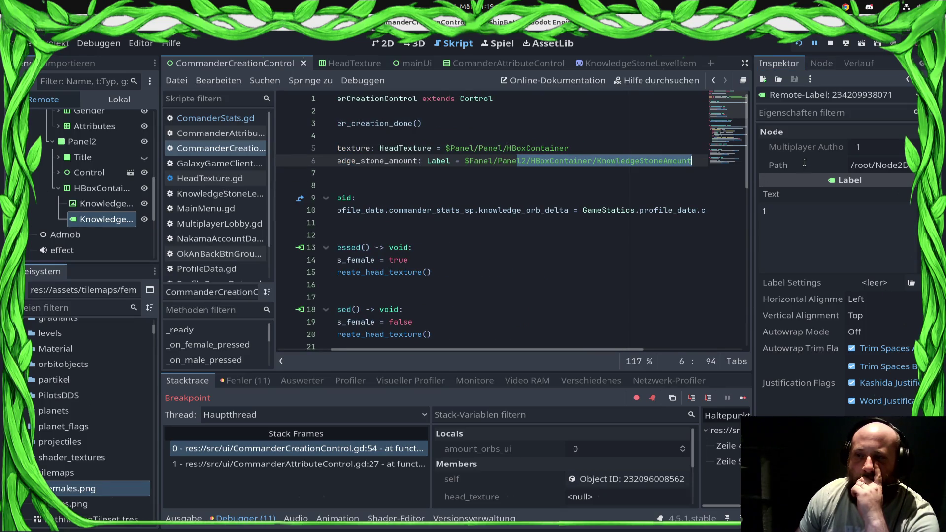
left_click_drag(805, 162, 508, 184)
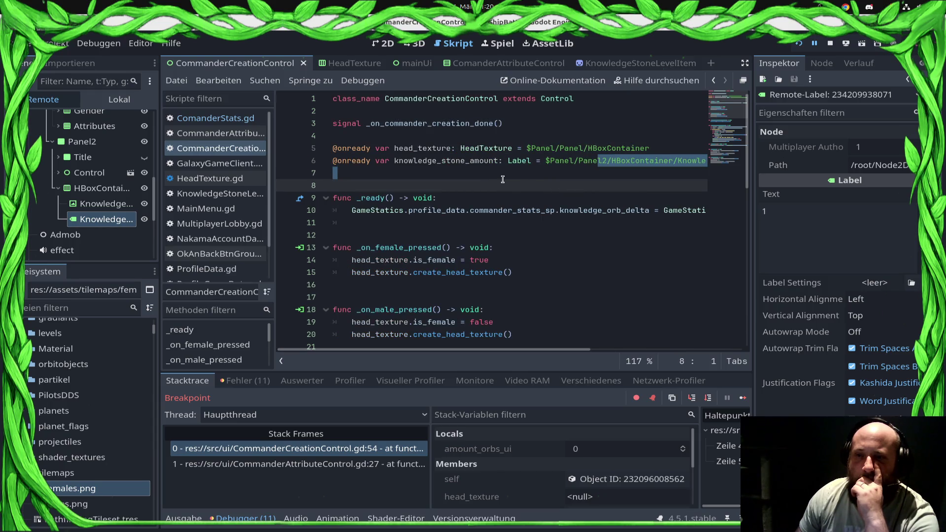
scroll(503, 180, "down", 12)
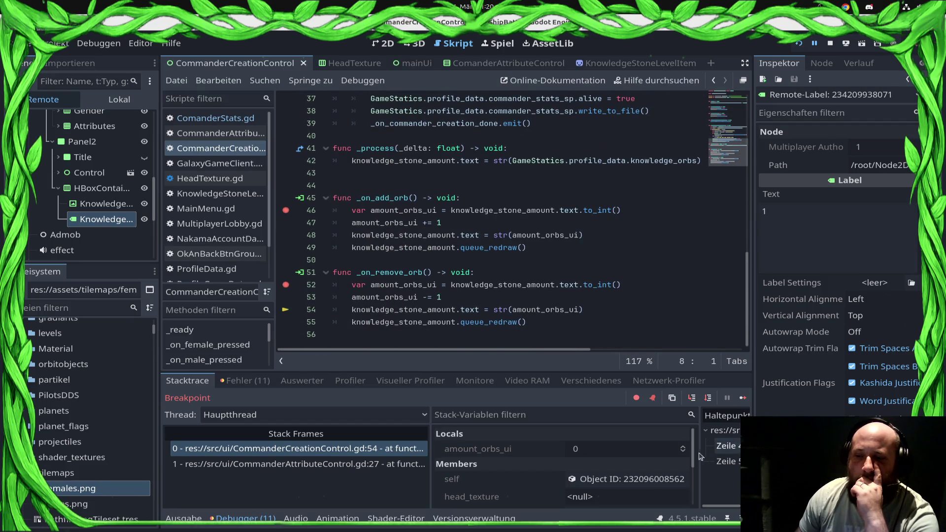
left_click(710, 399)
left_click(106, 219)
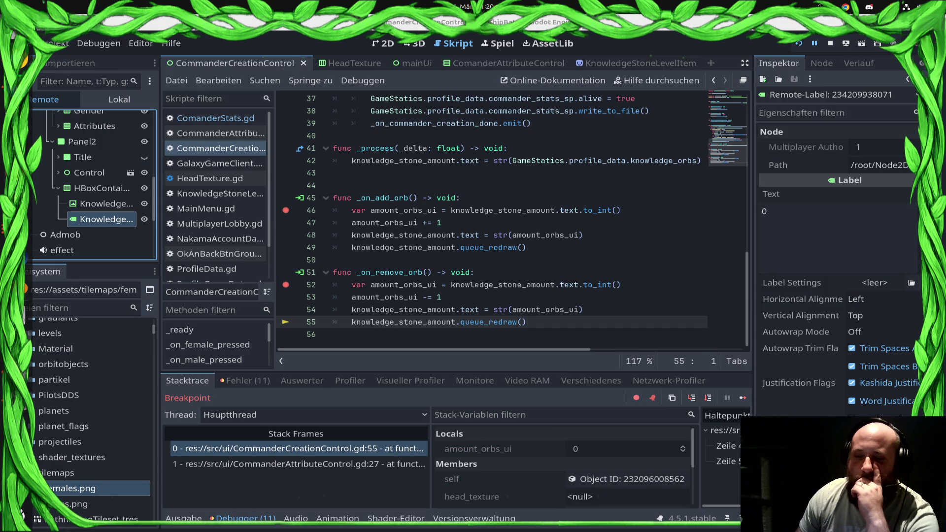
left_click(743, 398)
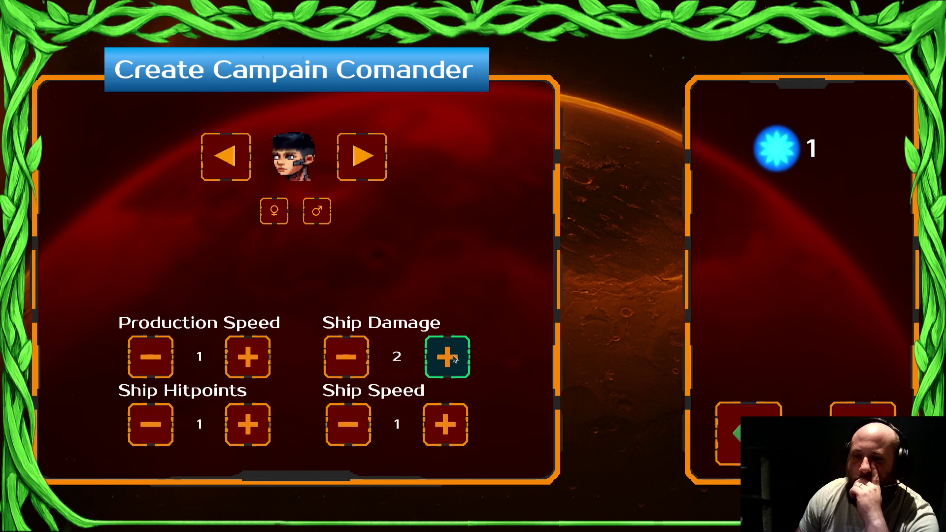
- Lower then raise Ship Damage past each breakpoint, go to the profile screen, and stop the game
left_click(365, 361)
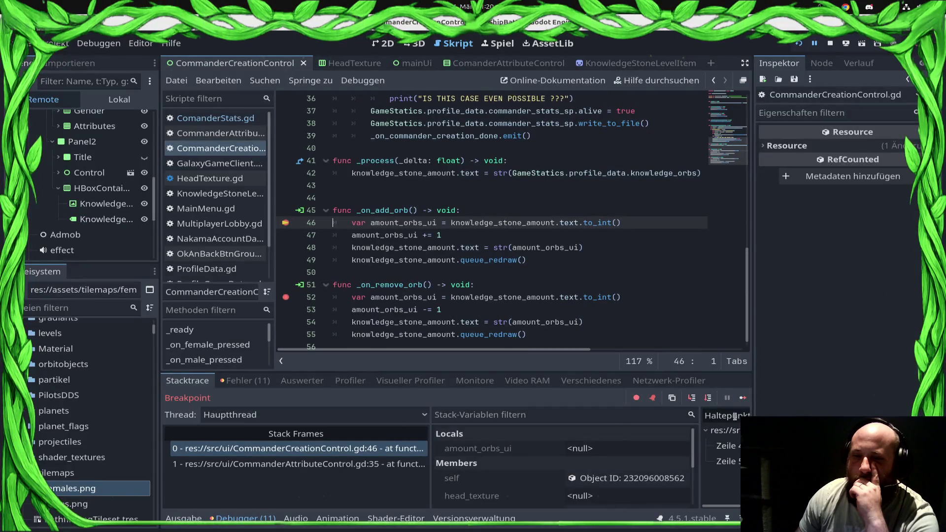
left_click(741, 399)
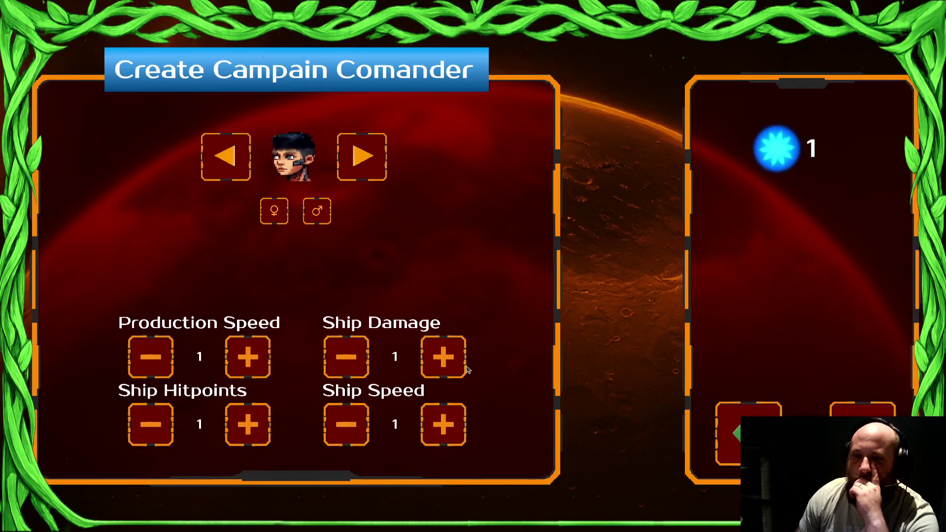
left_click(443, 361)
left_click(747, 398)
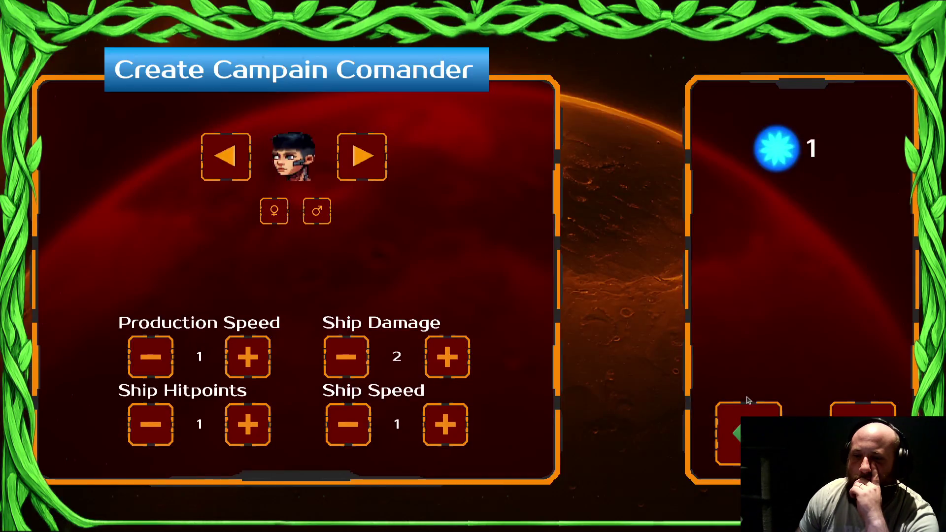
left_click(749, 434)
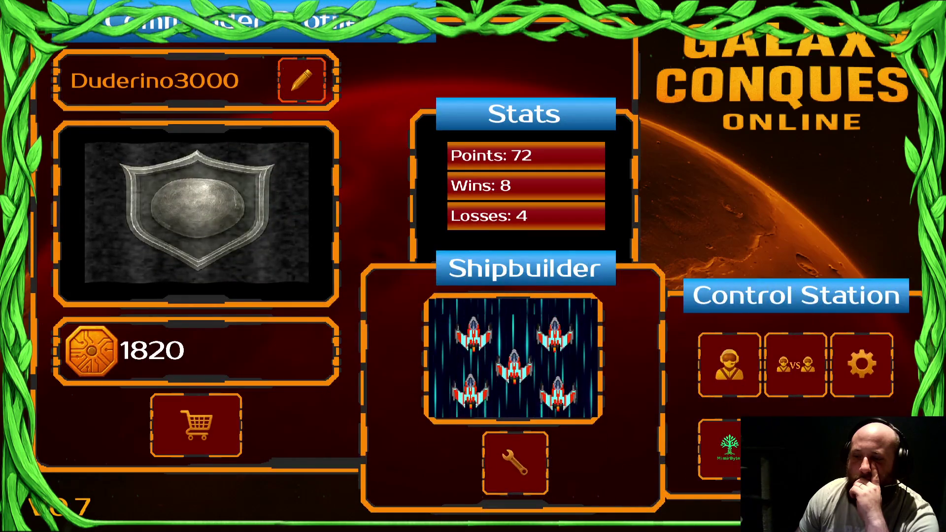
left_click(720, 359)
left_click(597, 259)
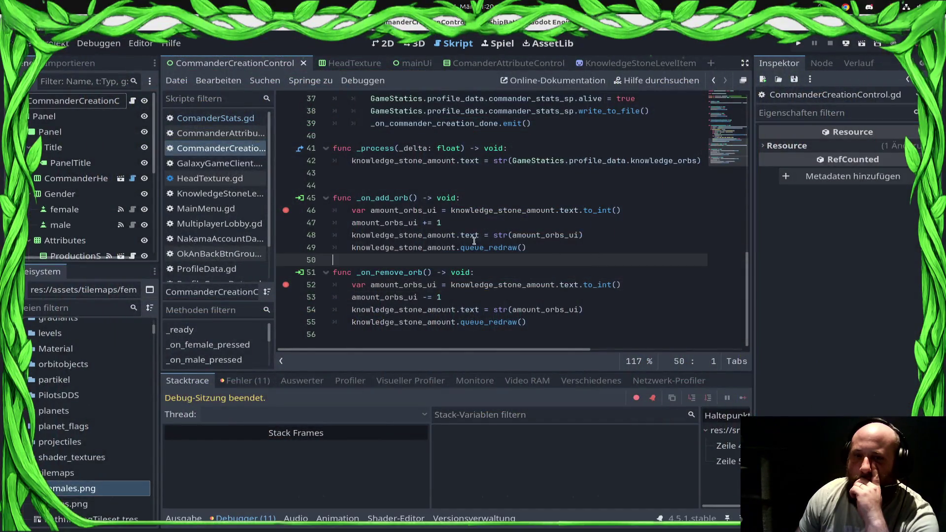
- Clear the line 46 and 52 breakpoints, comment out line 42's label update behind pass, and relaunch
left_click(285, 211, "shift")
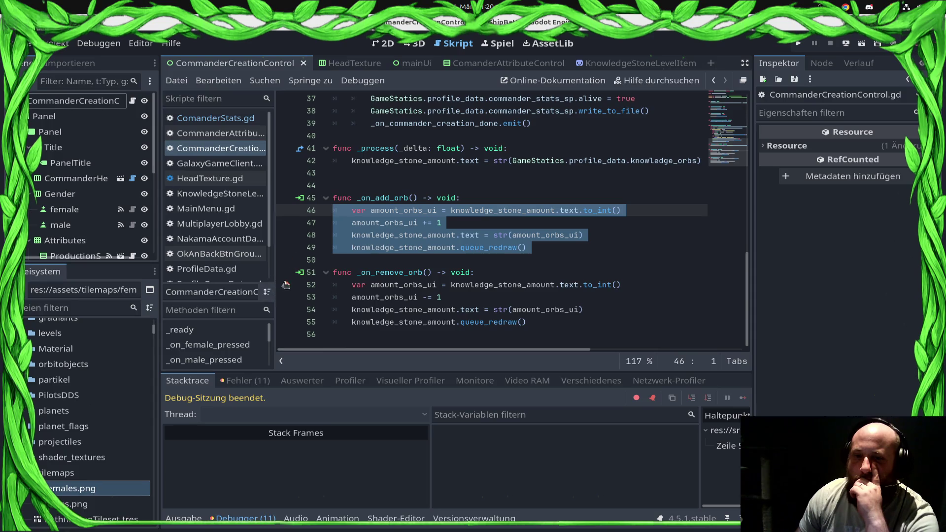
left_click(286, 284, "shift")
scroll(363, 279, "up", 1)
double_click(409, 202)
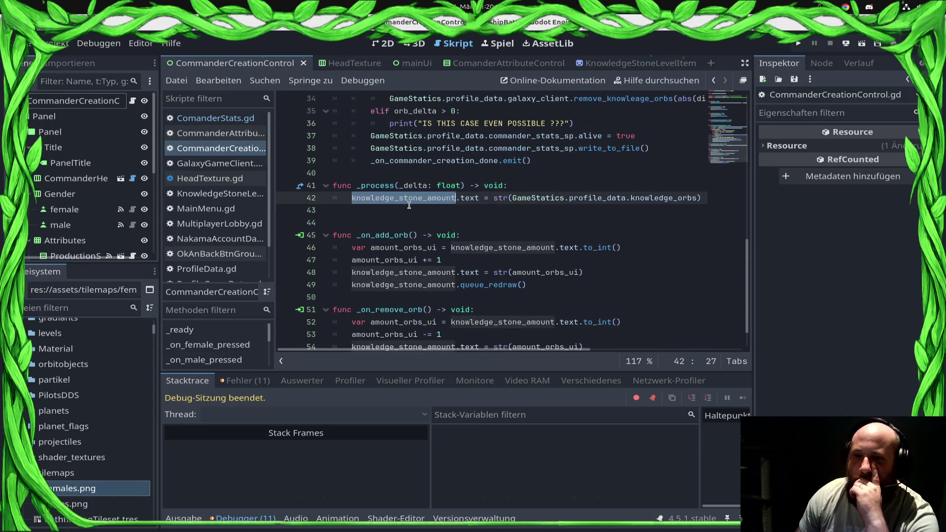
left_click(351, 203)
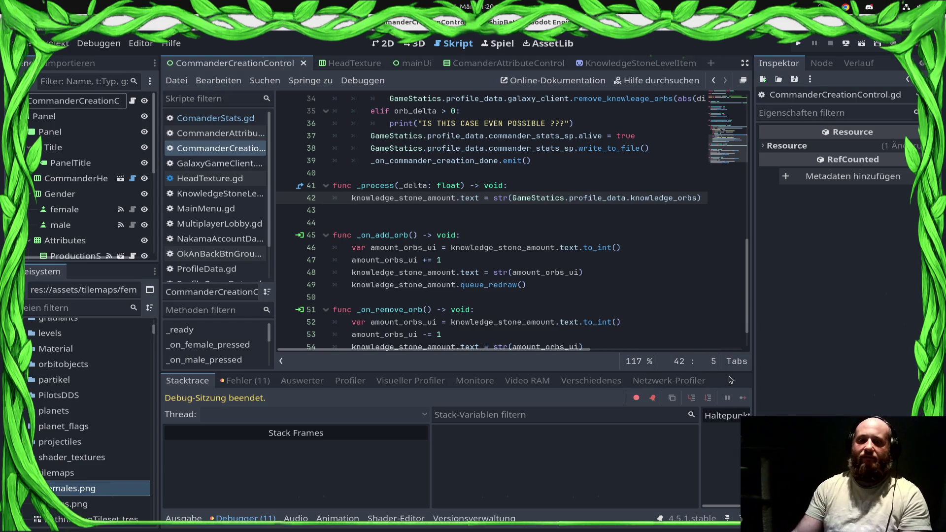
key("ctrl+k")
key("ctrl+s")
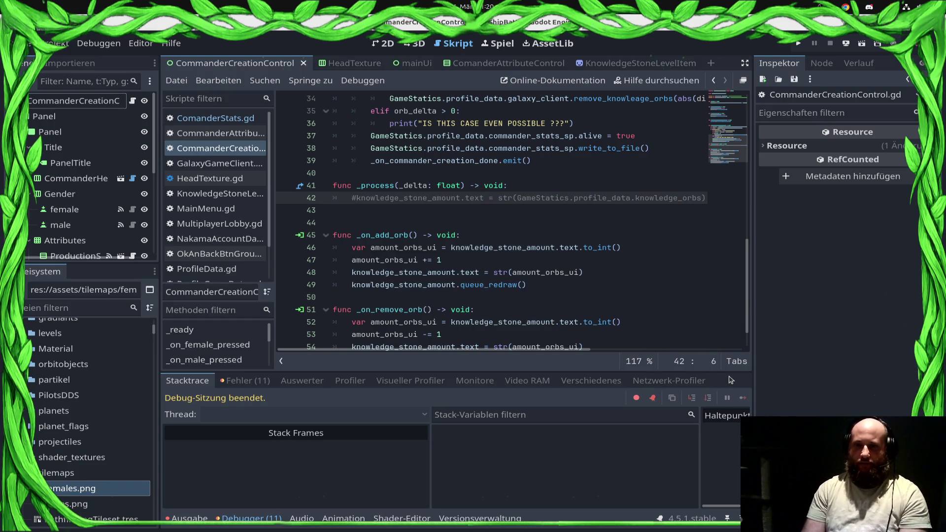
type("pass")
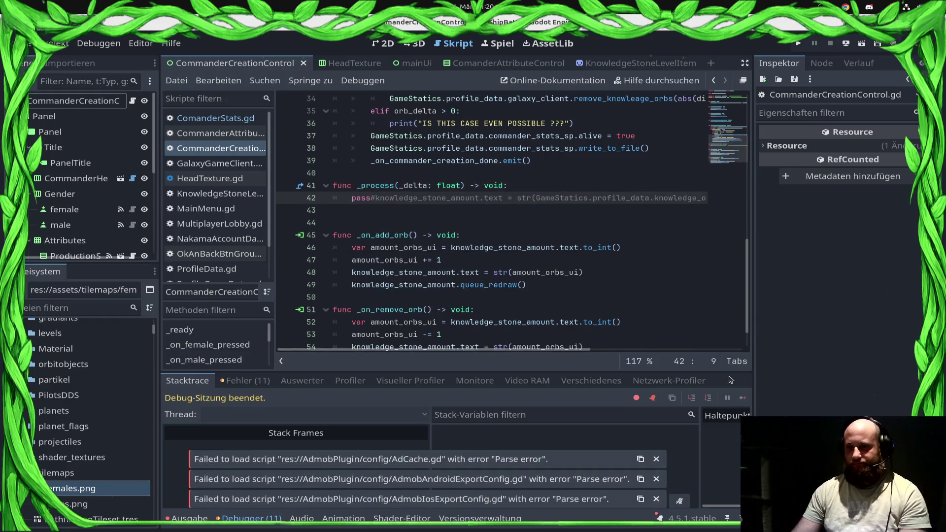
left_click(798, 44)
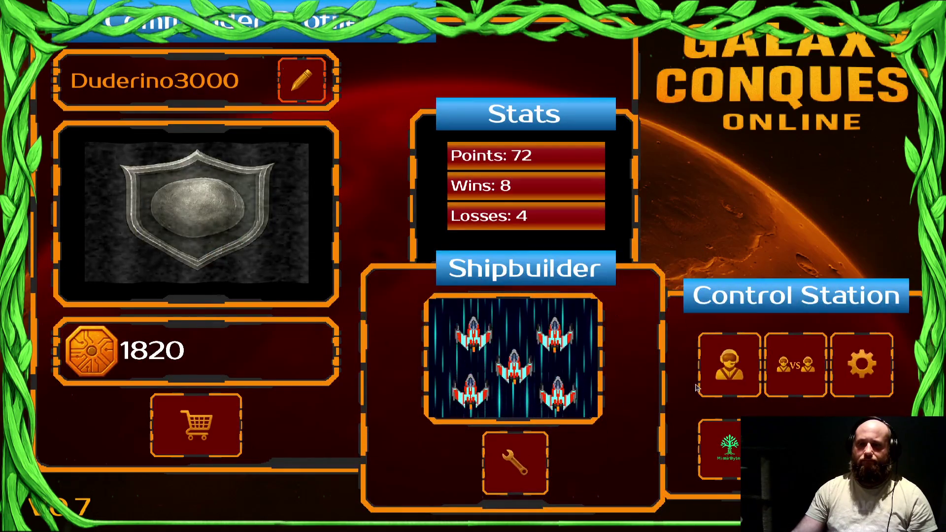
- Test Ship Damage up and down in commander creation, confirm, then quit the game
left_click(726, 375)
left_click(448, 358)
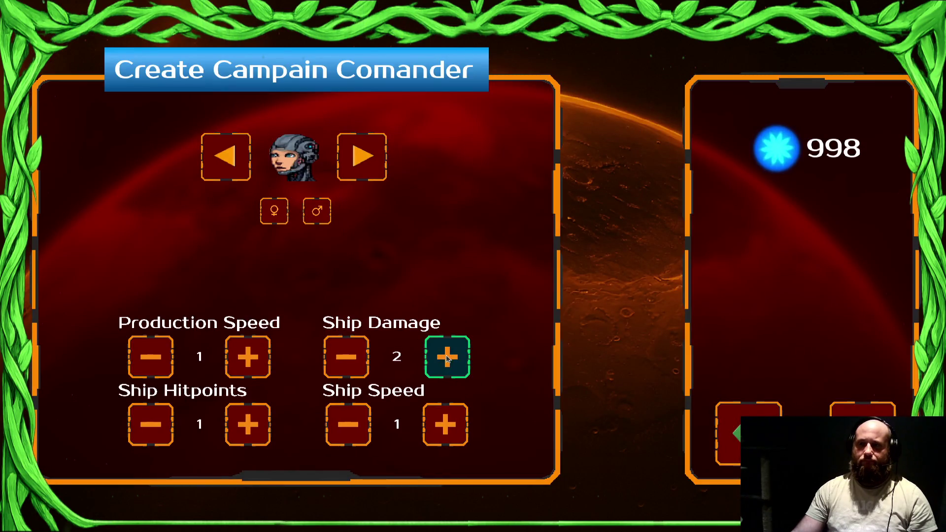
left_click(366, 358)
left_click(746, 434)
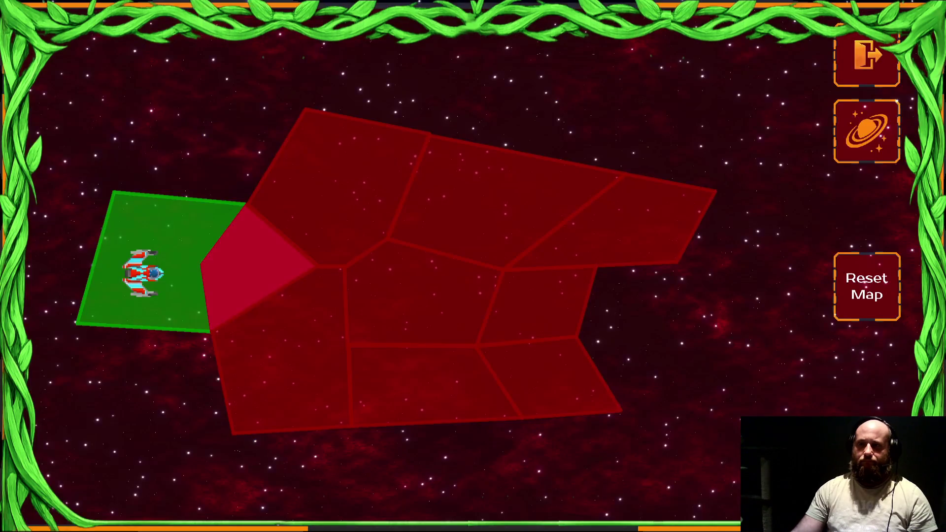
key("F8")
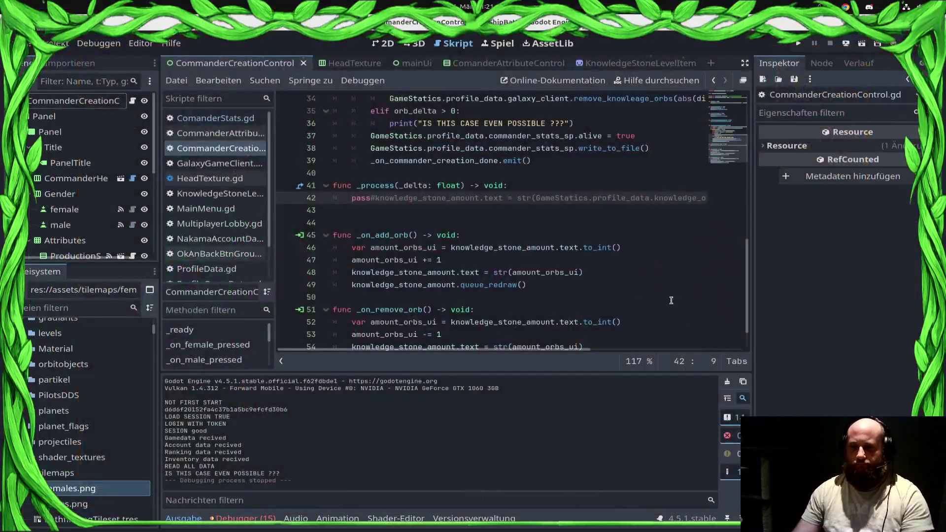
- Move the commented label update from line 42 into _ready, then switch to the terminal error log
left_click(451, 190)
left_click(378, 198)
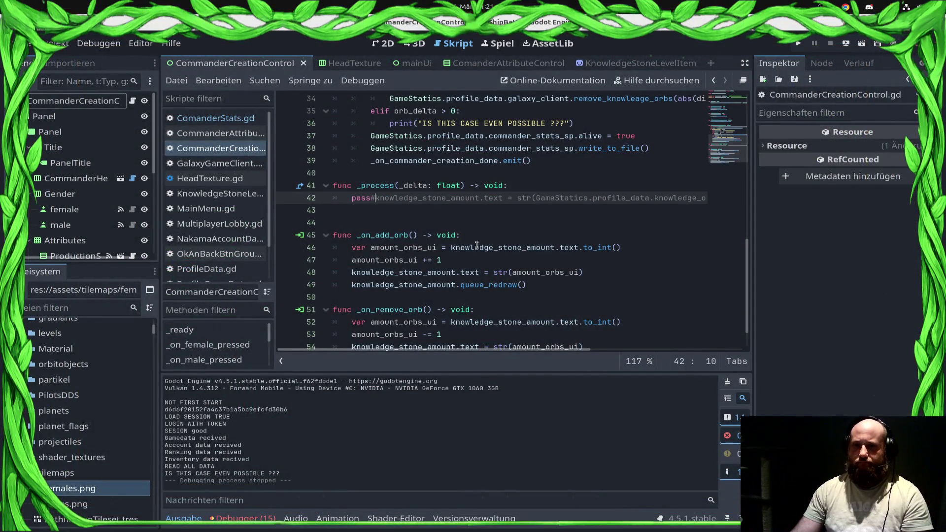
key("shift+End")
key("ctrl+c")
key("Delete")
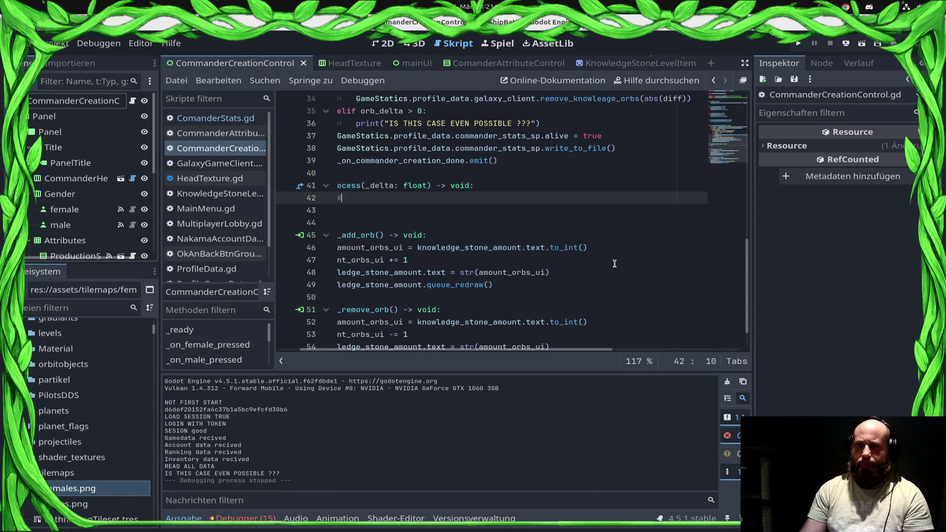
key("Page_Up")
key("Home")
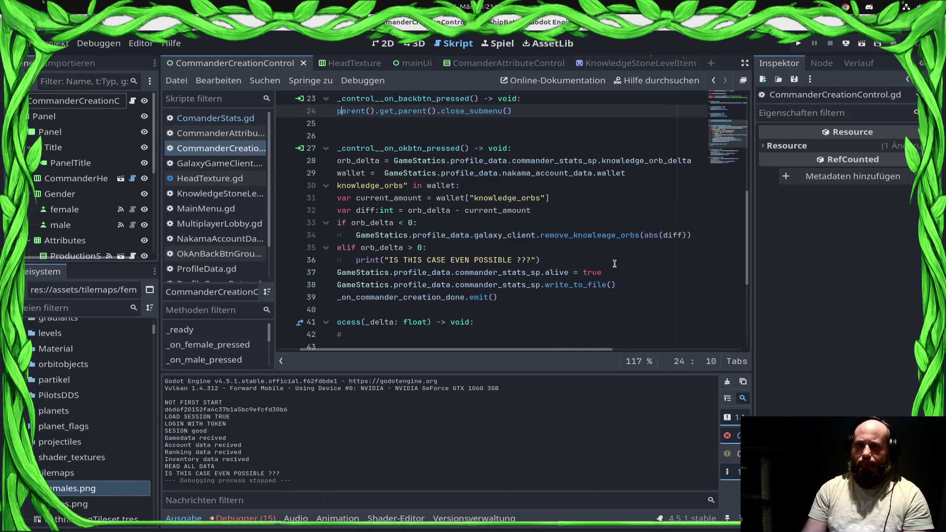
key("Page_Up")
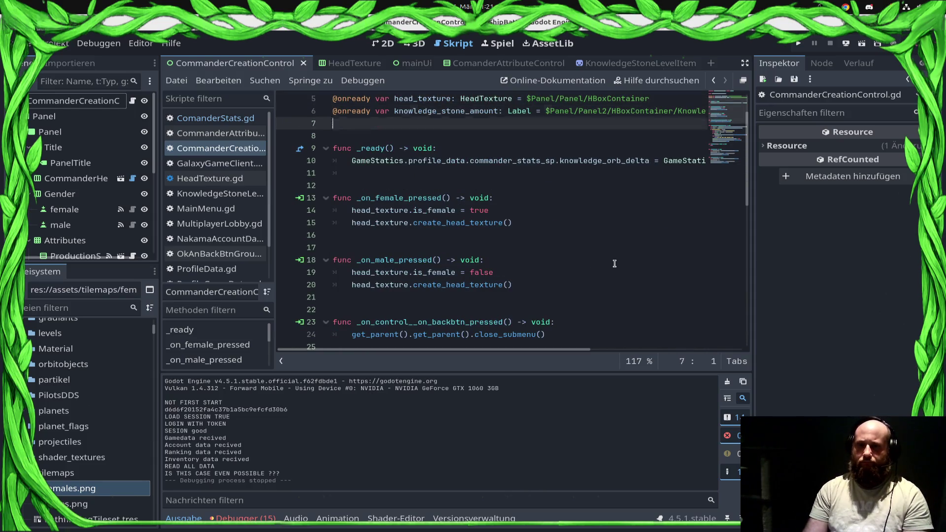
key("Down")
key("Down")
key("Down")
key("ctrl+v")
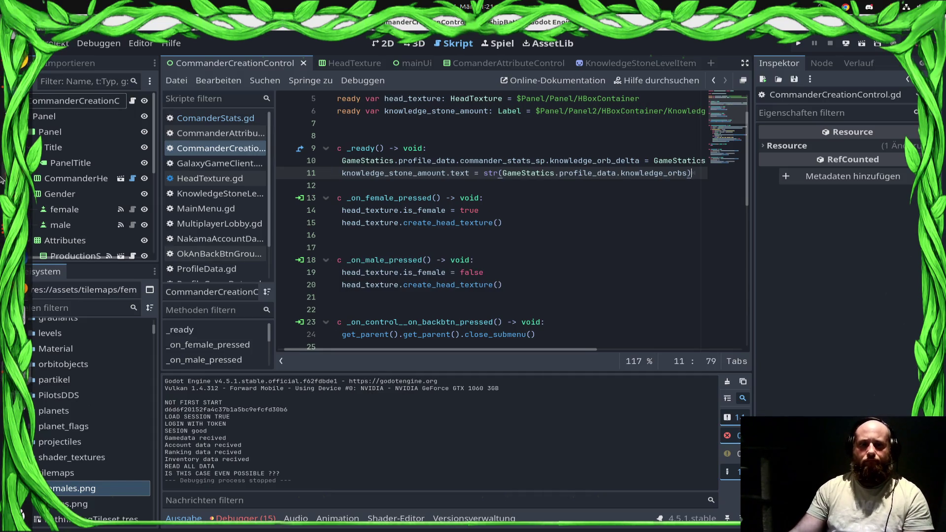
key("alt+Tab")
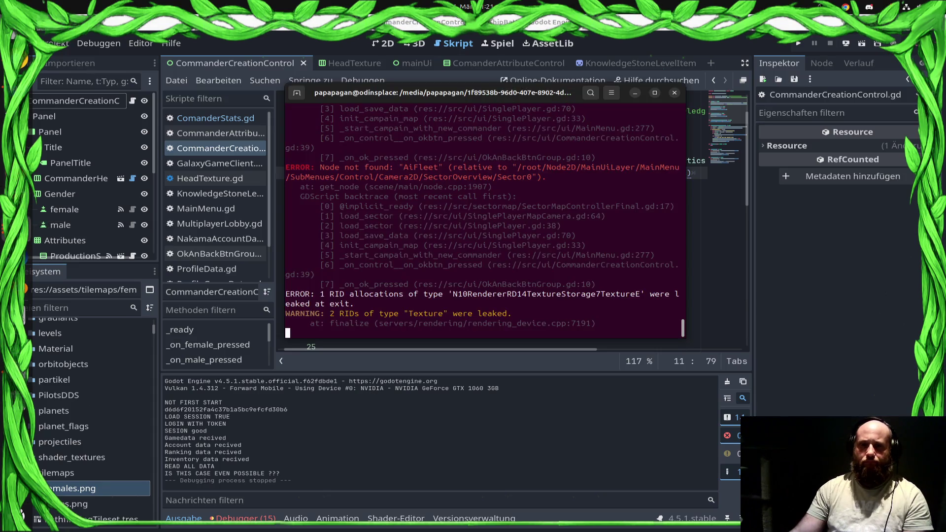
- Close one old terminal and stop the process running in another
key("super")
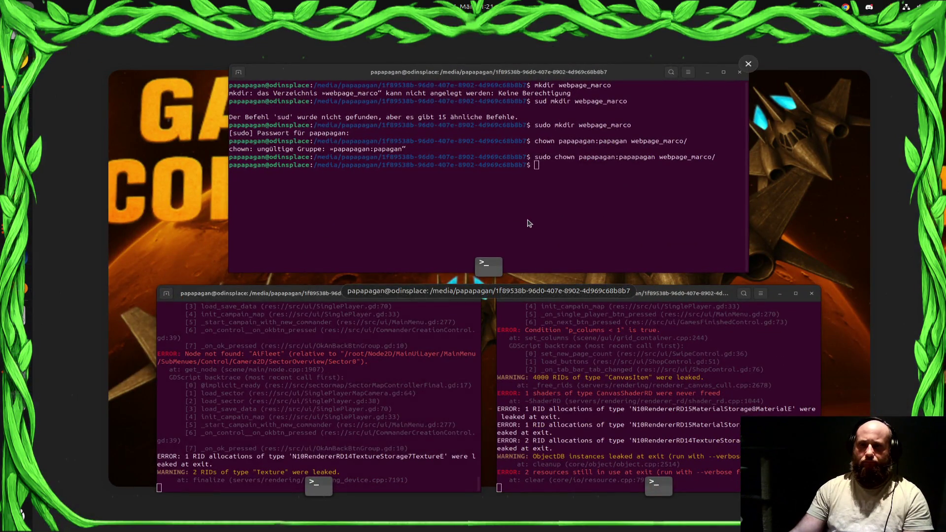
left_click(485, 177)
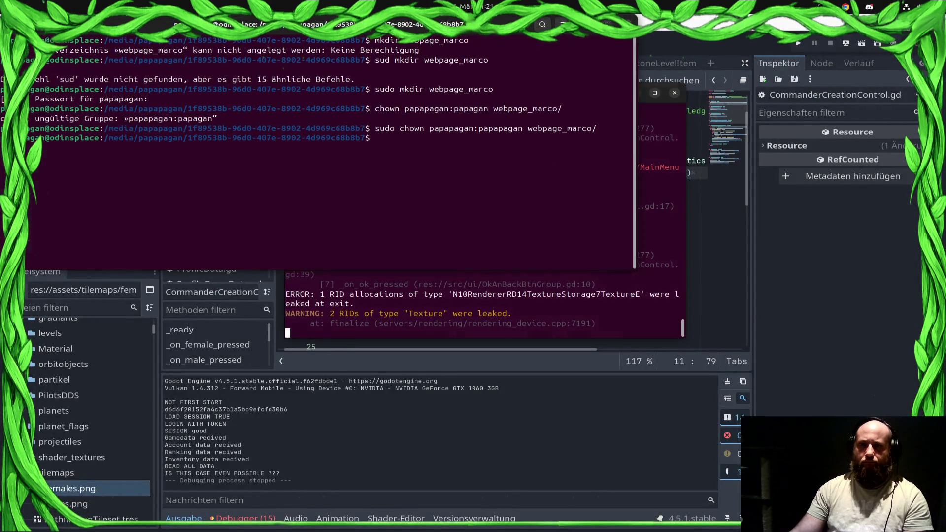
key("ctrl+d")
key("super")
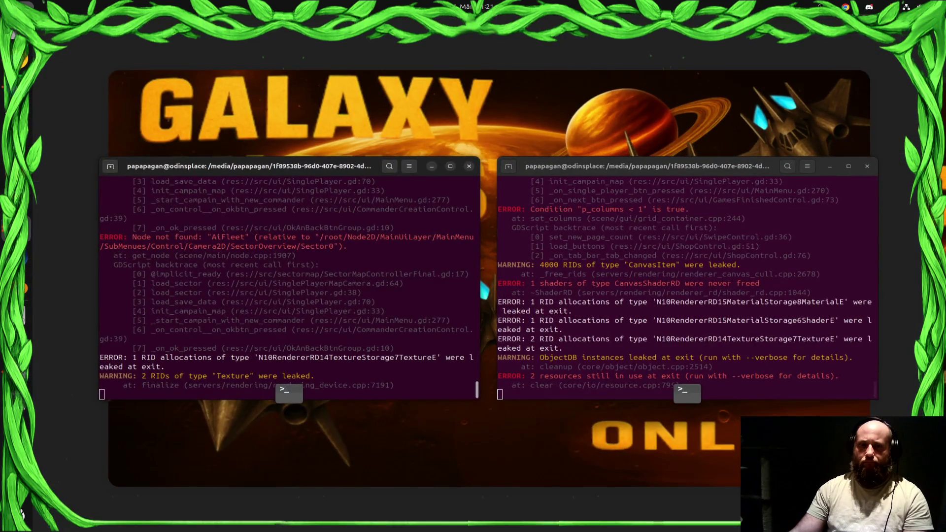
left_click(347, 266)
key("ctrl+c")
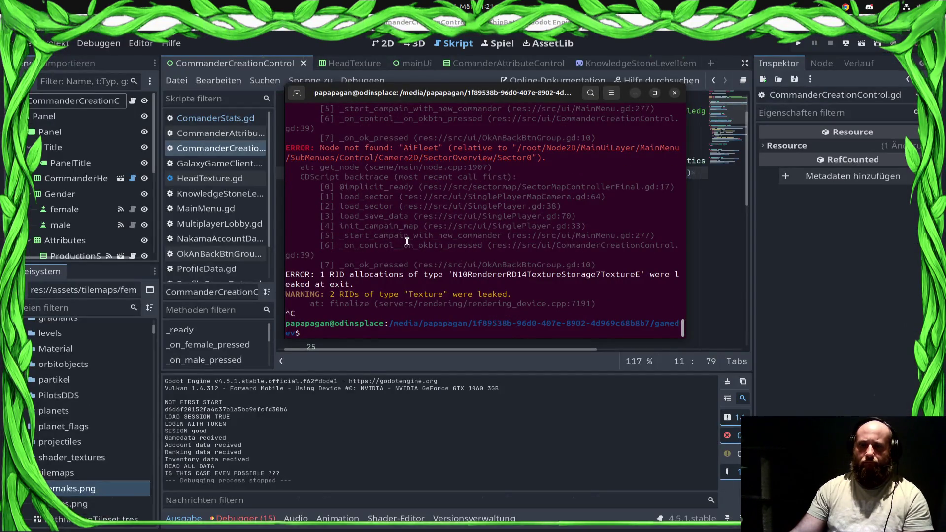
- In a new terminal, cd into ~/.local/share/godot/app_userdata/ShipBattel
right_click(14, 212)
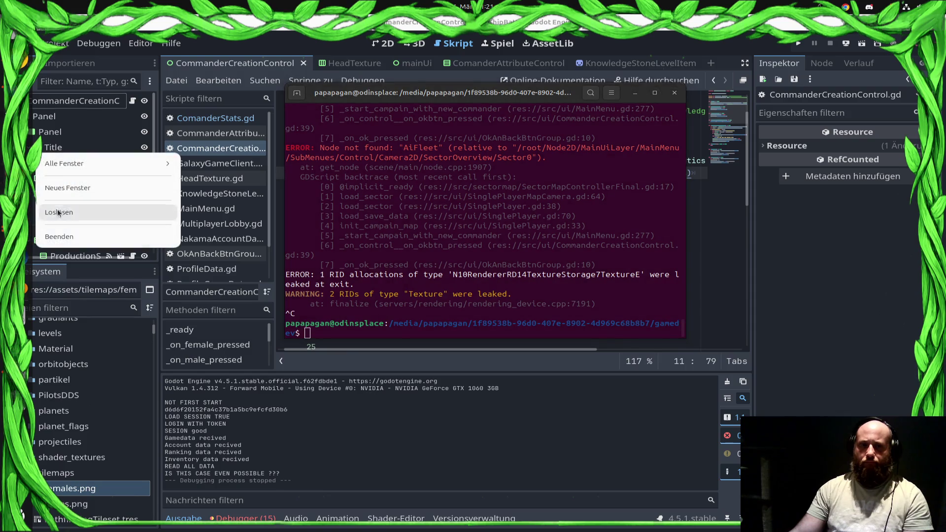
left_click(64, 188)
type("cd")
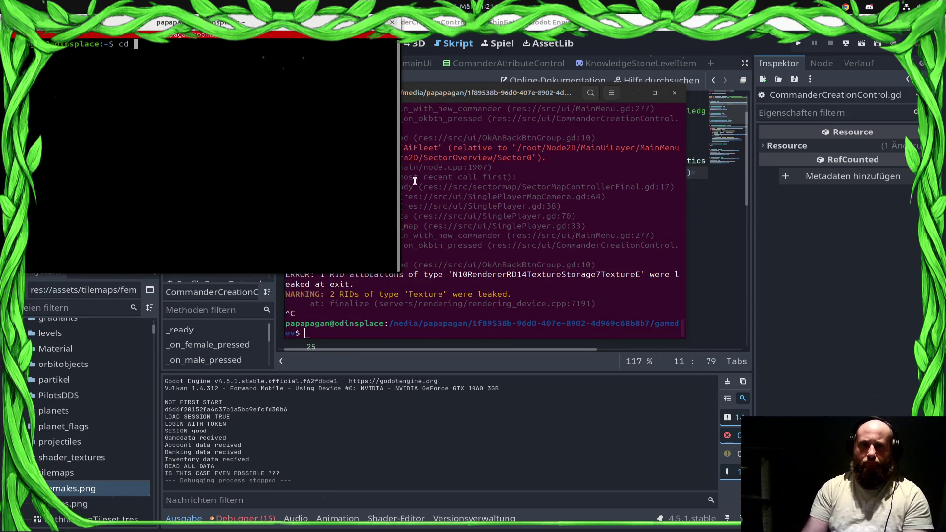
key("ctrl+r")
type("cd")
key("ctrl+r")
key("Return")
type("cd Sh")
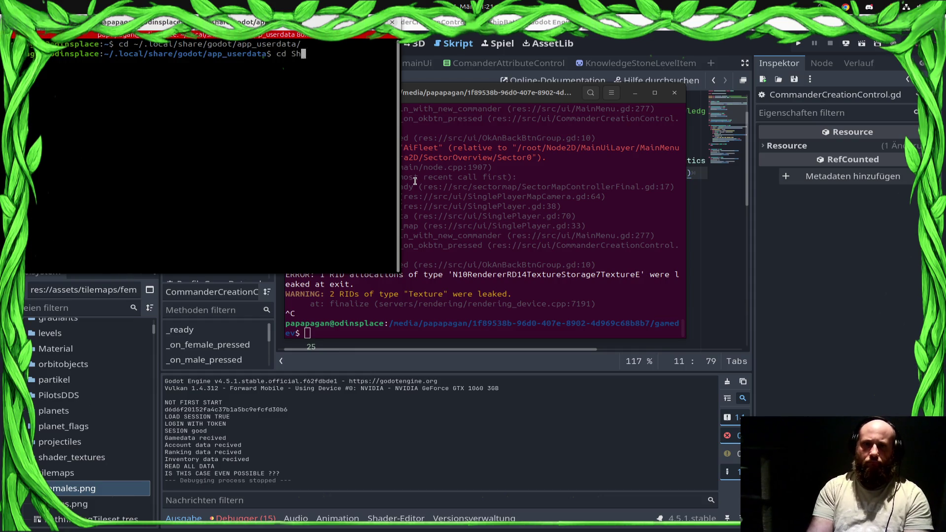
key("Tab")
key("Return")
- List the ShipBattel folder and print commander_stats.json
type("ls")
key("Return")
type("cat")
key("Tab")
key("Return")
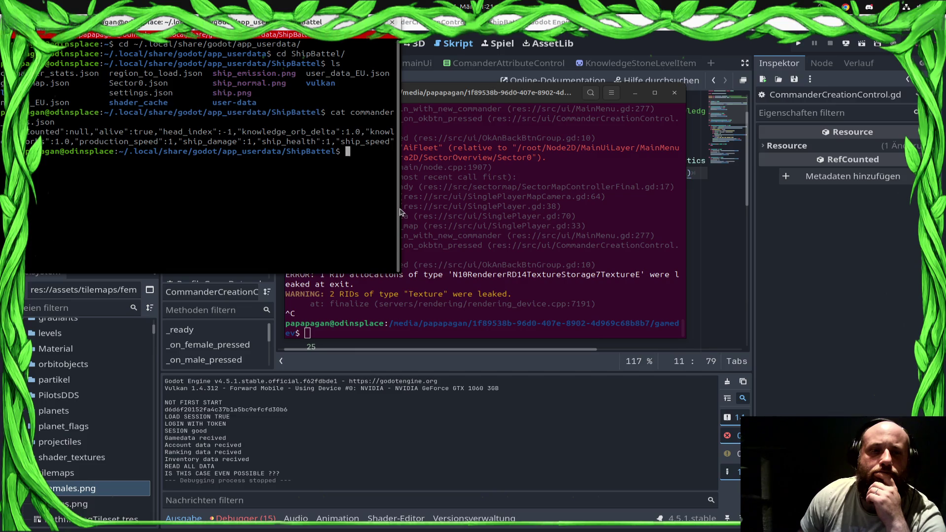
- Delete commander_stats.json with rm and return to the Godot script editor
type("rm com")
key("Tab")
key("Return")
left_click(751, 354)
left_click(704, 239)
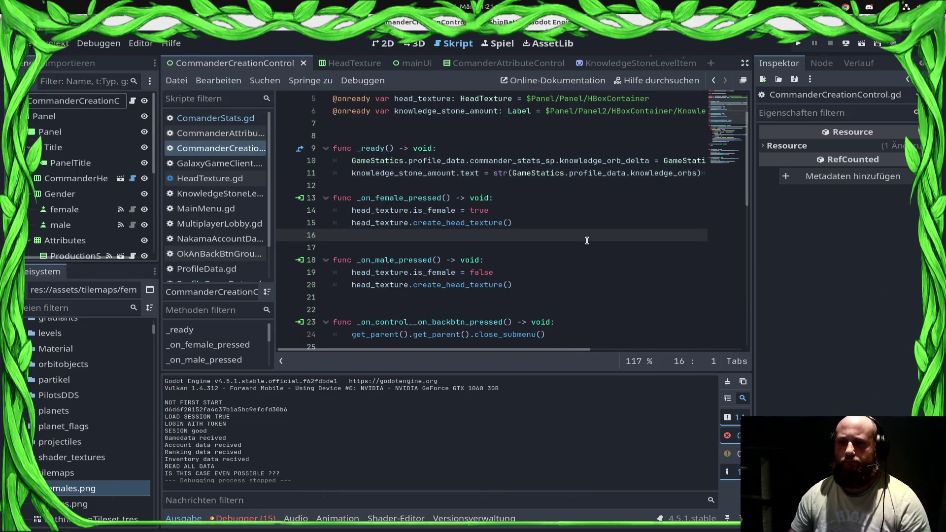
- Save the scene, run the project and open the Create Campain Comander screen
scroll(589, 241, "up", 2)
key("ctrl+s")
left_click(795, 45)
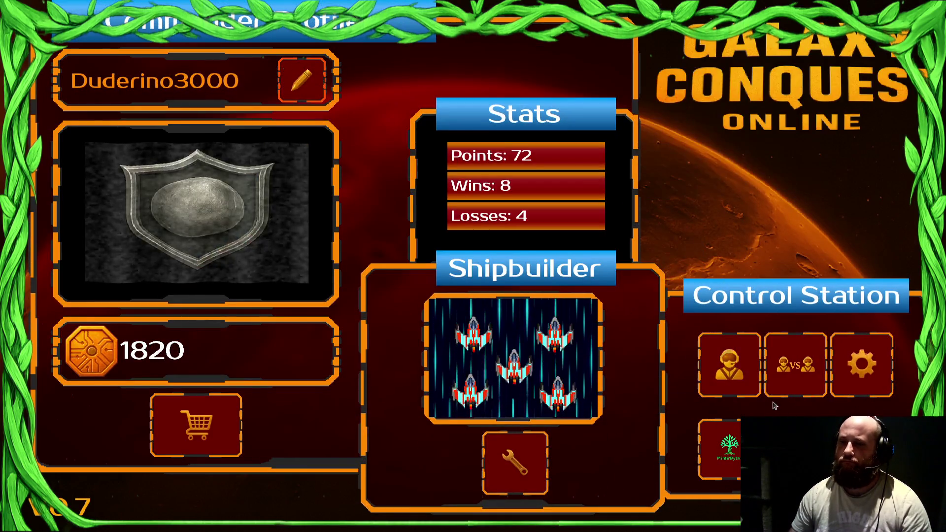
left_click(733, 404)
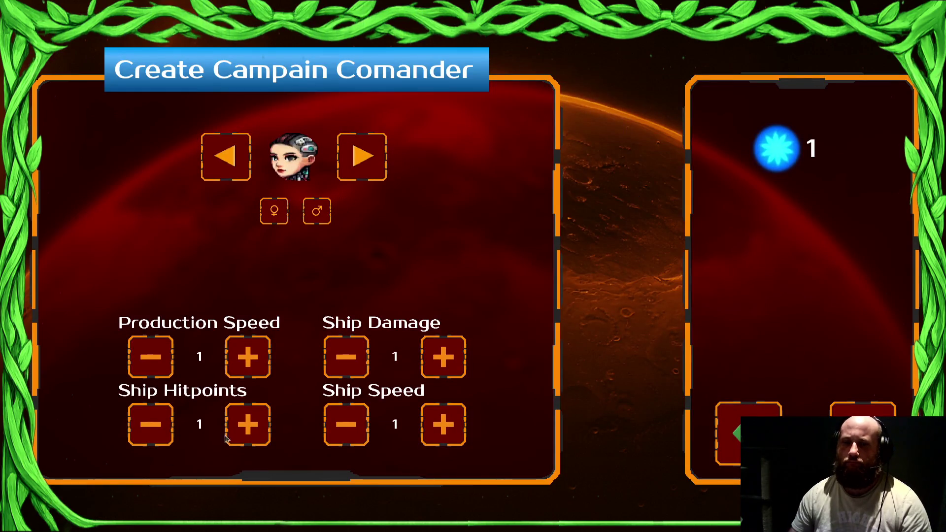
- Toggle Production Speed and Ship Damage between 1 and 2, cycle portraits, then pick the male commander
left_click(247, 369)
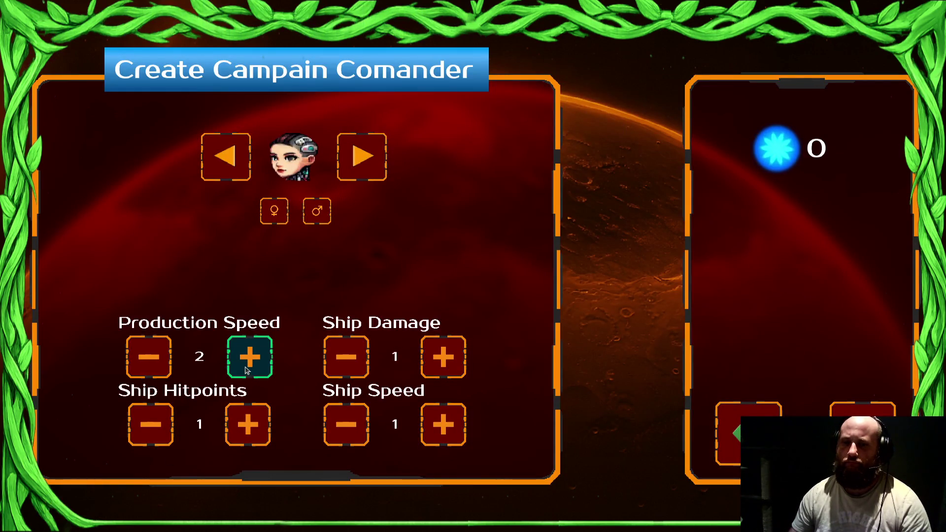
left_click(165, 367)
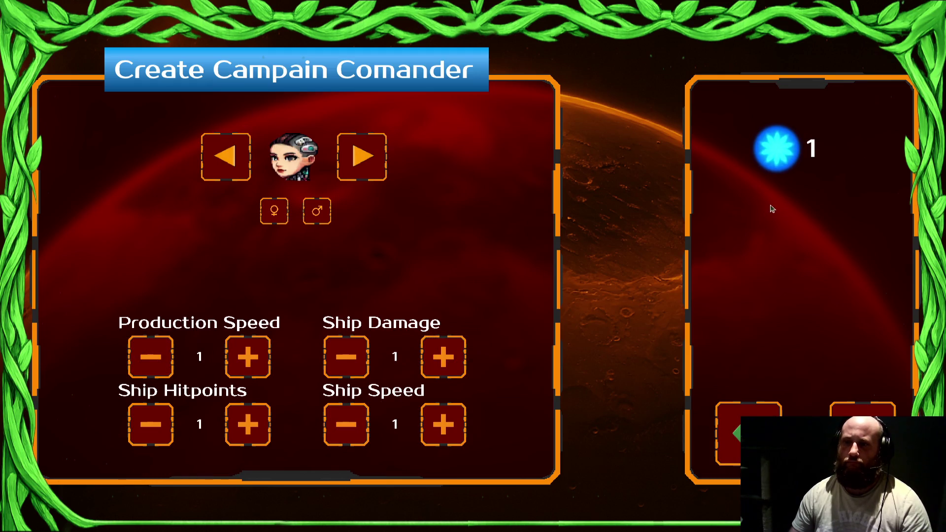
mouse_move(771, 150)
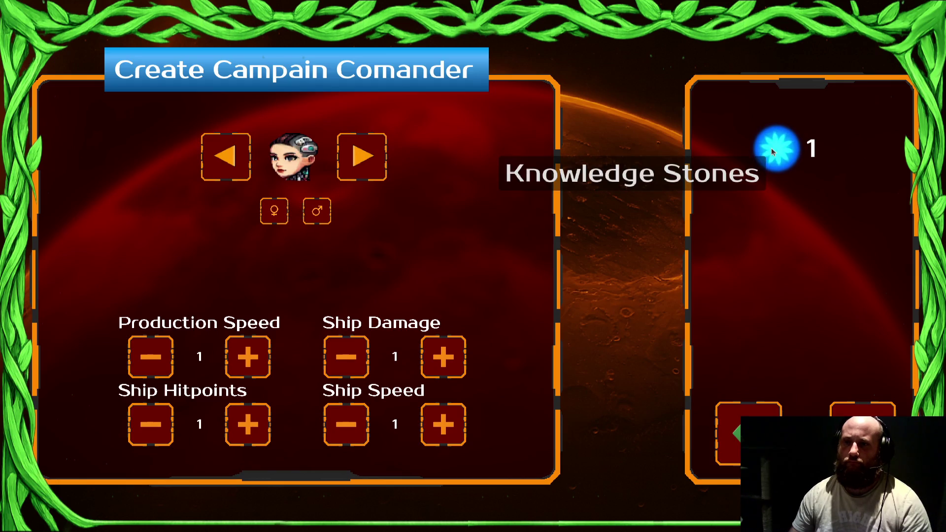
left_click(443, 357)
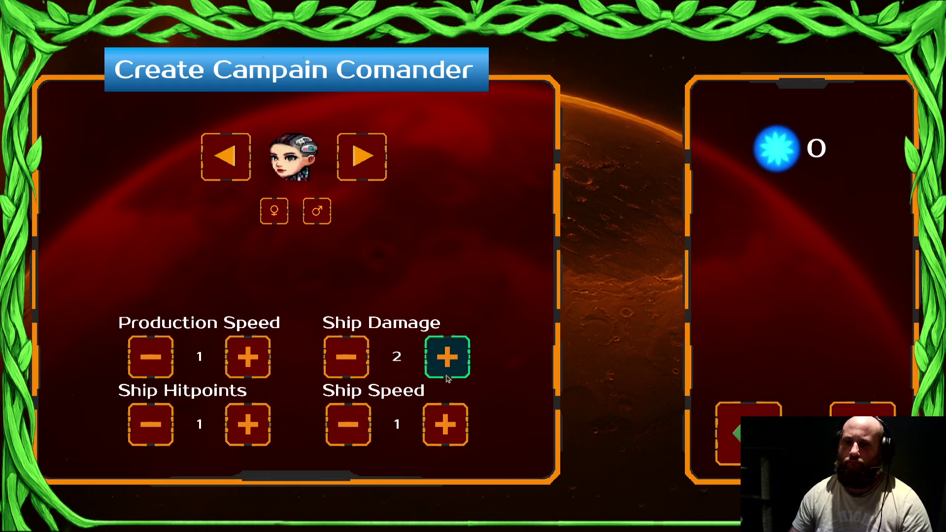
left_click(332, 358)
left_click(362, 155)
left_click(233, 167)
left_click(317, 211)
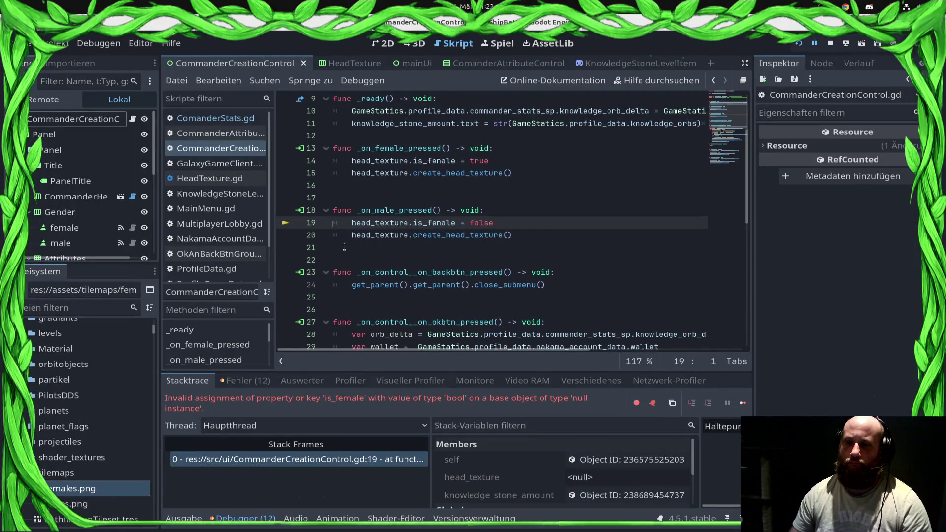
- Trace head_texture to its line 5 declaration and check is_female in the HeadTexture script
scroll(347, 244, "up", 1)
double_click(373, 236)
scroll(432, 168, "up", 3)
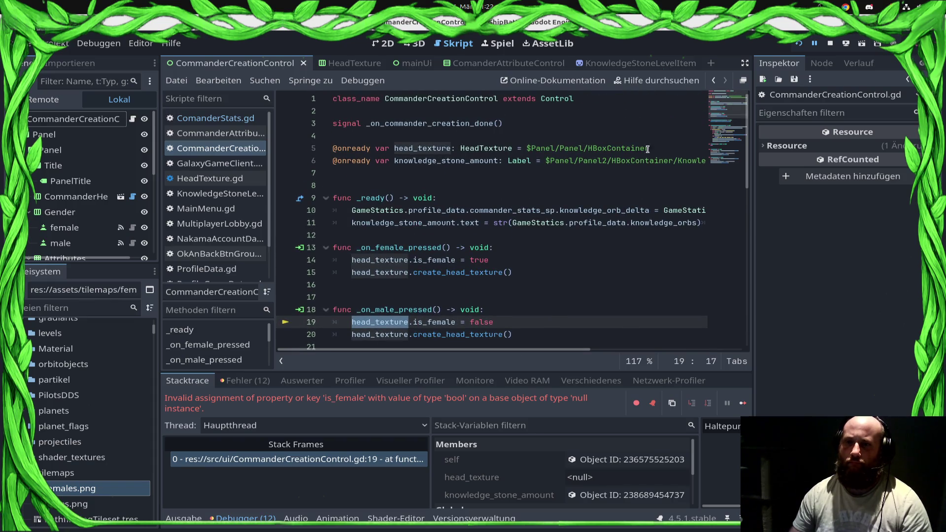
left_click(675, 149)
double_click(643, 146)
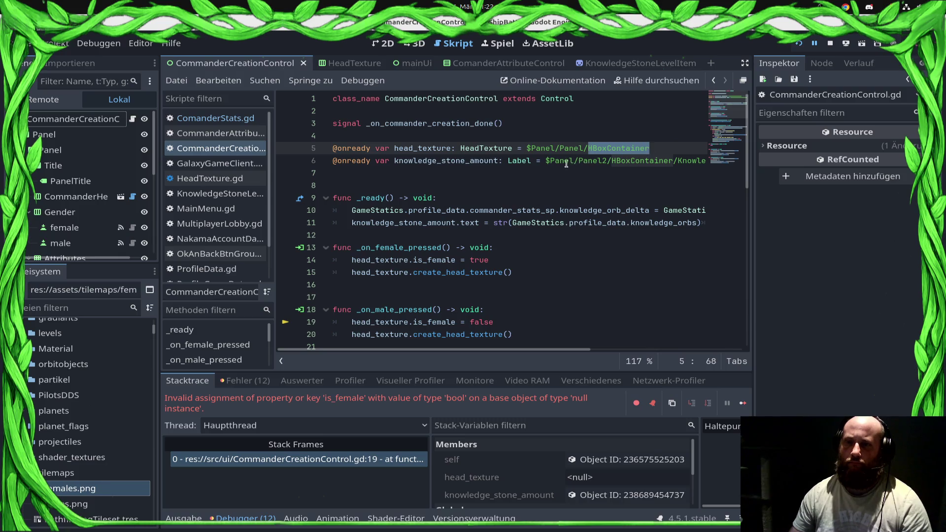
scroll(573, 190, "down", 1)
mouse_move(425, 289)
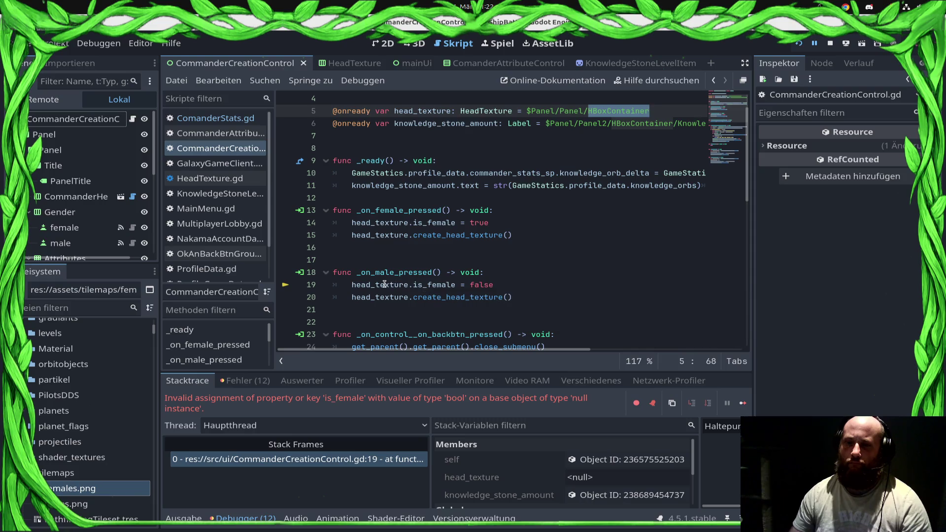
mouse_move(384, 285)
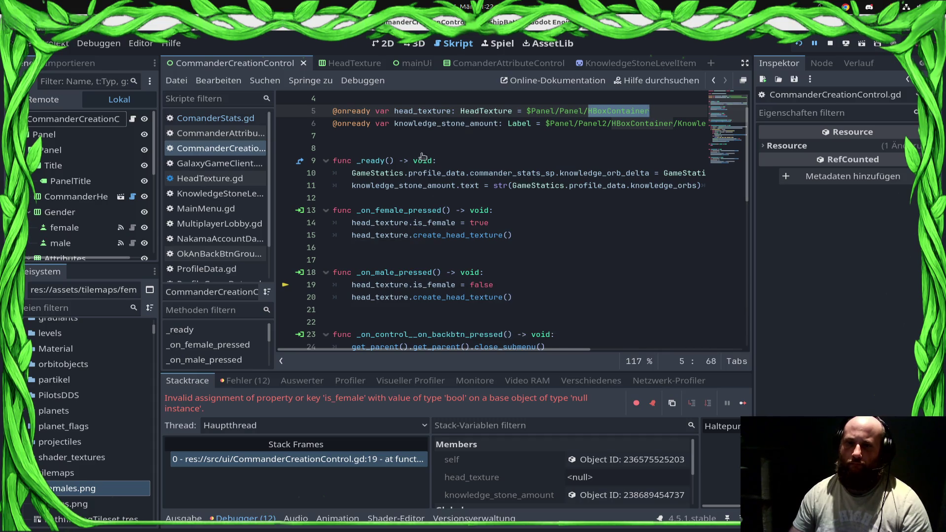
left_click(484, 113, "ctrl")
scroll(438, 152, "up", 5)
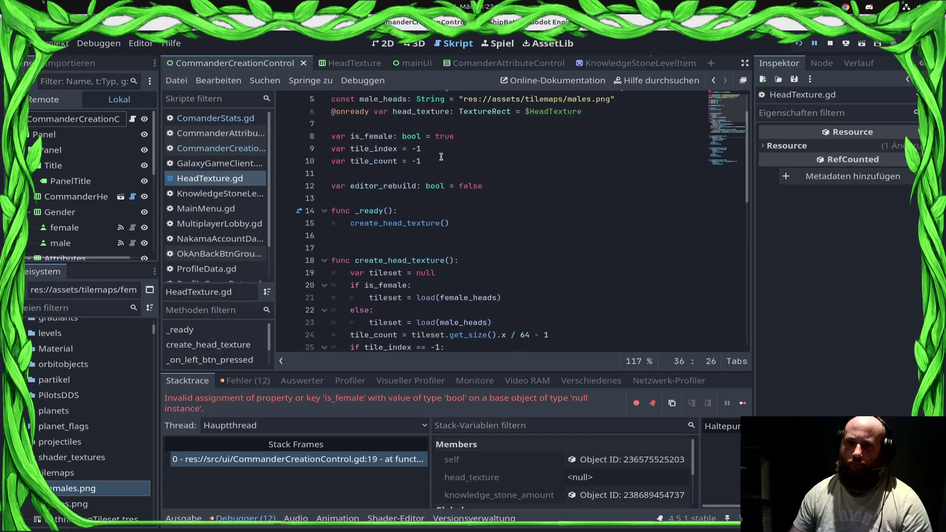
double_click(390, 184)
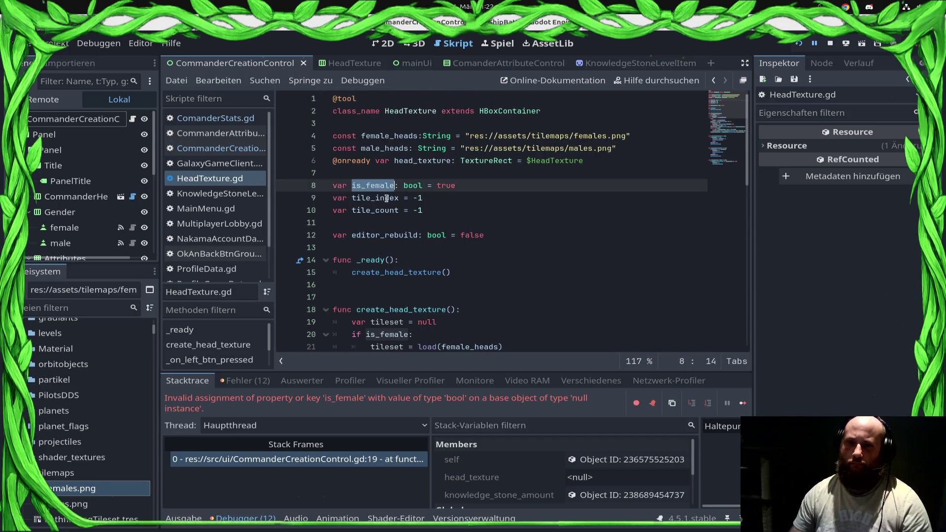
left_click(226, 153)
double_click(432, 284)
key("ctrl+s")
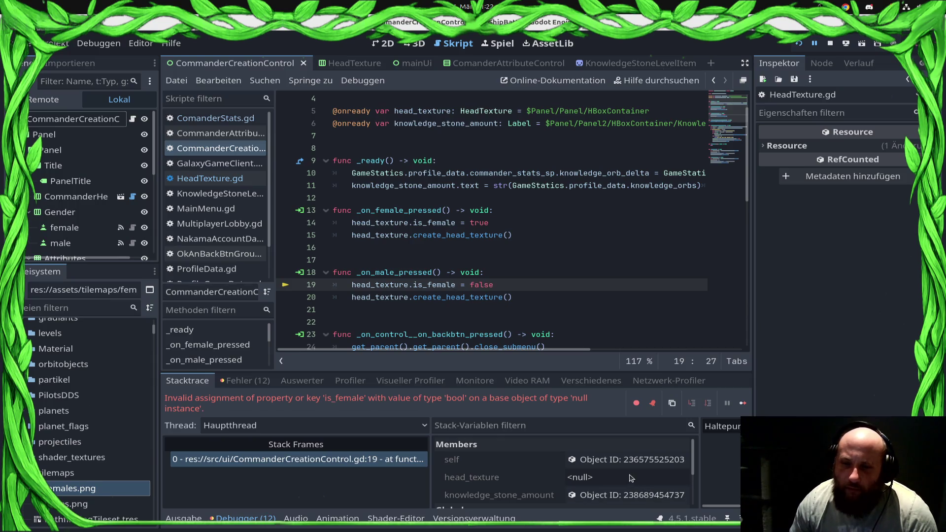
double_click(417, 114)
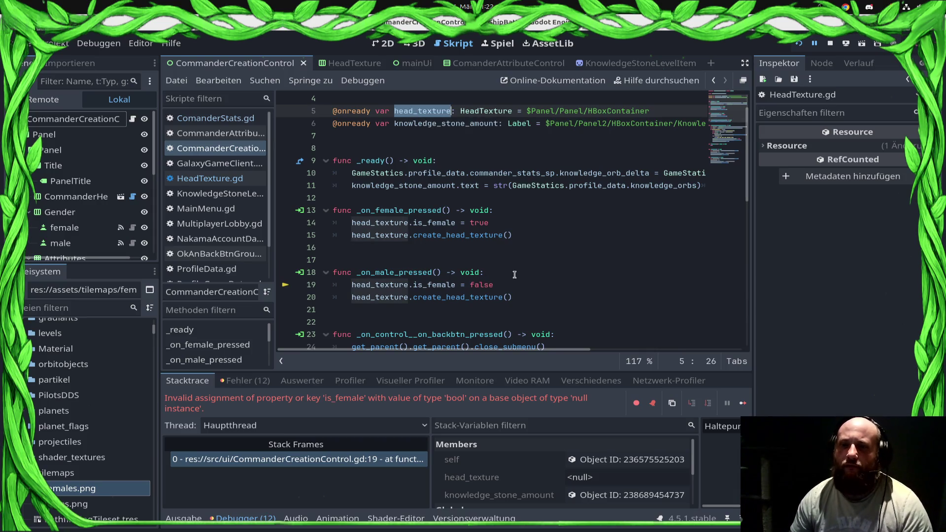
key("ctrl+s")
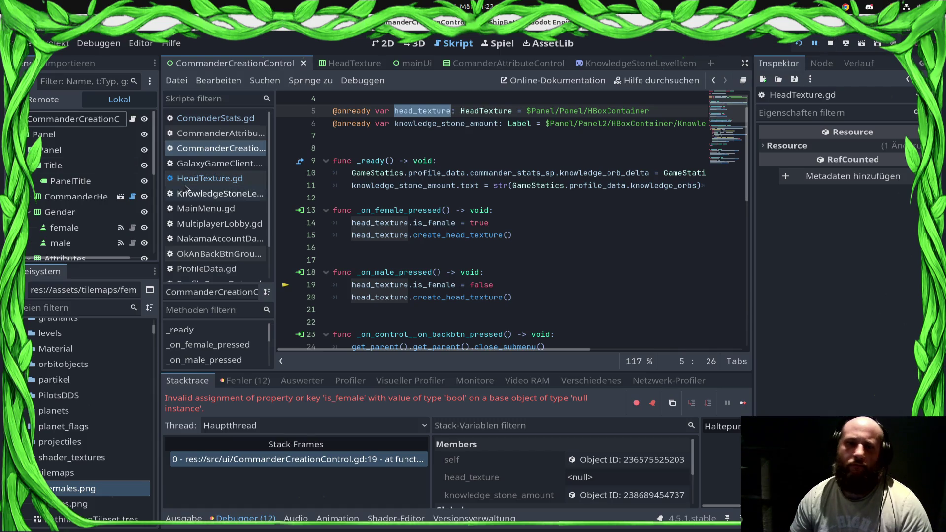
scroll(380, 171, "up", 1)
mouse_move(690, 149)
left_mouse_down()
mouse_move(616, 163)
mouse_move(567, 138)
mouse_move(592, 150)
mouse_move(499, 139)
mouse_move(521, 147)
left_mouse_up()
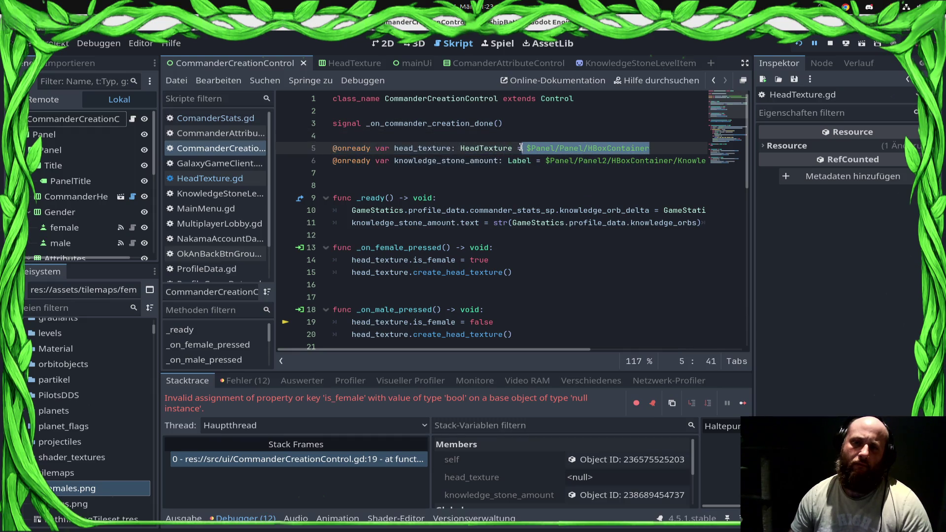
key("BackSpace")
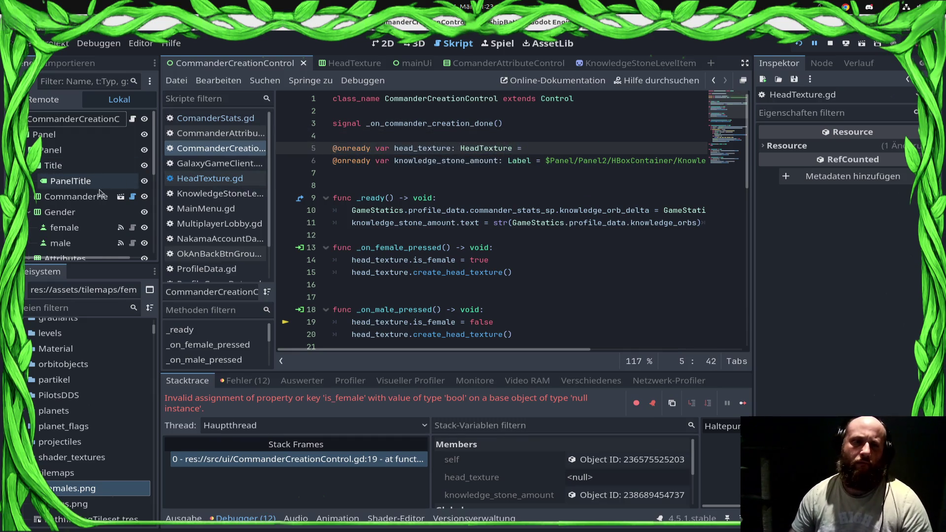
scroll(98, 175, "down", 1)
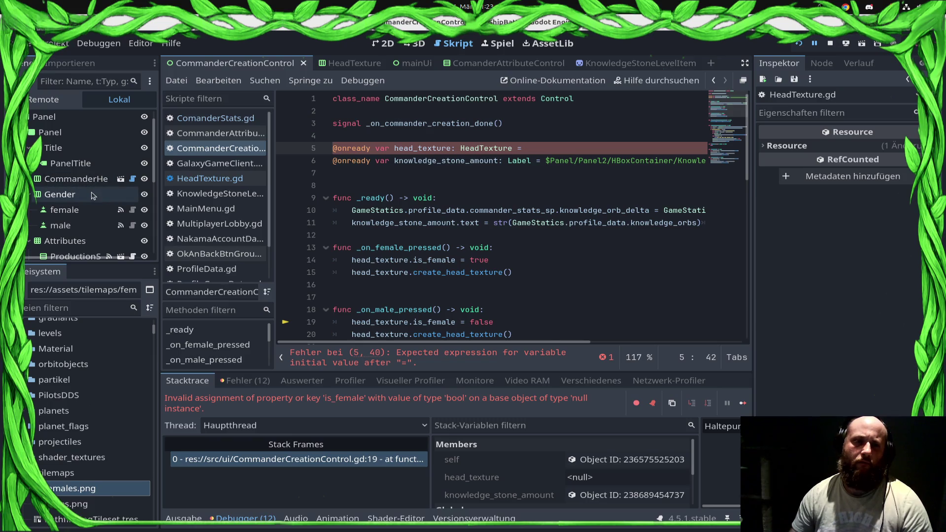
left_click(84, 179)
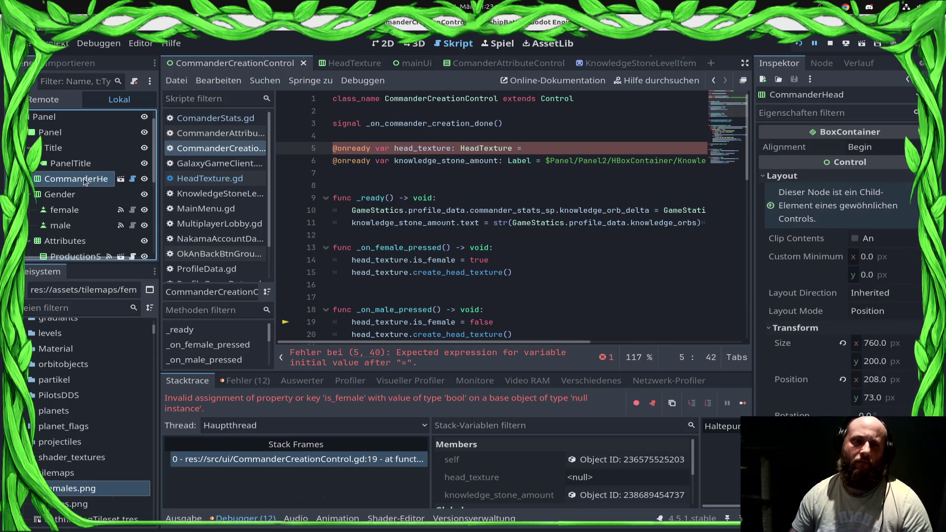
mouse_move(84, 179)
left_mouse_down()
mouse_move(247, 187)
mouse_move(584, 149)
left_mouse_up()
key("ctrl+s")
- Rename the new reference to head_texture, remove the old line 5, and stop the debug run
double_click(412, 149)
key("ctrl+c")
double_click(421, 156)
key("ctrl+v")
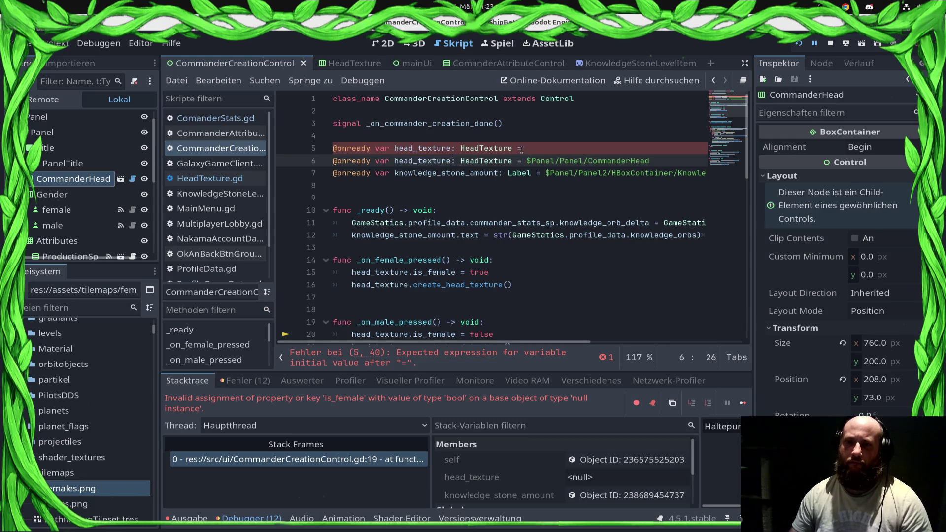
left_click(558, 150)
key("shift+Up")
key("BackSpace")
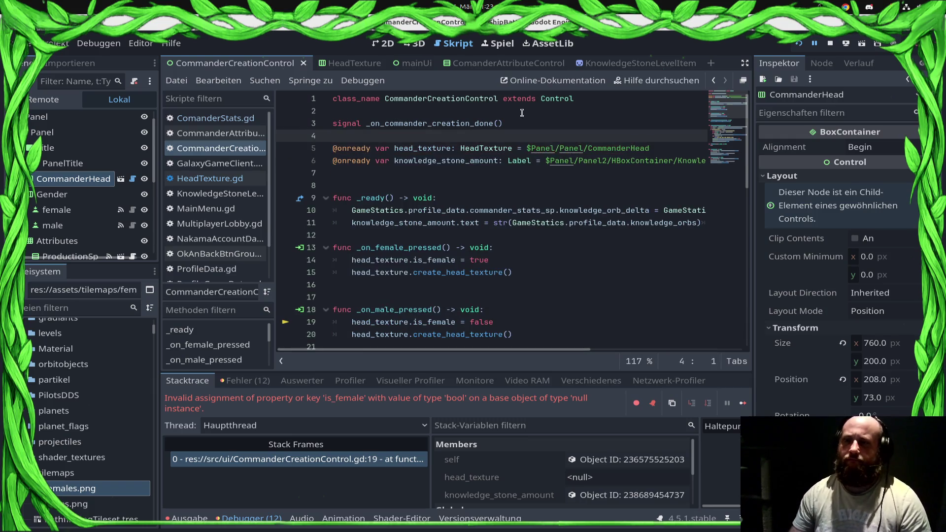
left_click(830, 44)
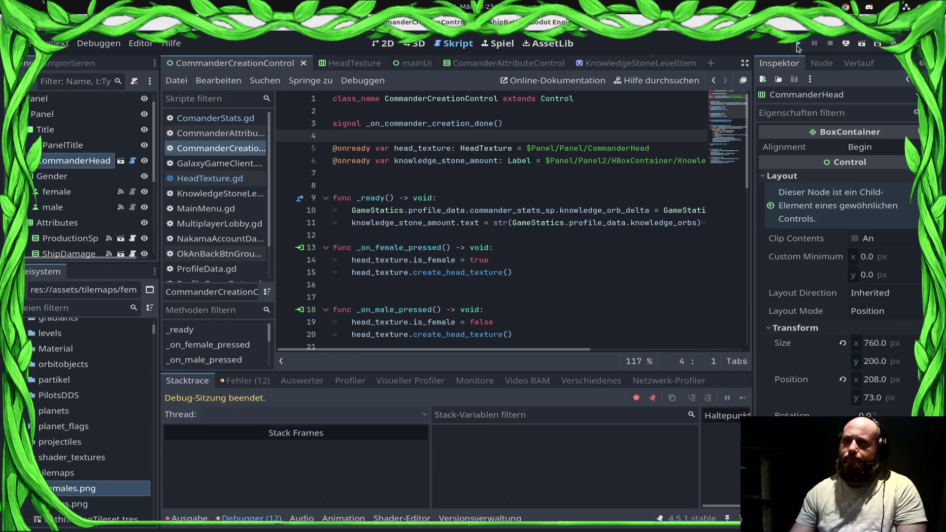
left_click(799, 45)
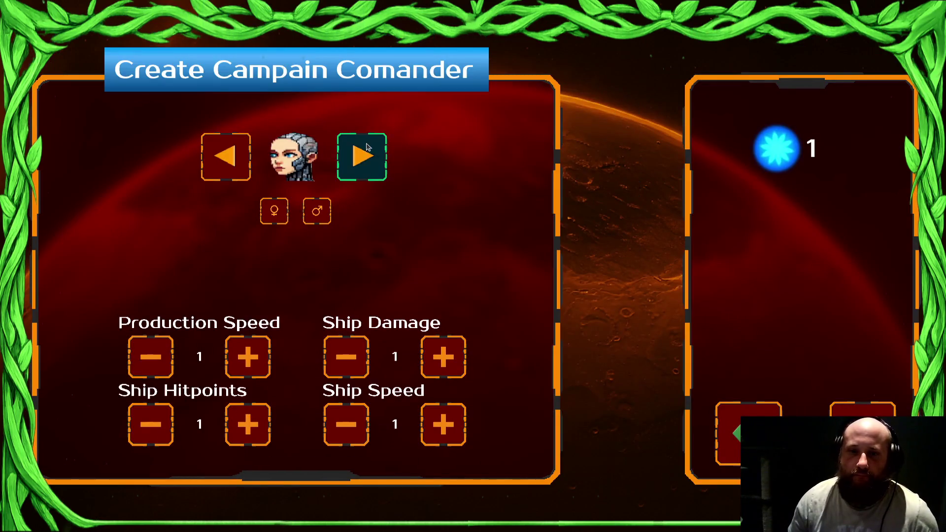
left_click(362, 156)
left_click(362, 156)
left_click(317, 211)
left_click(325, 211)
left_click(362, 156)
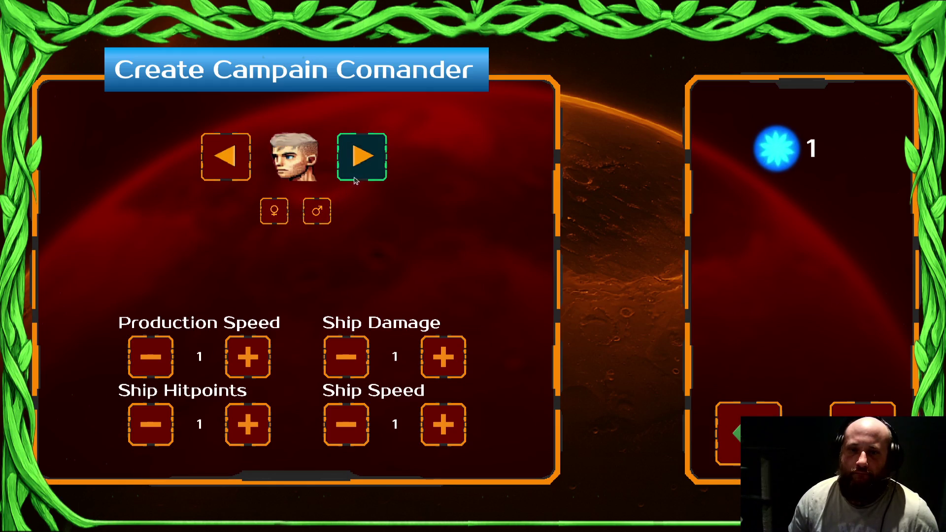
left_click(363, 156)
left_click(362, 156)
left_click(362, 156)
left_click(226, 156)
left_click(275, 211)
left_click(362, 156)
left_click(317, 211)
left_click(748, 433)
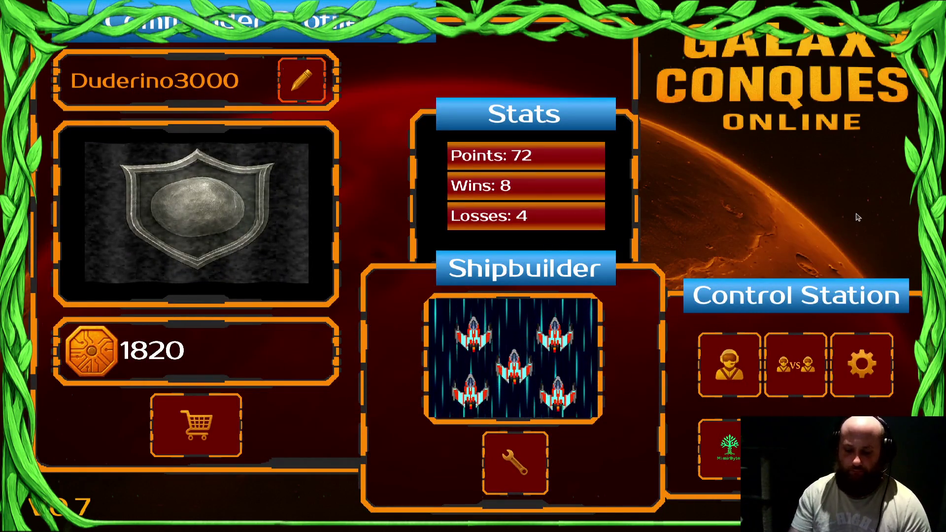
key("alt+F4")
left_click(525, 242)
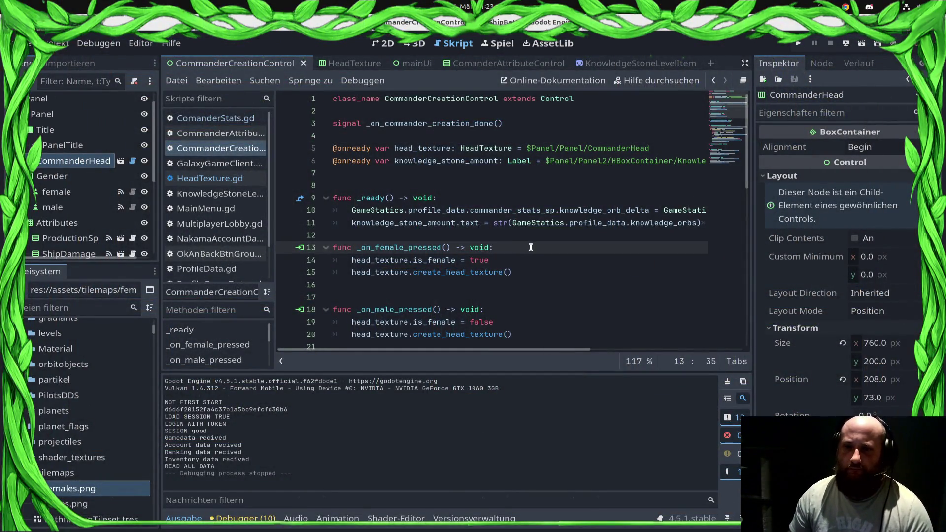
left_click(545, 262)
key("Return")
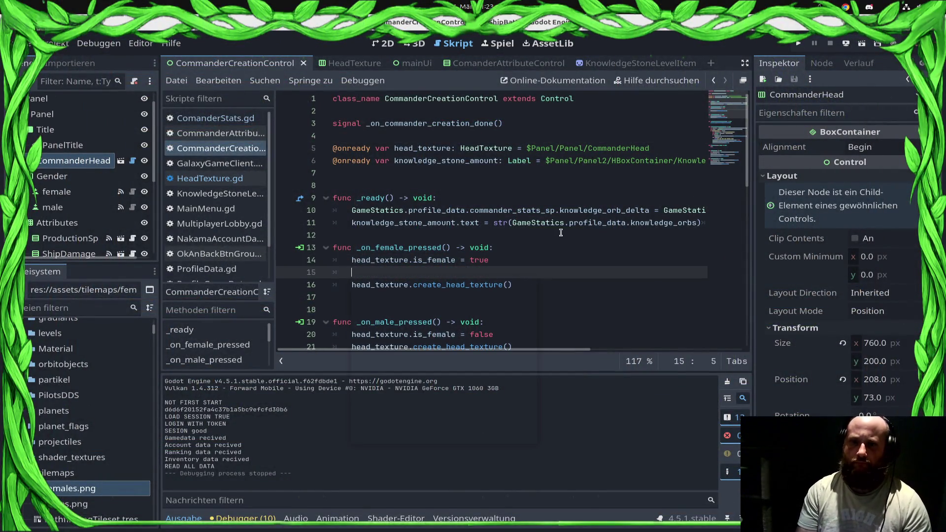
key("ctrl+z")
key("ctrl+s")
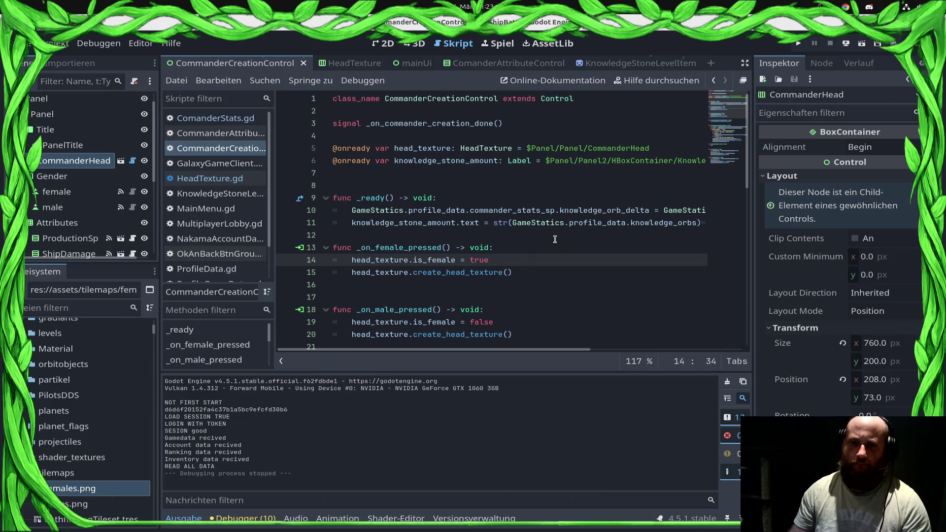
- Add 'head_texture.tile_index = 0' below is_female = true in the female handler
key("Return")
type("head")
key("Return")
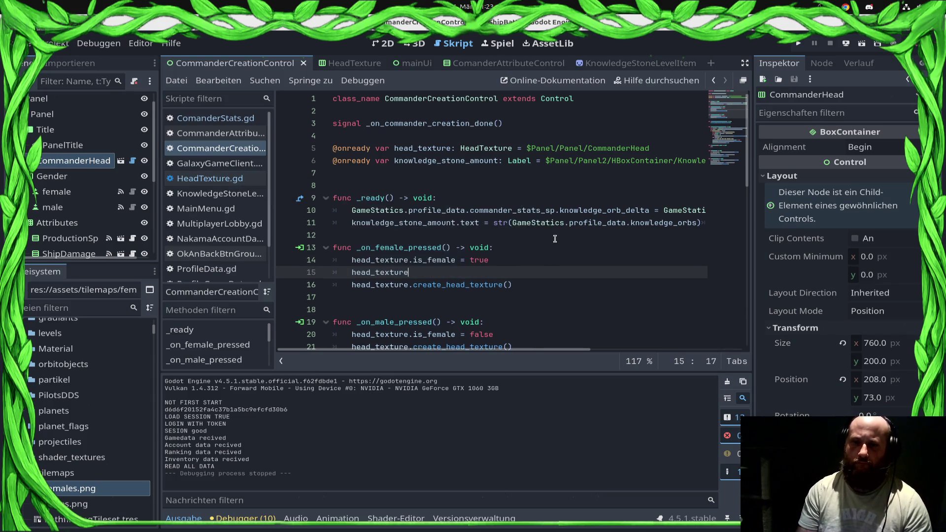
type(".in")
type("de")
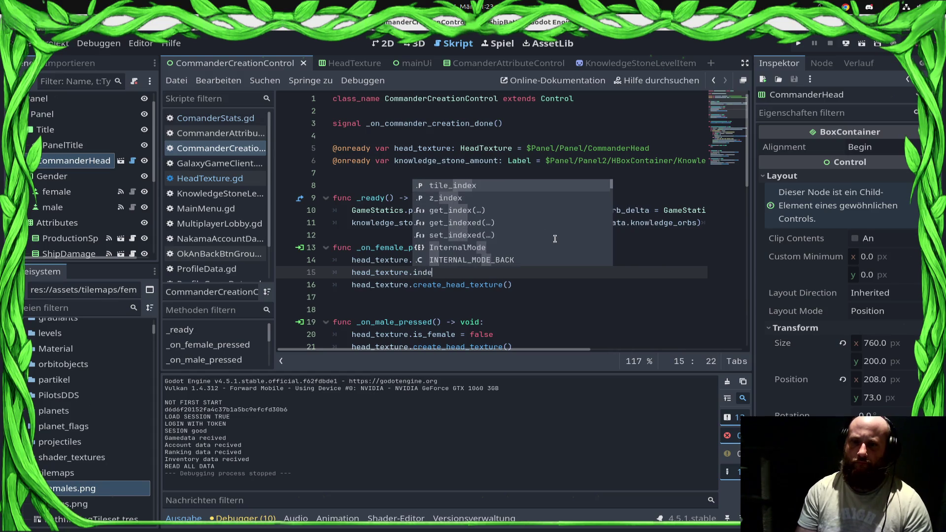
key("Return")
type("= 0")
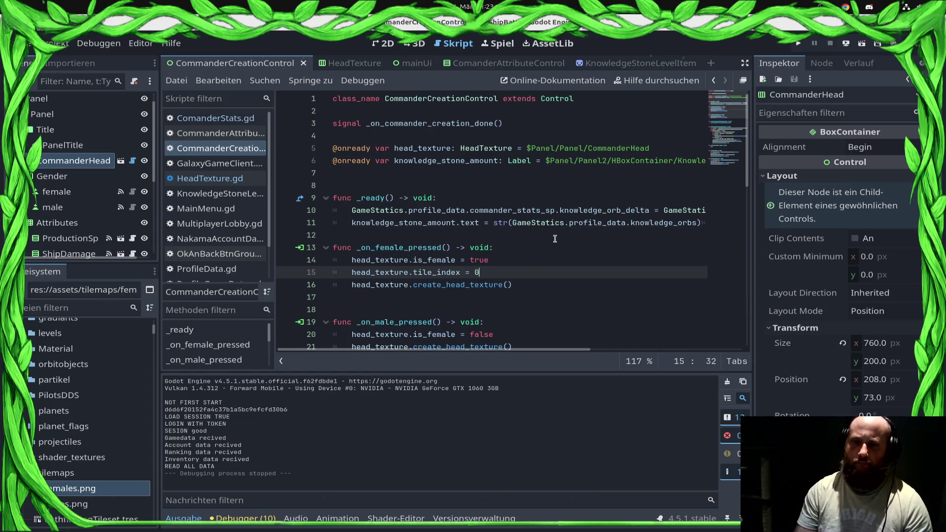
- Paste the tile_index = 0 line into _on_male_pressed, save, and relaunch the game
key("shift+Home")
key("Page_Down")
key("Up")
key("Up")
key("Up")
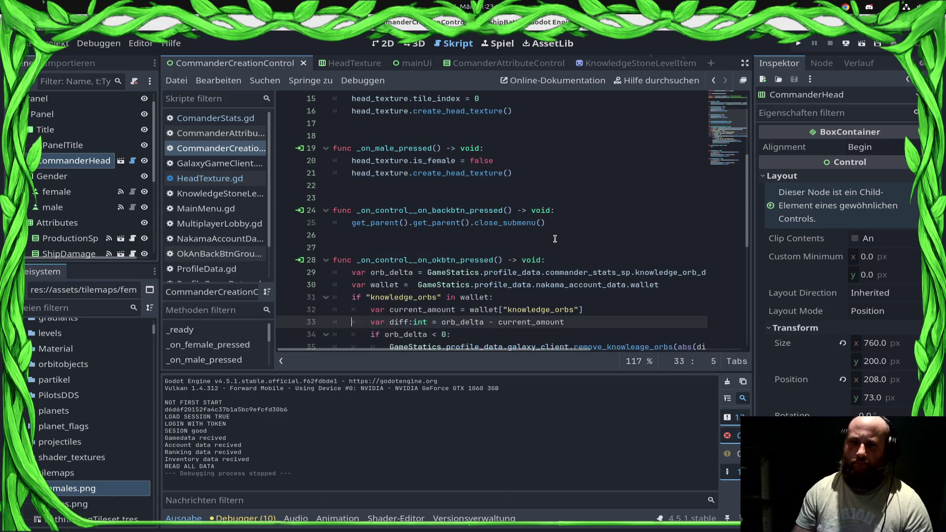
key("End")
key("Return")
key("ctrl+v")
key("ctrl+s")
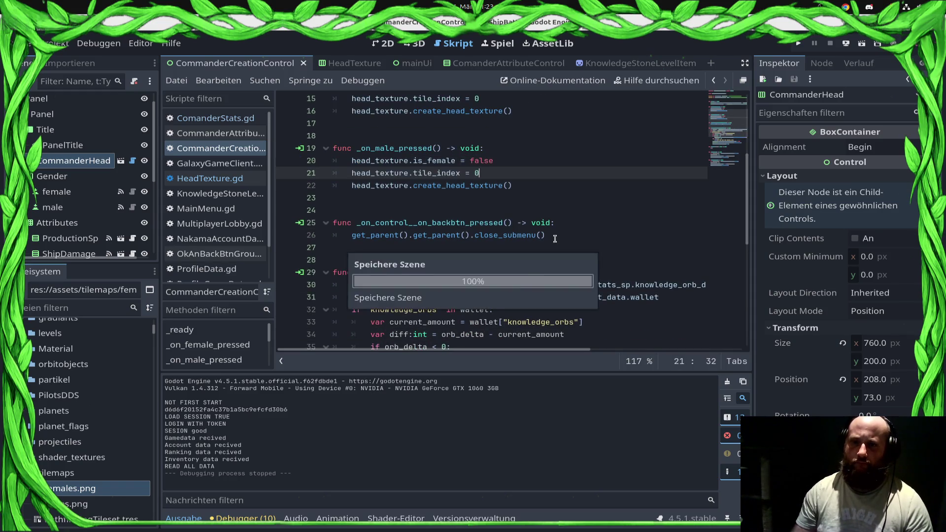
left_click(799, 45)
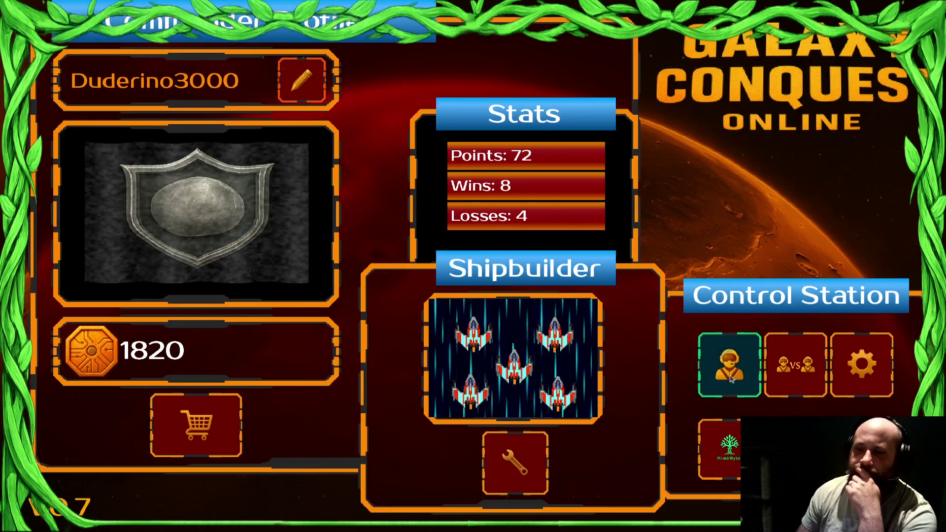
- Open the commander creation screen and cycle through many commander portraits
left_click(731, 377)
left_click(362, 157)
left_click(362, 157)
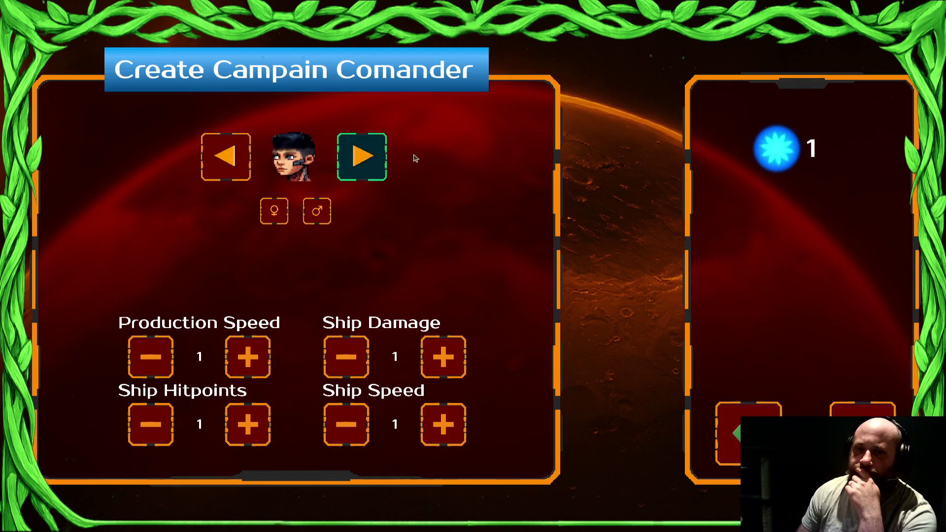
left_click(377, 170)
left_click(378, 172)
left_click(378, 173)
left_click(378, 172)
left_click(375, 170)
left_click(370, 169)
left_click(371, 170)
left_click(371, 170)
left_click(371, 169)
left_click(371, 170)
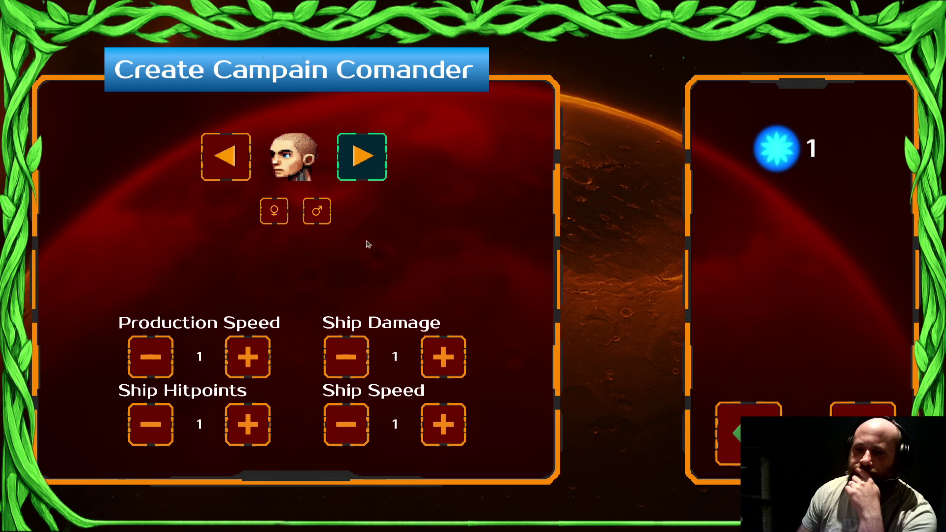
- Raise Ship Damage to 2, confirm the commander, and stop the game
left_click(445, 358)
left_click(732, 458)
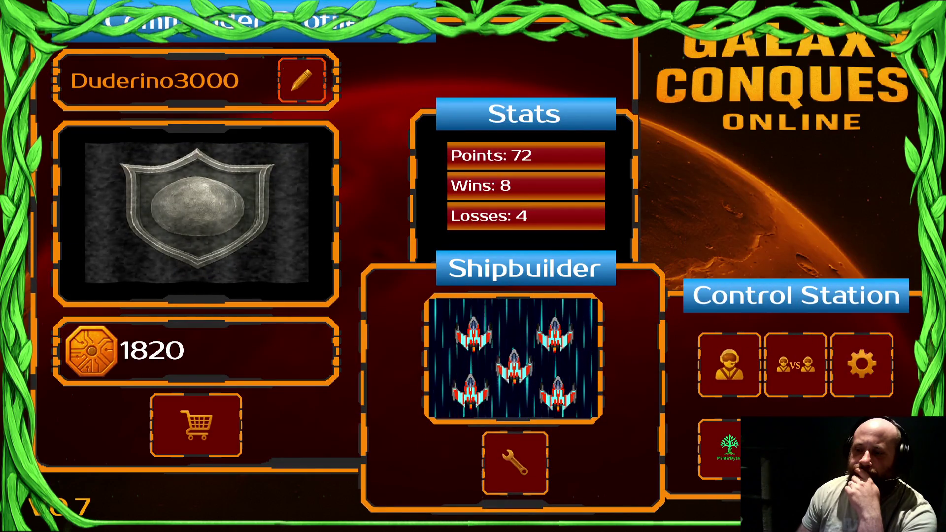
key("F8")
- Save the script after the male handler edit and filter the FileSystem dock by 'shop'
left_click(523, 234)
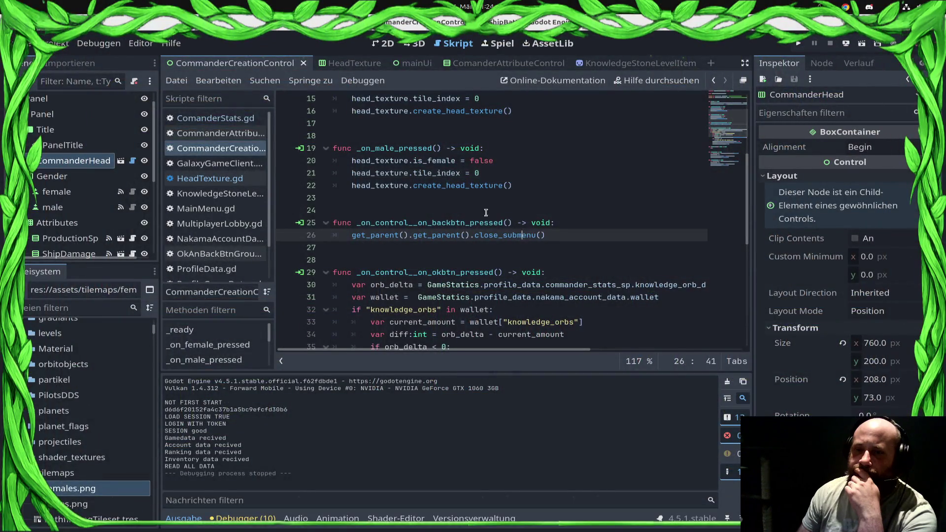
left_click_drag(492, 200, 493, 212)
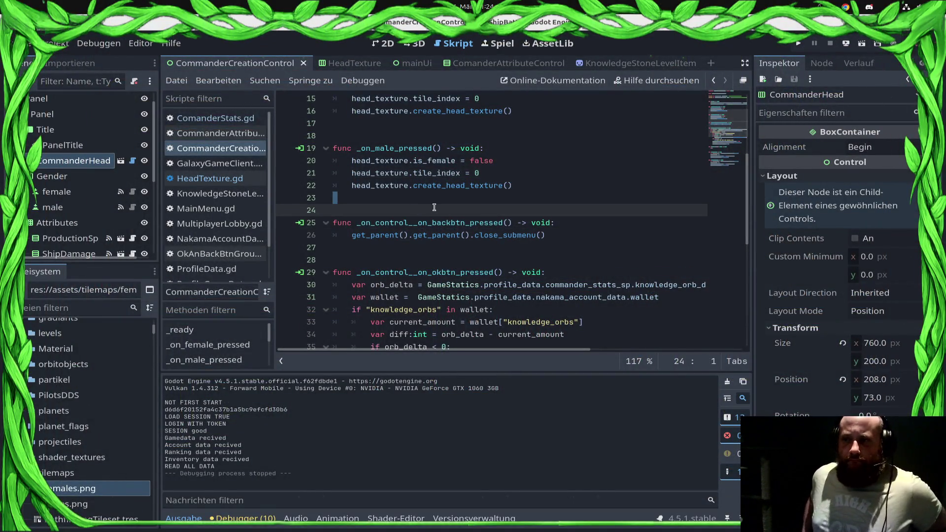
key("ctrl+s")
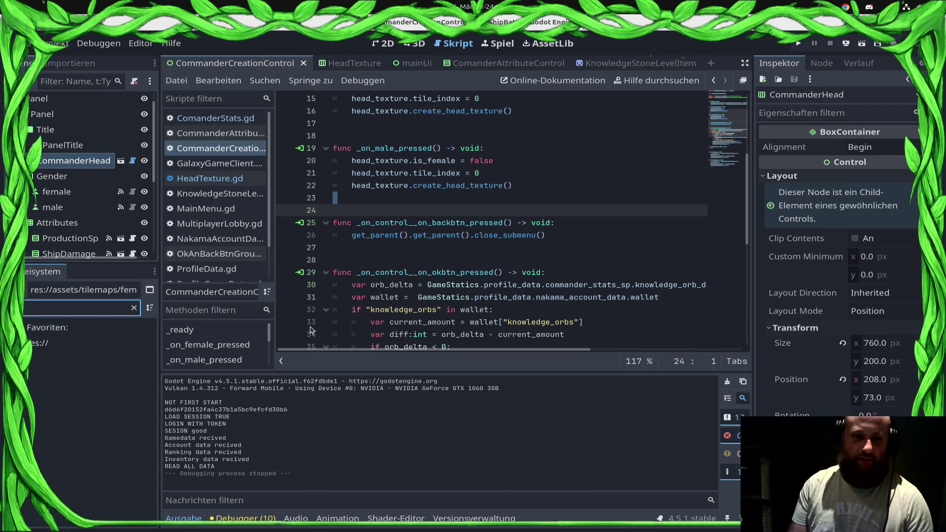
type("shop")
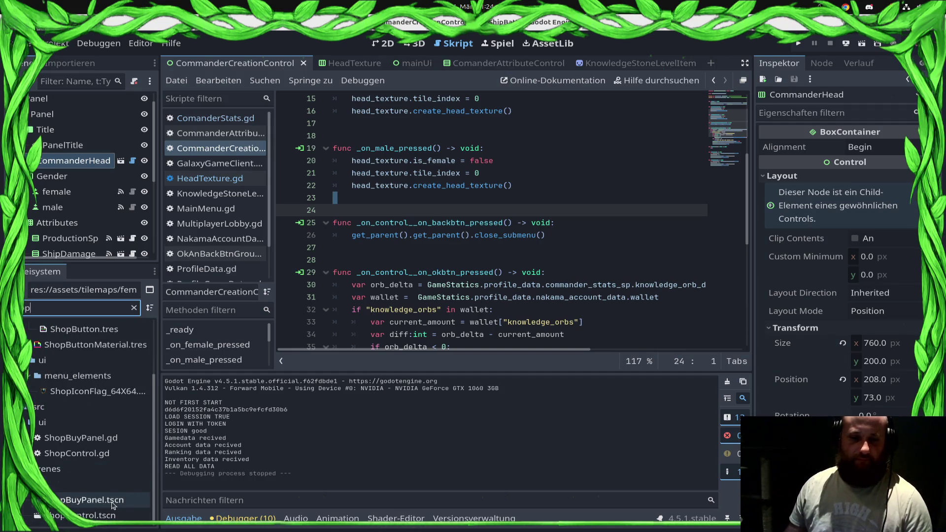
- Open ShopControl.tscn and switch to its script
double_click(118, 518)
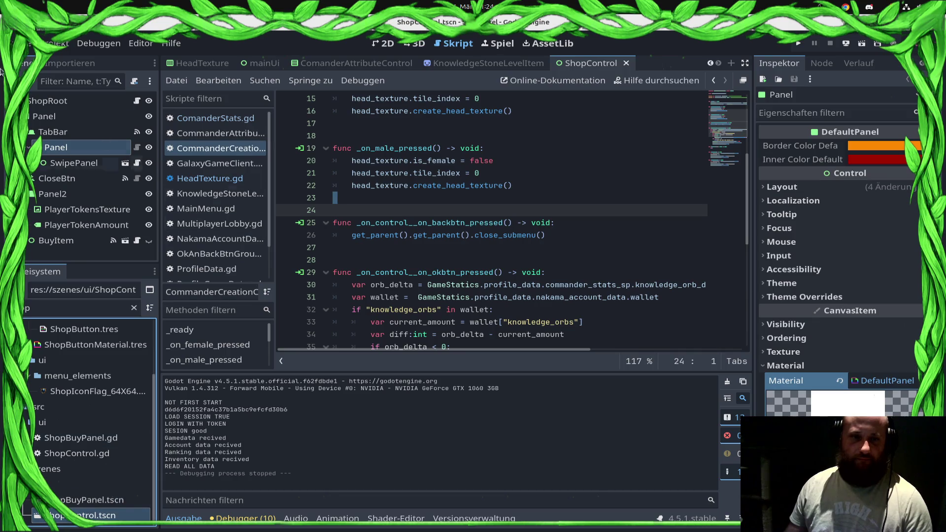
left_click(383, 43)
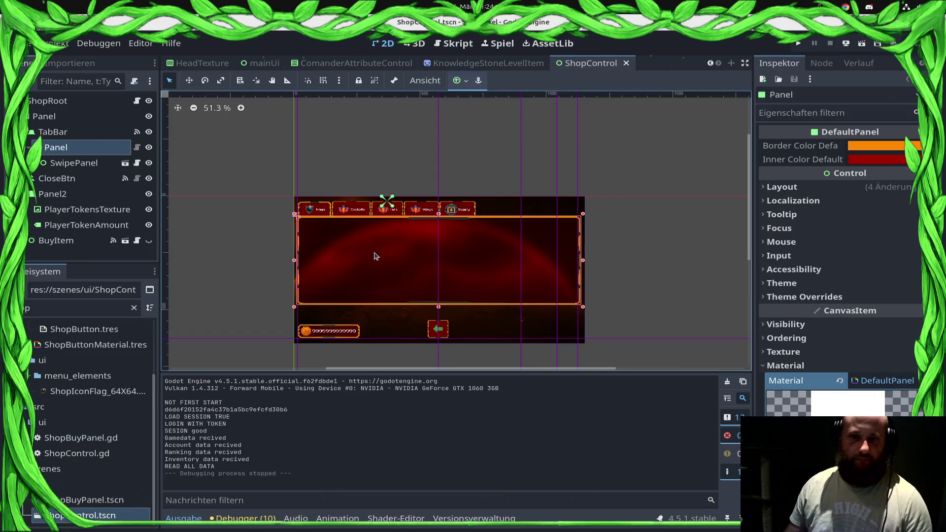
key("ctrl+F3")
scroll(652, 190, "up", 4)
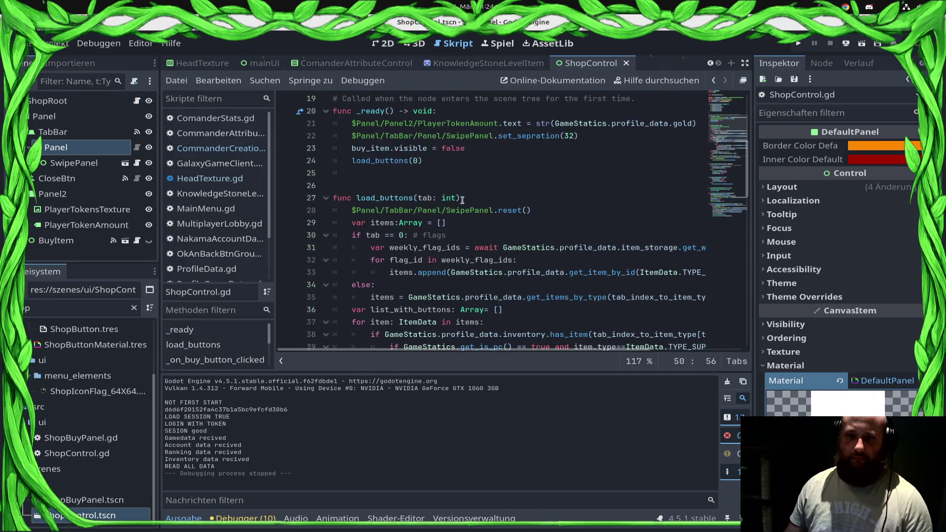
scroll(462, 199, "down", 4)
left_click(609, 125)
scroll(611, 127, "up", 2)
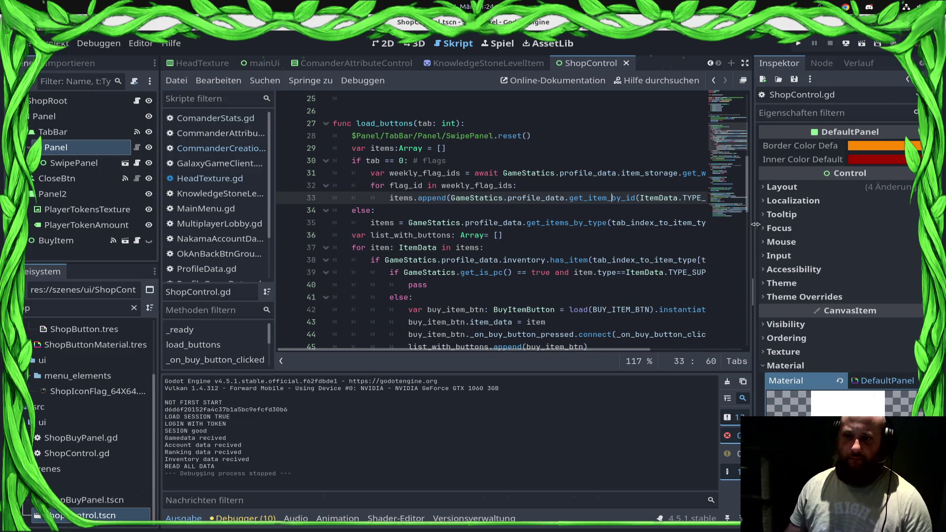
- Widen the code editor, review GameStatics.TYPE_SUPPLY on line 39, and jump to BuyItemButton's definition
left_click_drag(161, 208, 86, 205)
scroll(473, 215, "down", 3)
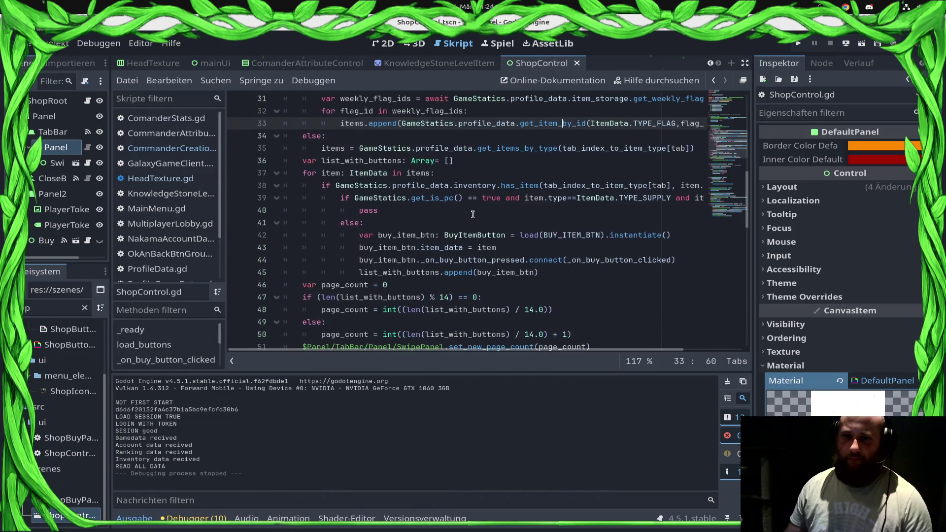
double_click(394, 198)
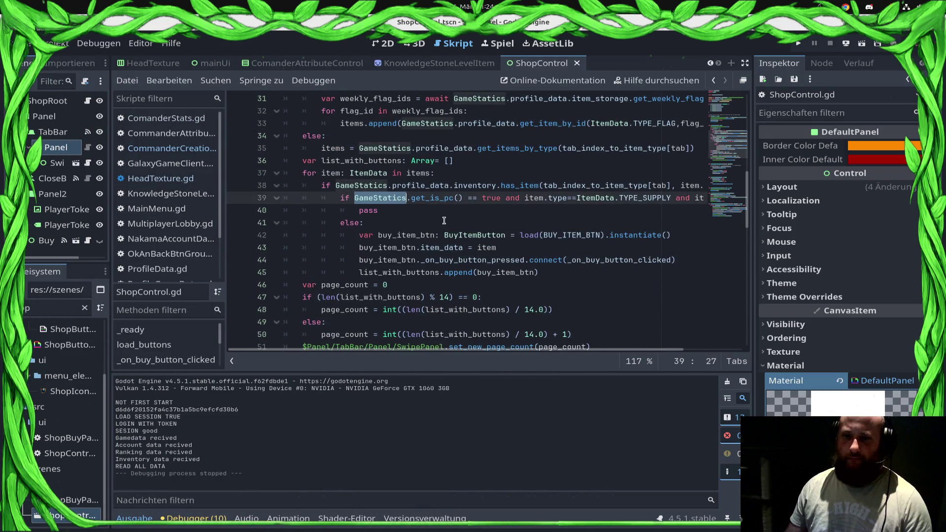
scroll(443, 221, "down", 2)
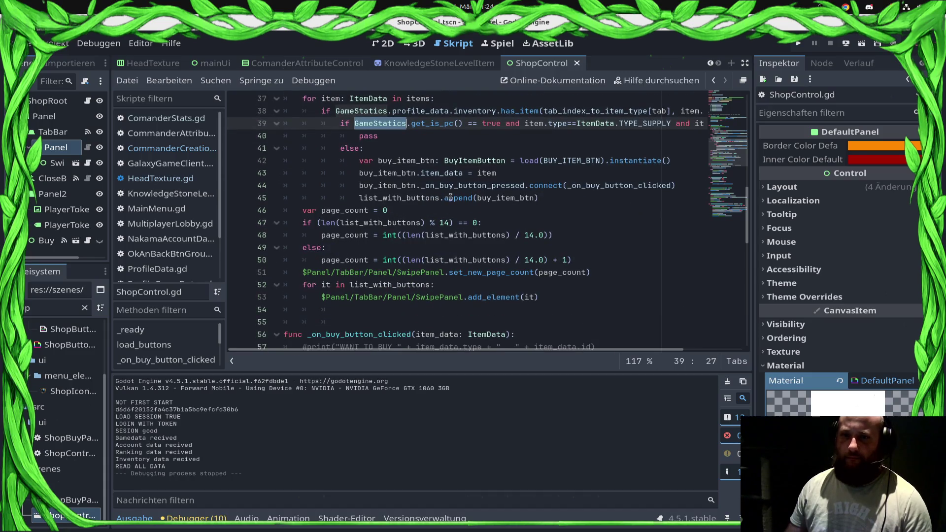
scroll(469, 216, "up", 2)
double_click(622, 198)
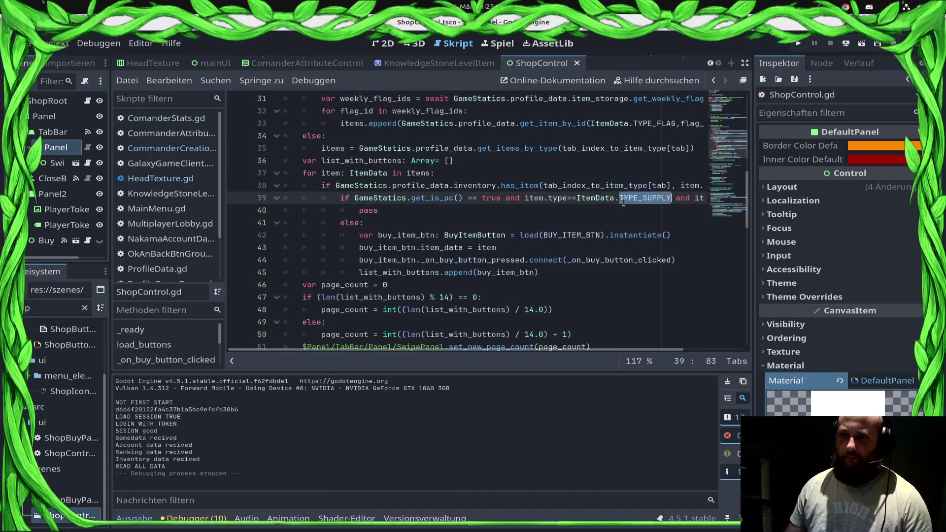
left_click(502, 247)
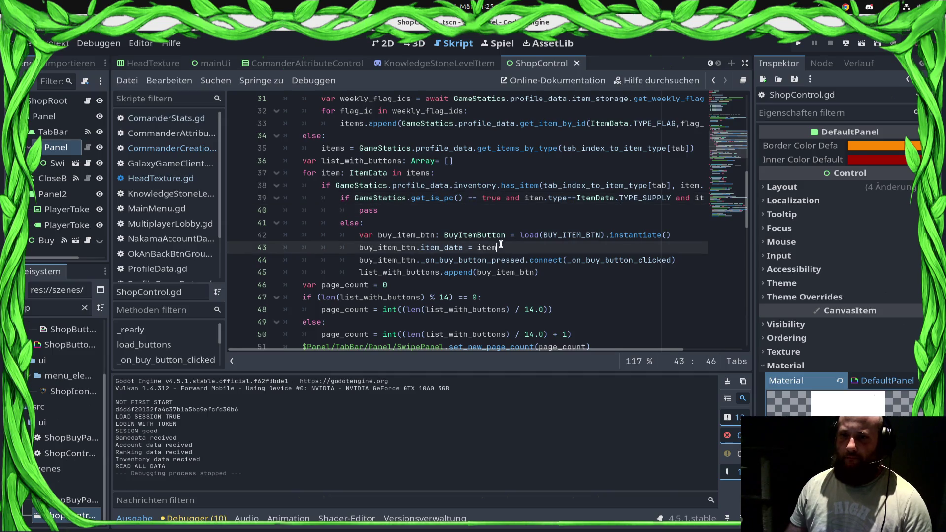
left_click(487, 236, "ctrl")
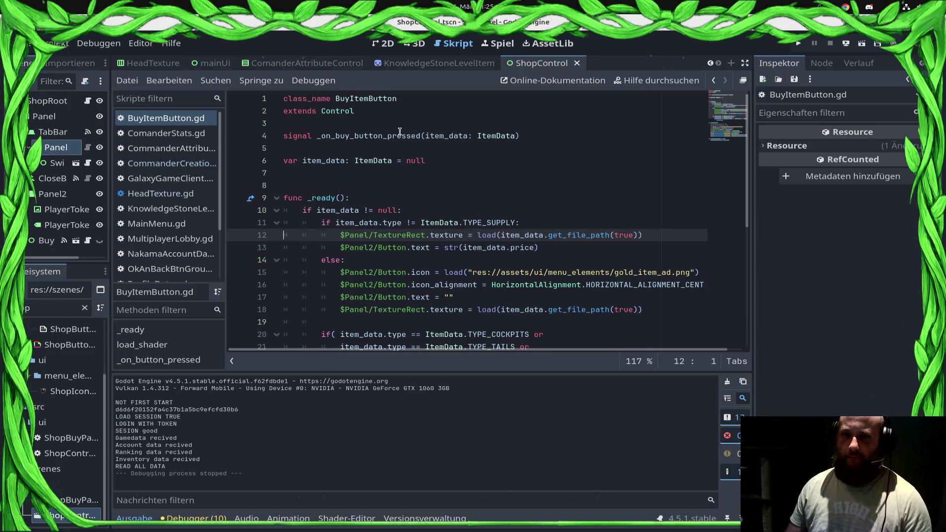
- Open the buy-item button scene from its uid, then return to BuyItemButton.gd
left_click(714, 82)
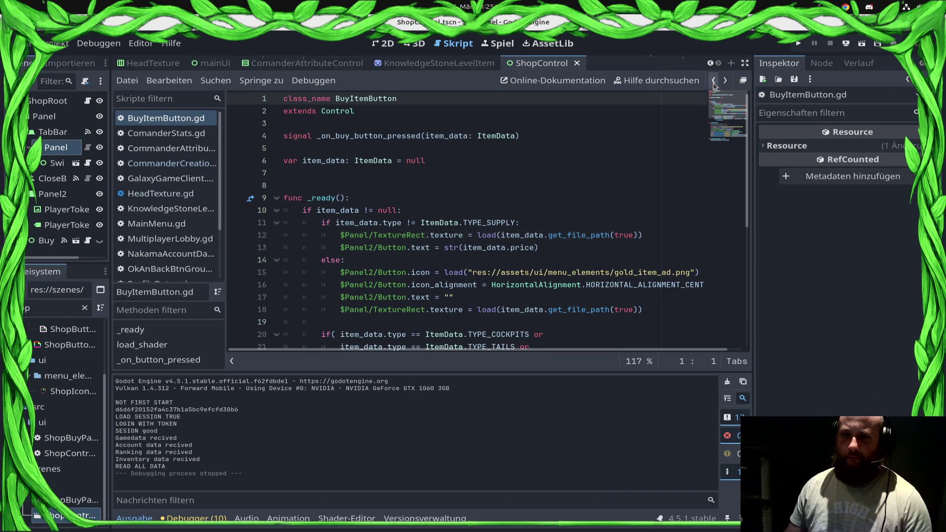
left_click(715, 82)
scroll(510, 187, "up", 5)
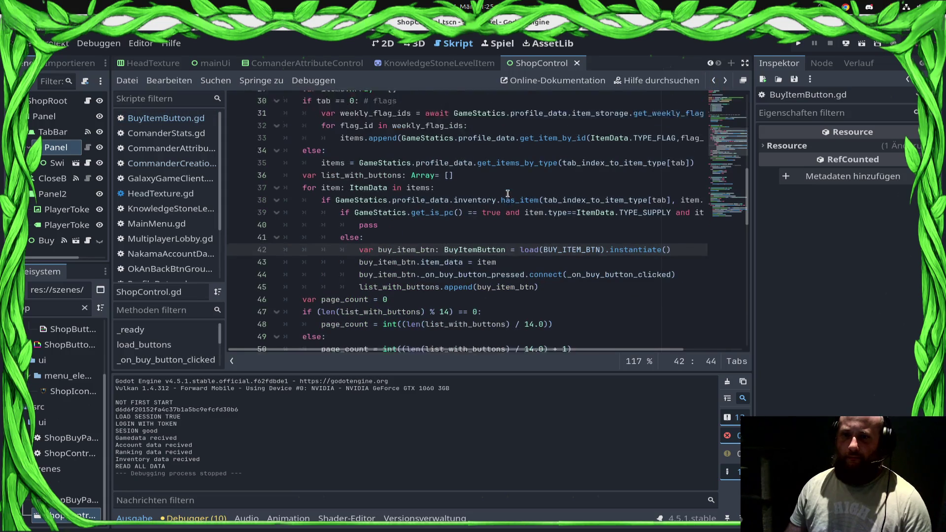
scroll(514, 185, "up", 4)
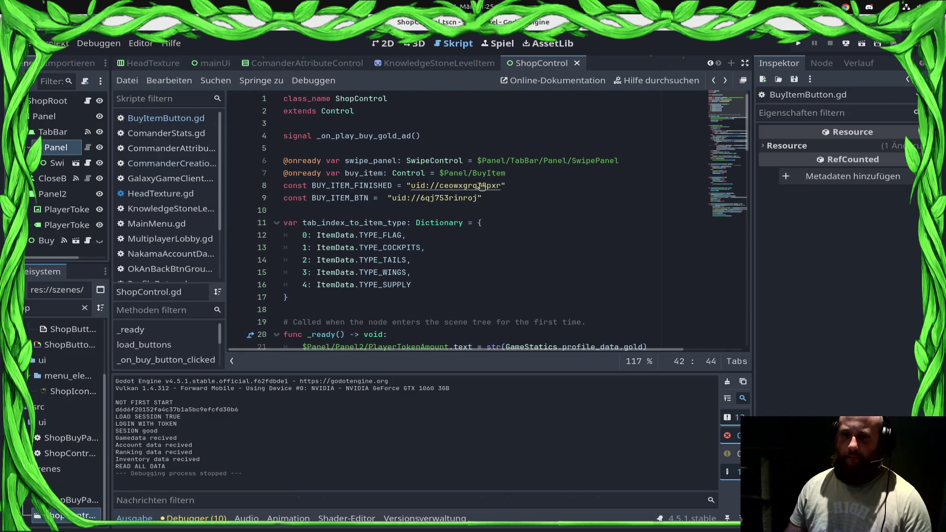
left_click(461, 198, "ctrl")
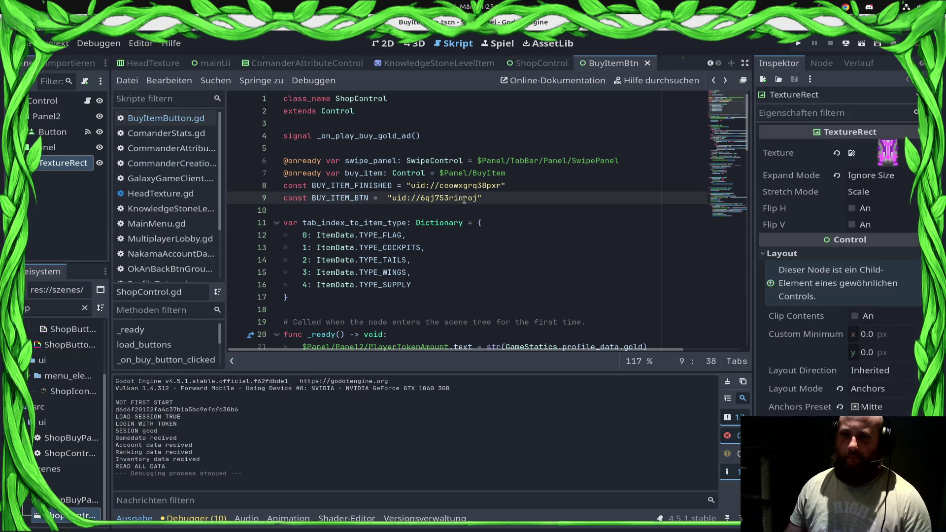
left_click(382, 44)
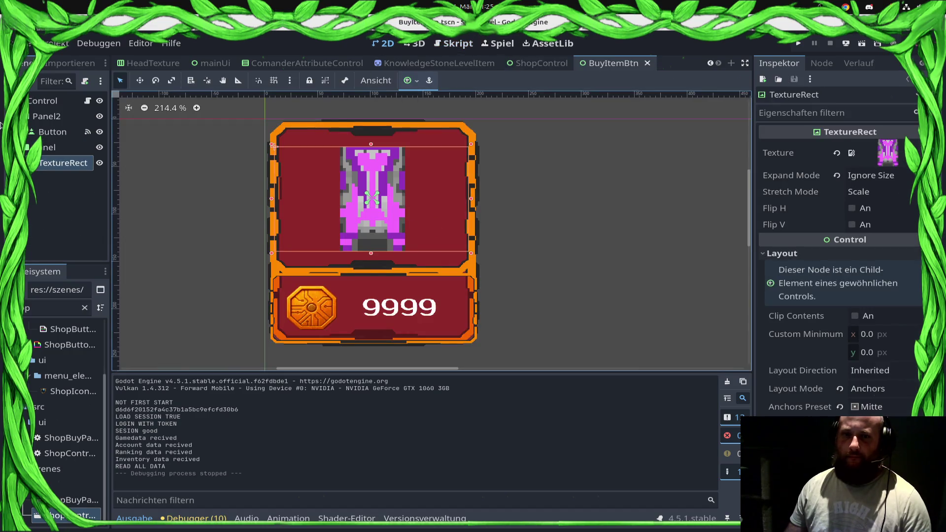
left_click(88, 101)
- Review _ready's price line, gold icon path and the else branch loading the item texture
scroll(512, 261, "down", 4)
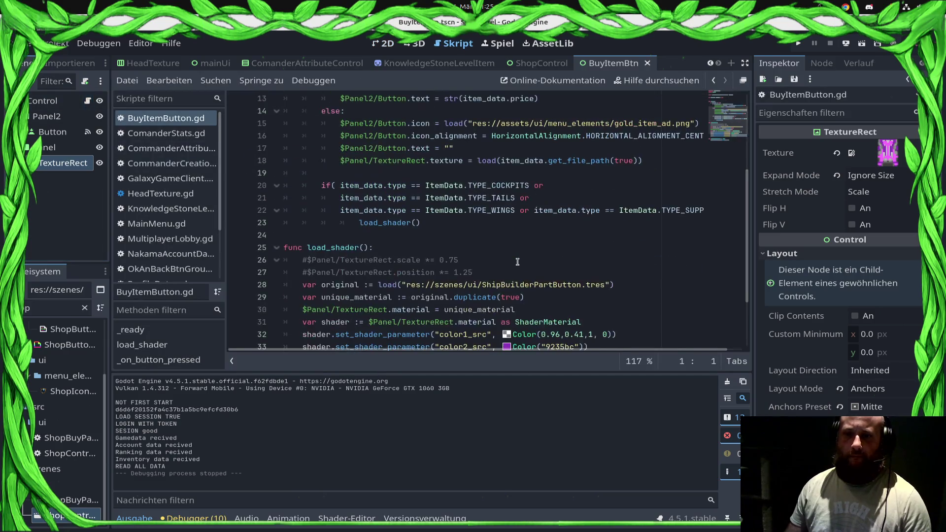
scroll(512, 261, "up", 2)
mouse_move(511, 262)
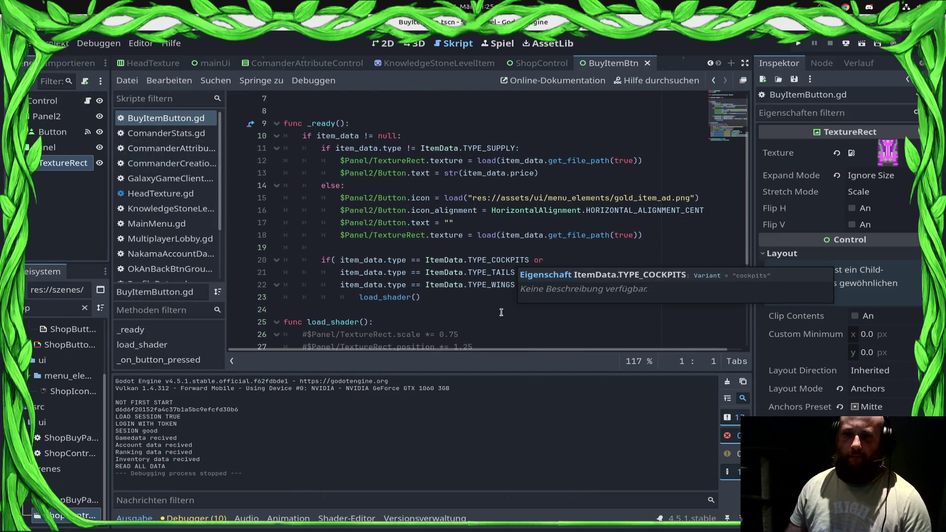
left_click(571, 172)
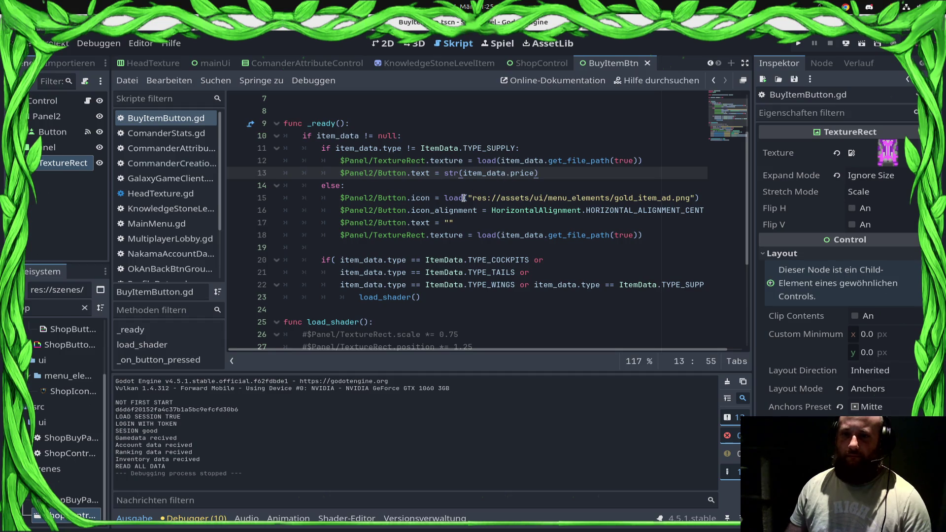
left_click(550, 199)
left_click(441, 189)
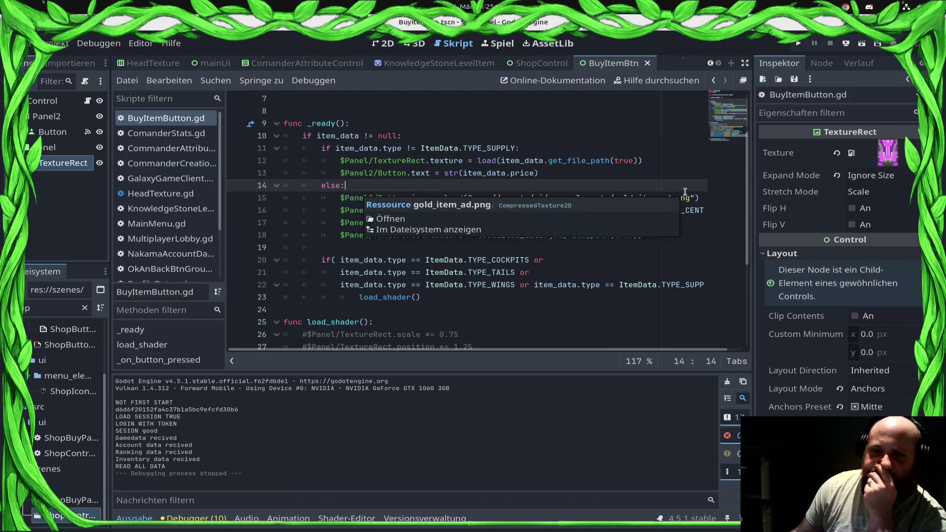
scroll(567, 217, "down", 5)
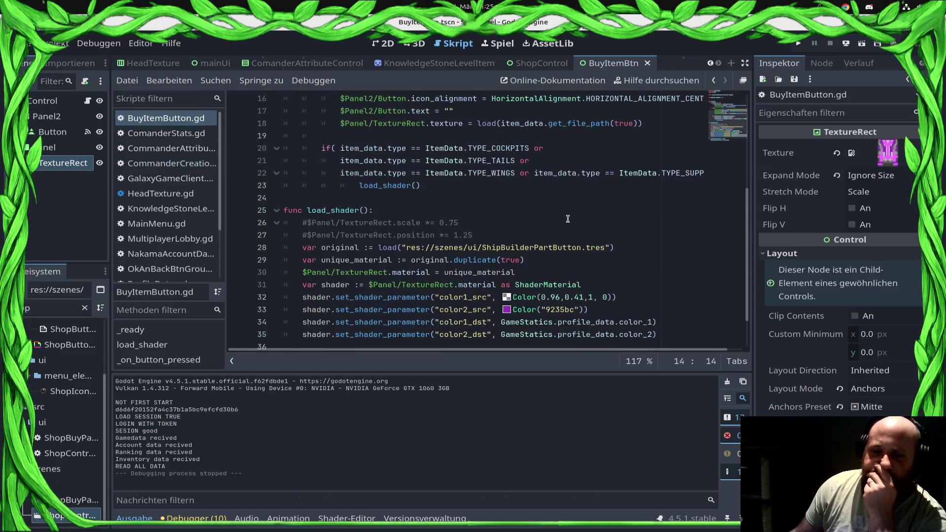
scroll(575, 211, "up", 3)
scroll(579, 213, "up", 2)
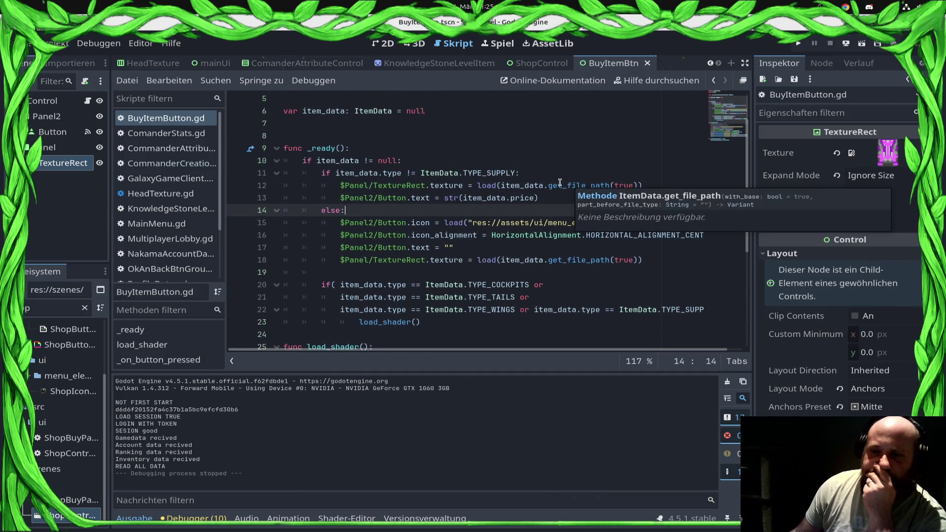
mouse_move(526, 188)
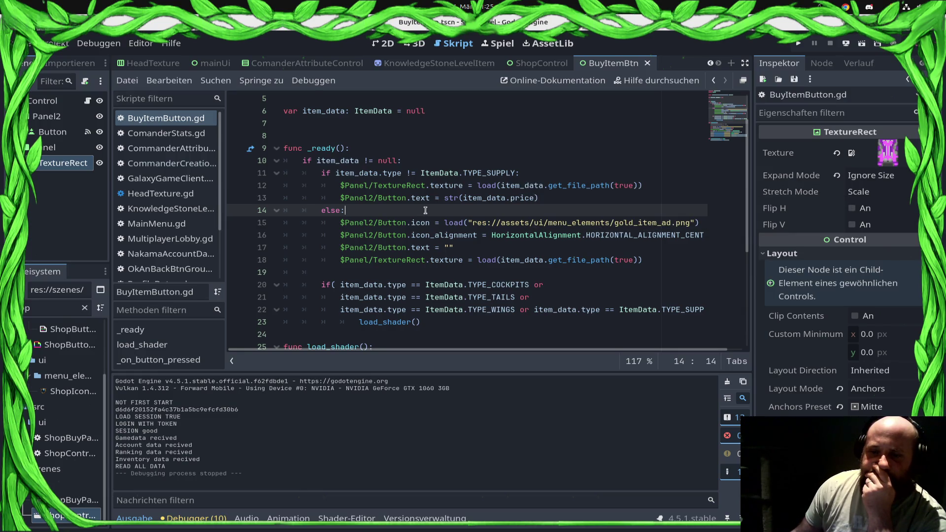
scroll(424, 211, "up", 2)
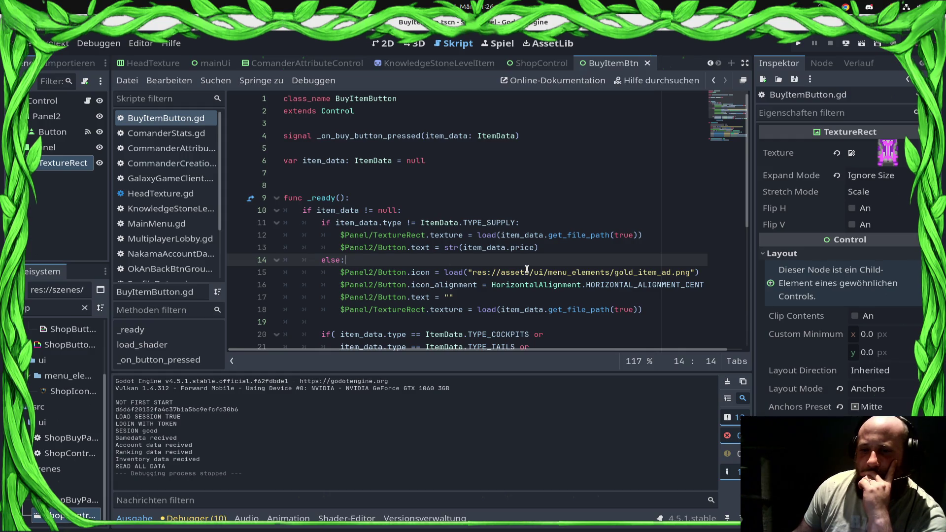
mouse_move(525, 269)
- Break on line 15 of BuyItemButton.gd, run the game, view the shop's Supply items, then quit
left_click(237, 272)
left_click(798, 43)
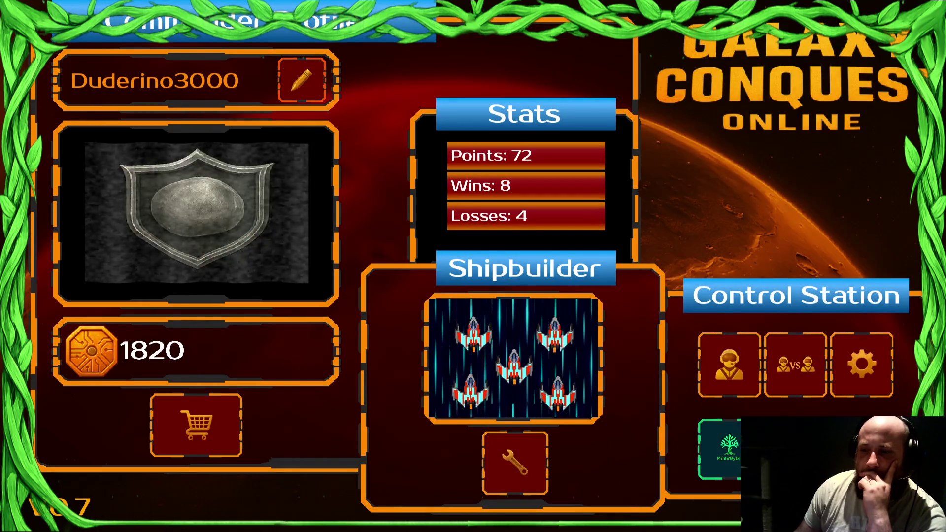
left_click(214, 426)
left_click(580, 59)
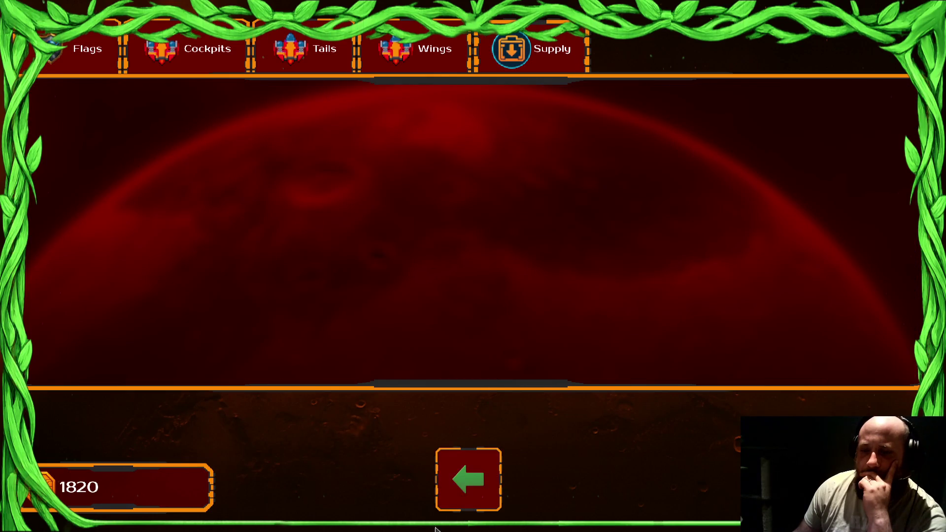
left_click(475, 485)
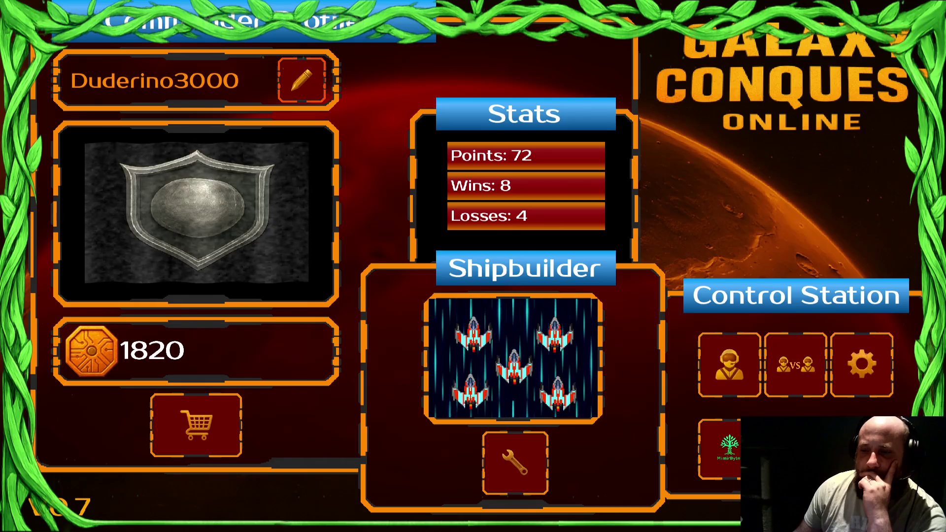
key("alt+F4")
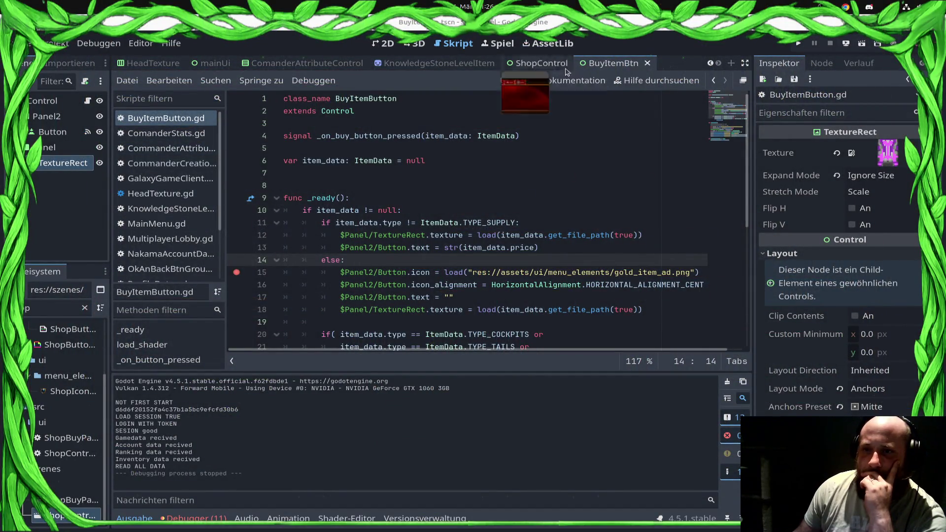
- Comment out the PC supply-item skip on lines 39–41 of ShopControl.gd
left_click(541, 63)
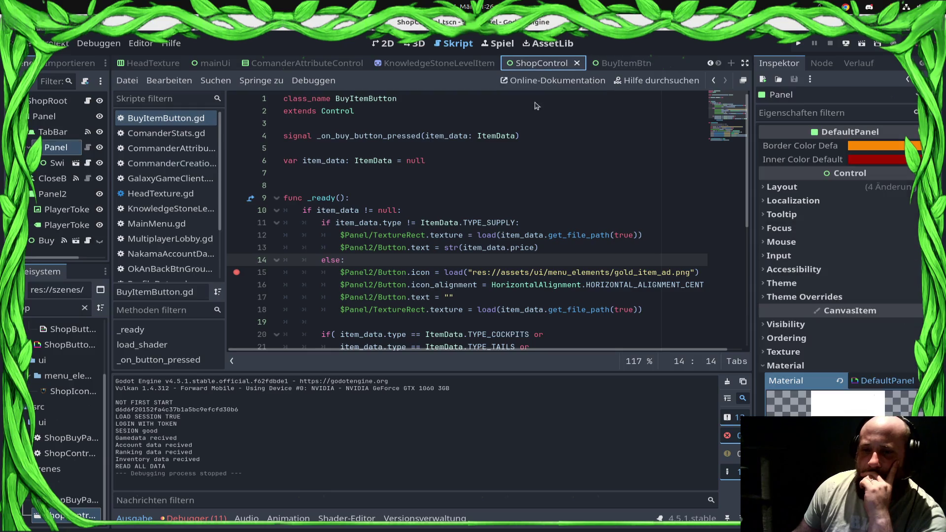
left_click(88, 101)
scroll(505, 252, "down", 10)
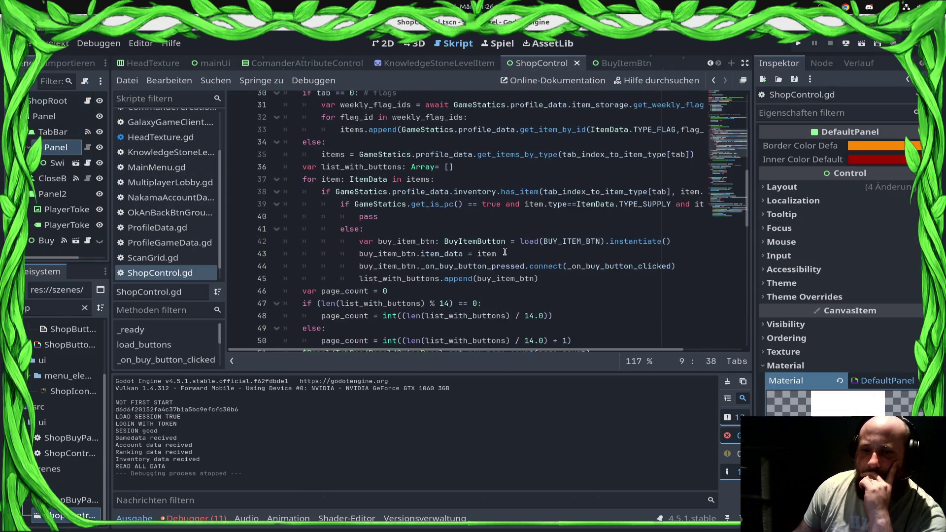
scroll(345, 182, "down", 15)
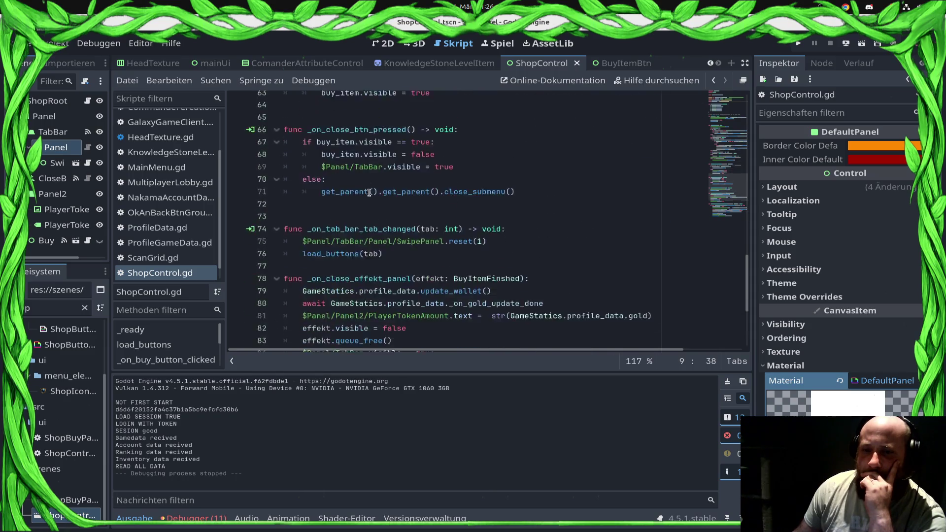
scroll(370, 192, "down", 1)
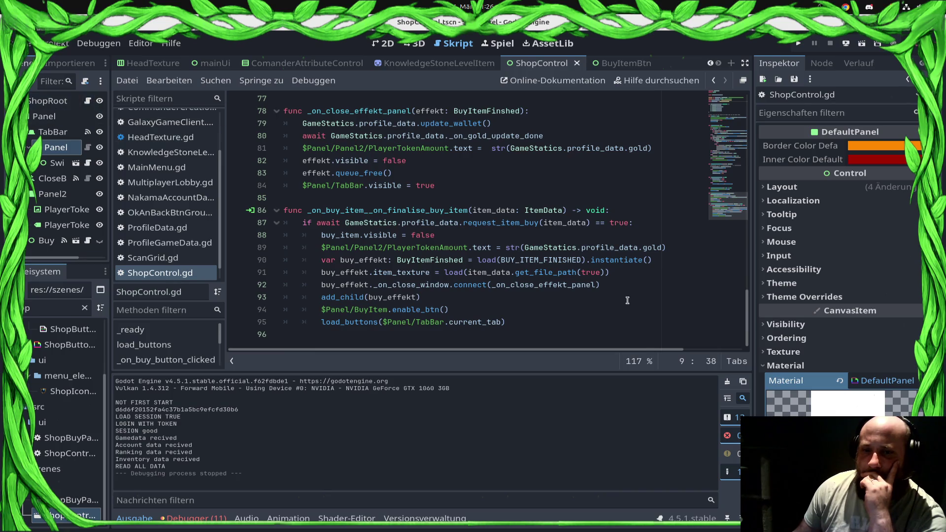
scroll(627, 299, "up", 12)
scroll(628, 300, "up", 4)
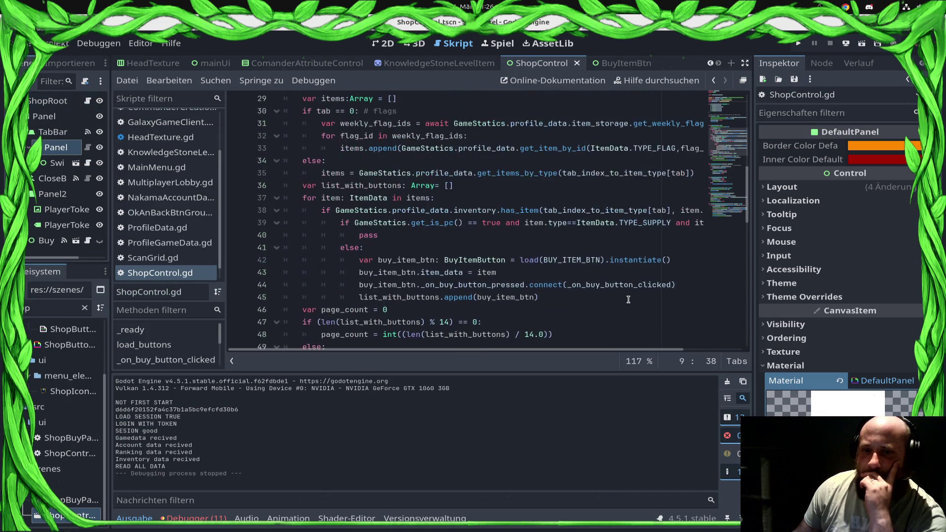
left_click_drag(340, 223, 402, 258)
left_click(388, 249)
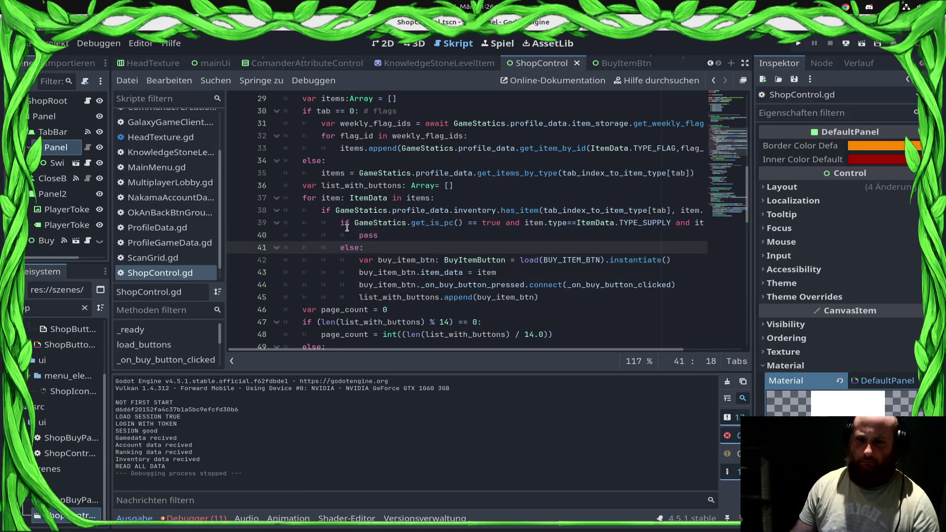
left_click(339, 225, "shift")
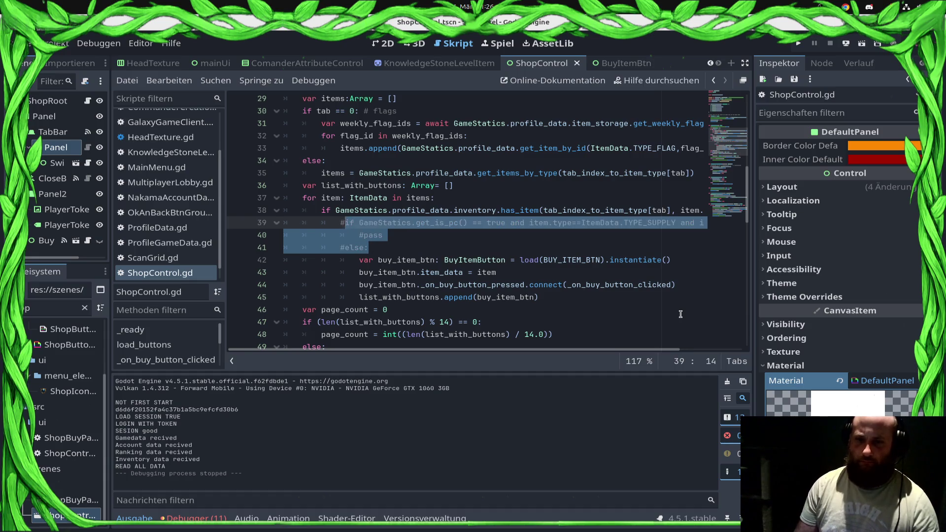
key("ctrl+k")
key("Down")
key("Down")
key("Down")
key("Delete")
- Unindent the buy-button lines below it, save ShopControl.gd, and relaunch the game
key("Down")
key("Delete")
key("Down")
key("Delete")
key("Down")
key("Delete")
key("ctrl+s")
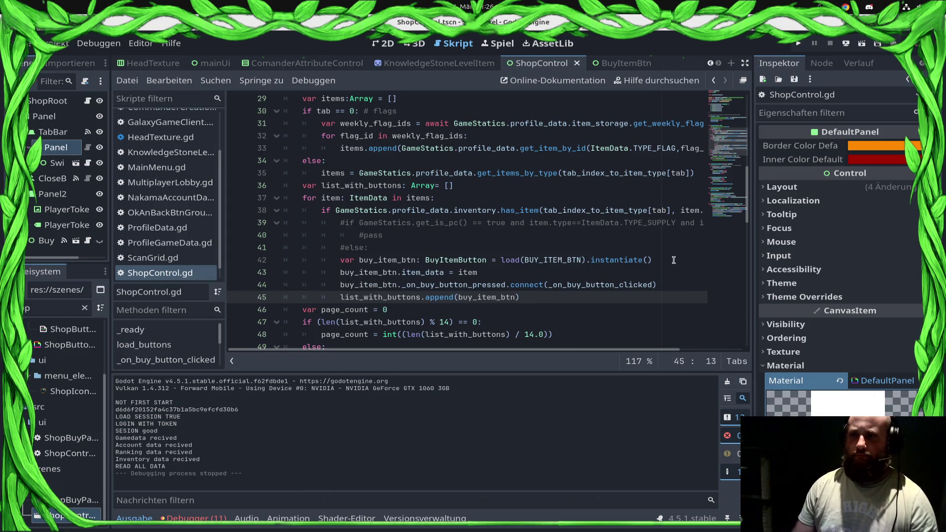
left_click(799, 43)
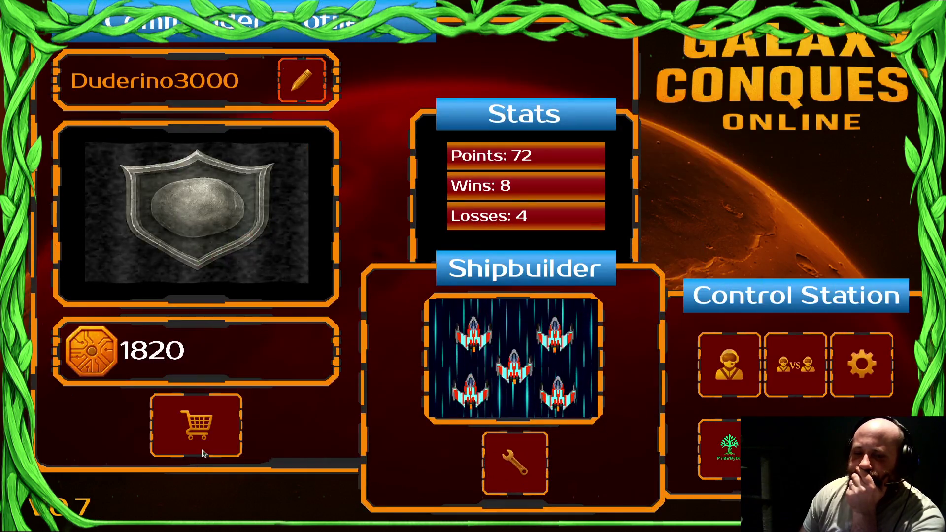
- Open the shop to hit the line 15 breakpoint, inspect item_data (supply item 100, price 1), then stop debugging
left_click(191, 431)
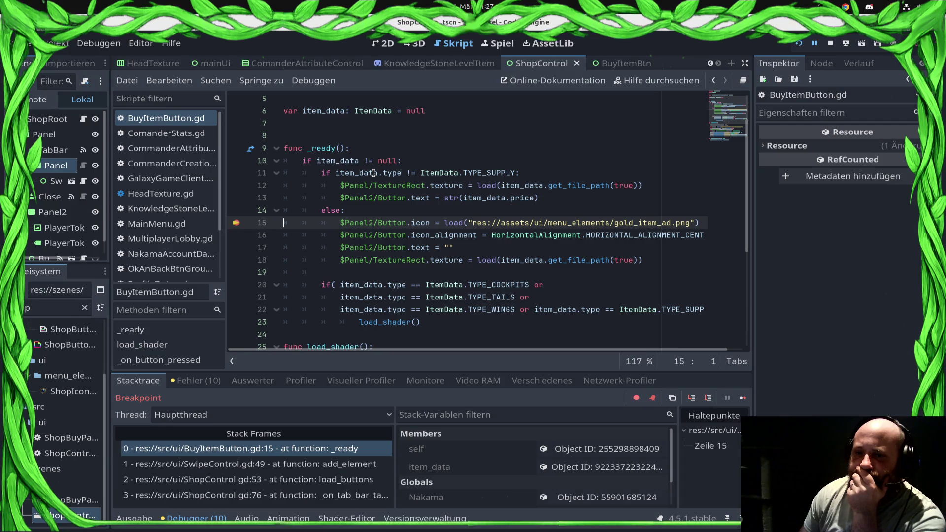
left_click(601, 467)
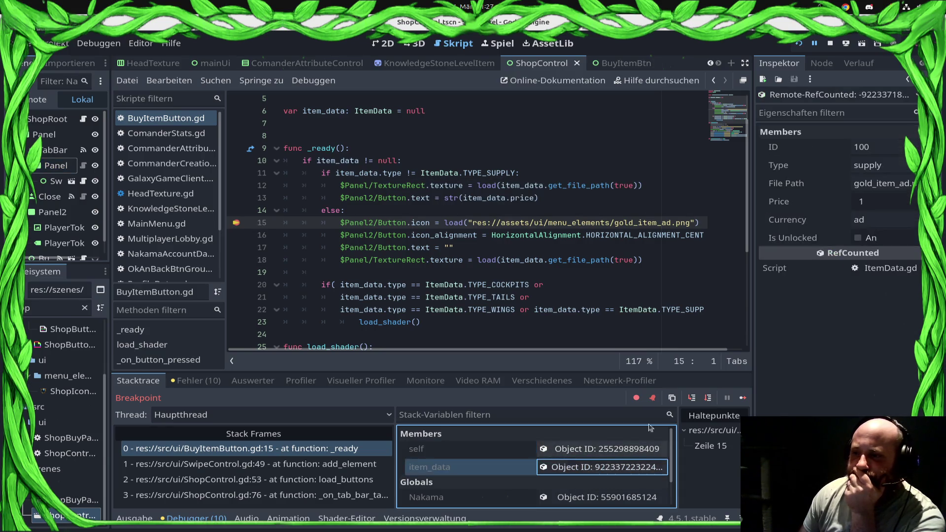
left_click(851, 184)
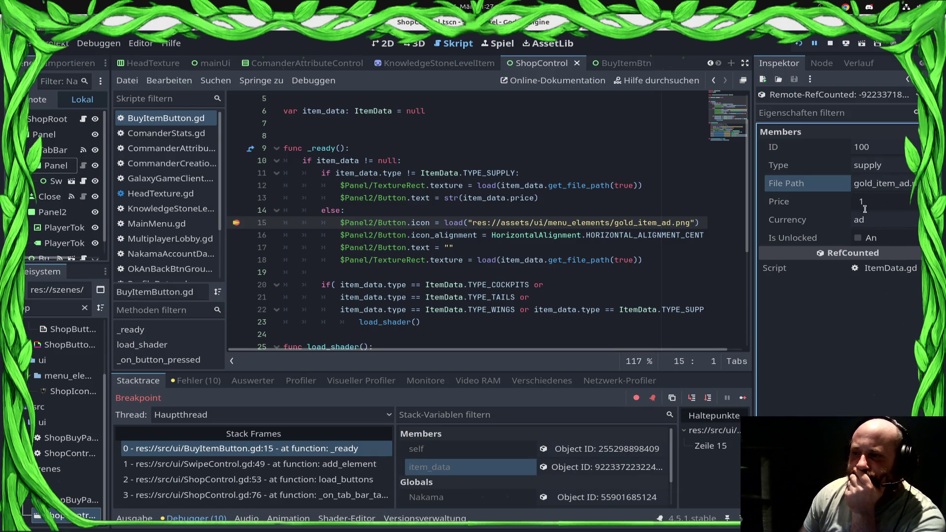
left_click(537, 223)
left_click(612, 223)
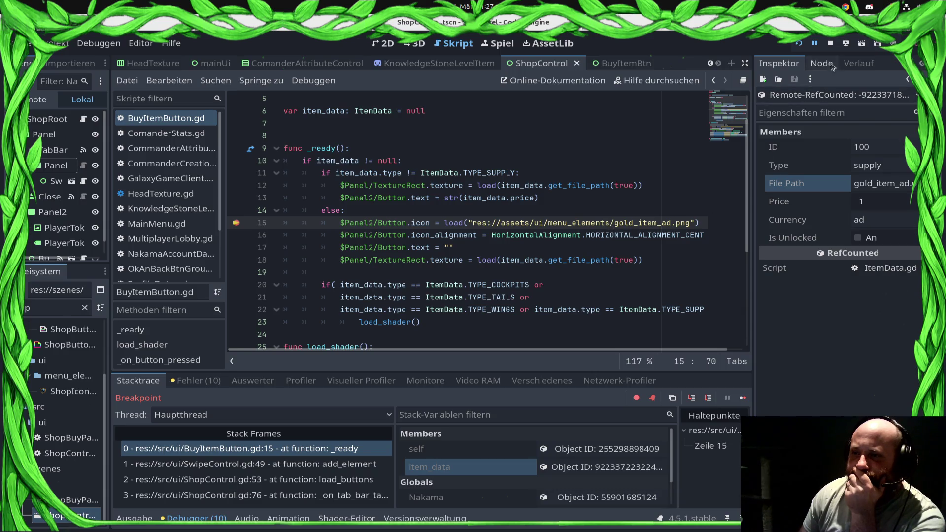
left_click(830, 44)
left_click(614, 226)
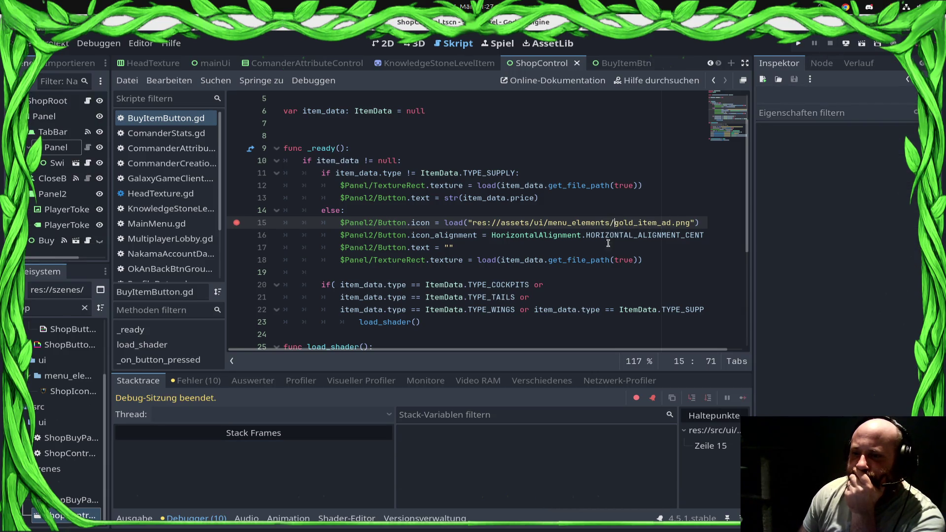
- Declare base_path_supply as String "res://assets/ui/menu_elements/" on line 7 and save
left_click(473, 223, "shift")
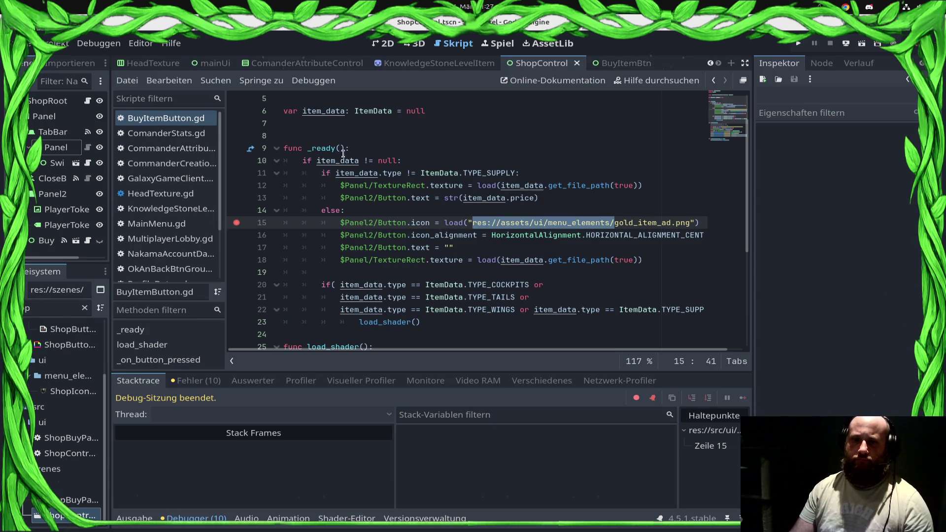
left_click(307, 112)
left_click(323, 127)
type("var bas")
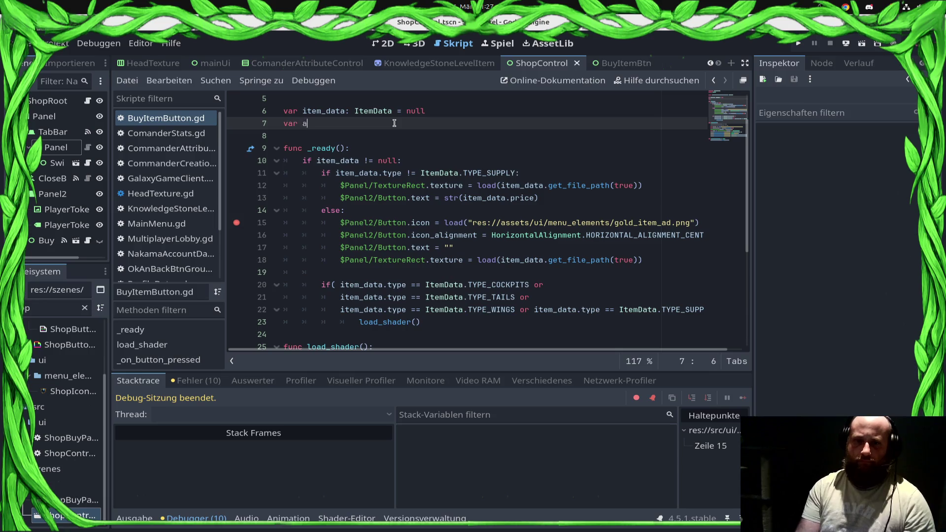
type("e_pat")
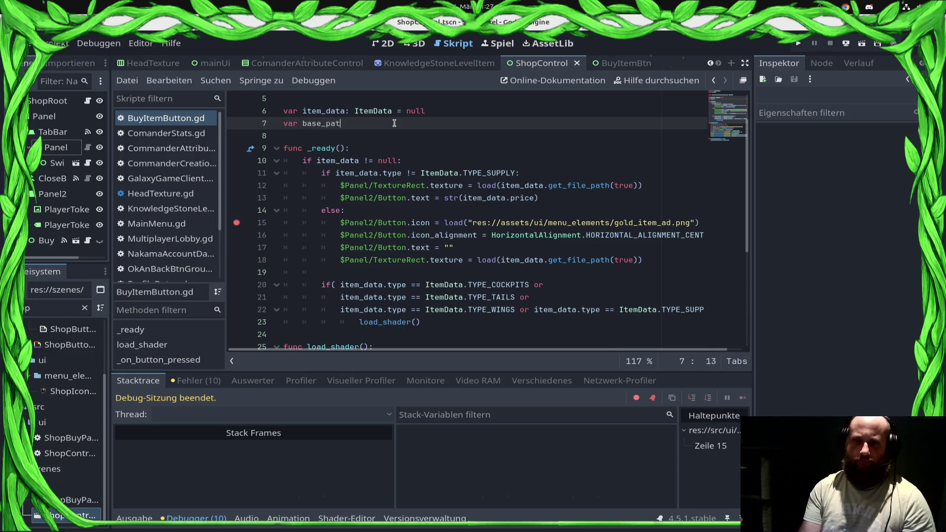
type("h_:su")
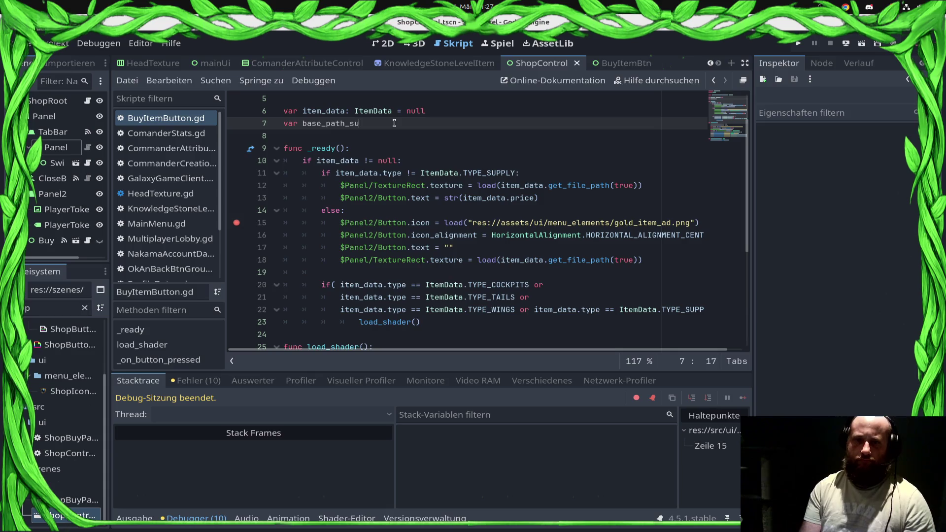
type("pplyString = res://assets/ui/menu_elements/")
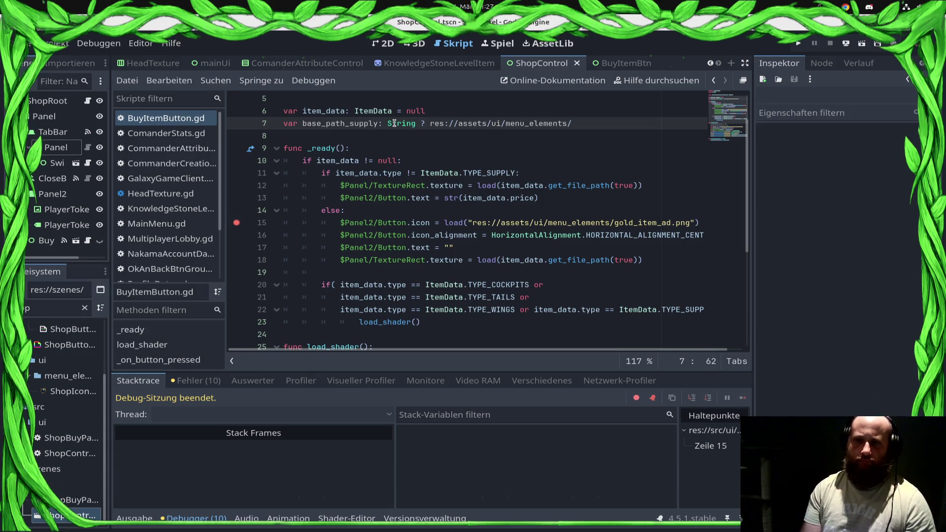
type("\"")
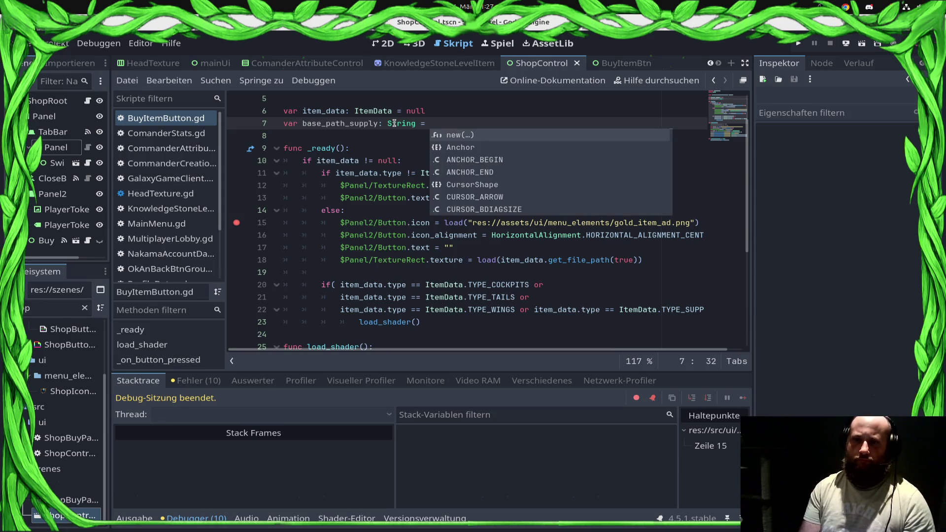
key("ctrl+s")
- Replace the hard-coded folder path in line 15's load call with base_path_supply +
key("Down")
key("Down")
key("Down")
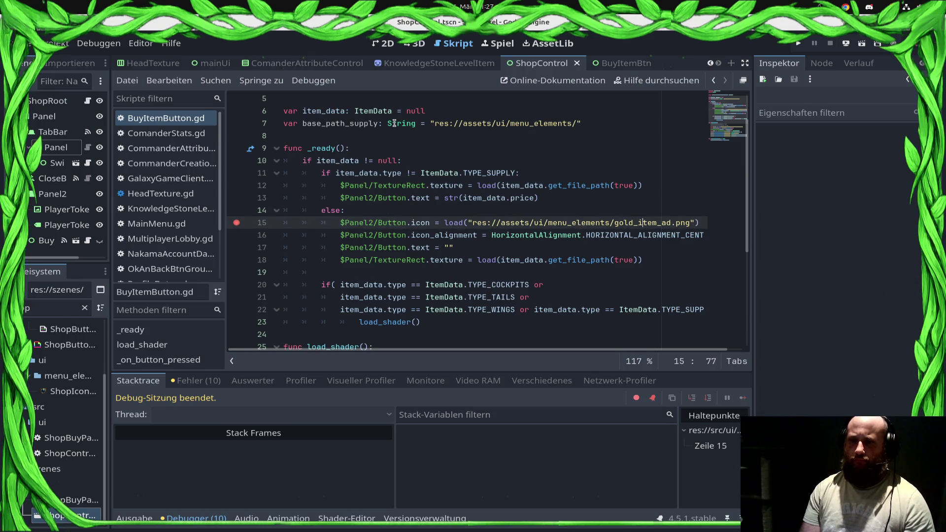
key("Left")
key("Left")
key("shift+Left")
key("shift+Left")
key("shift+Left")
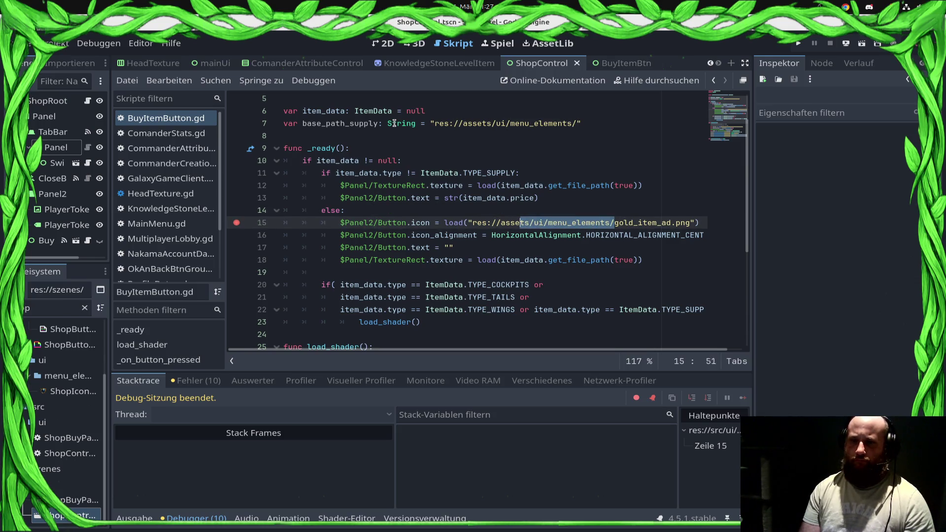
key("shift+Left")
key("shift+Left")
key("shift+Left")
key("BackSpace")
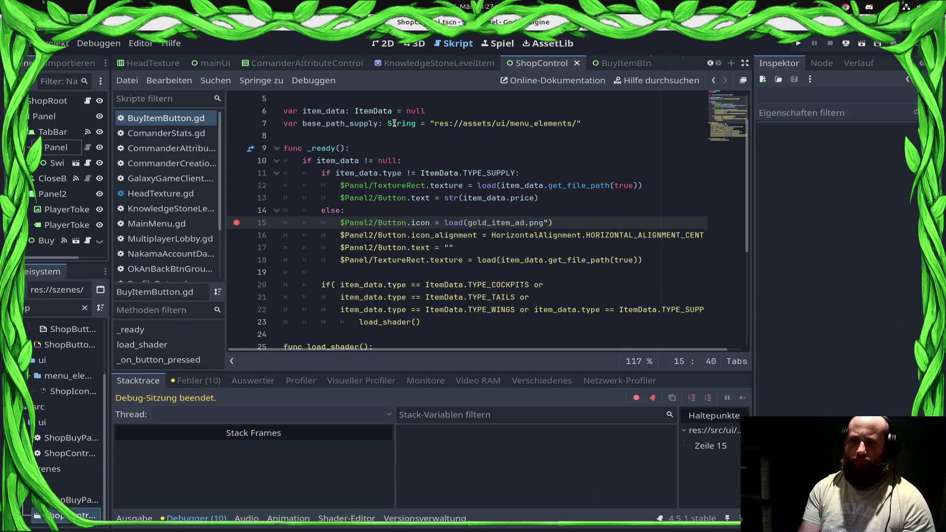
type("base")
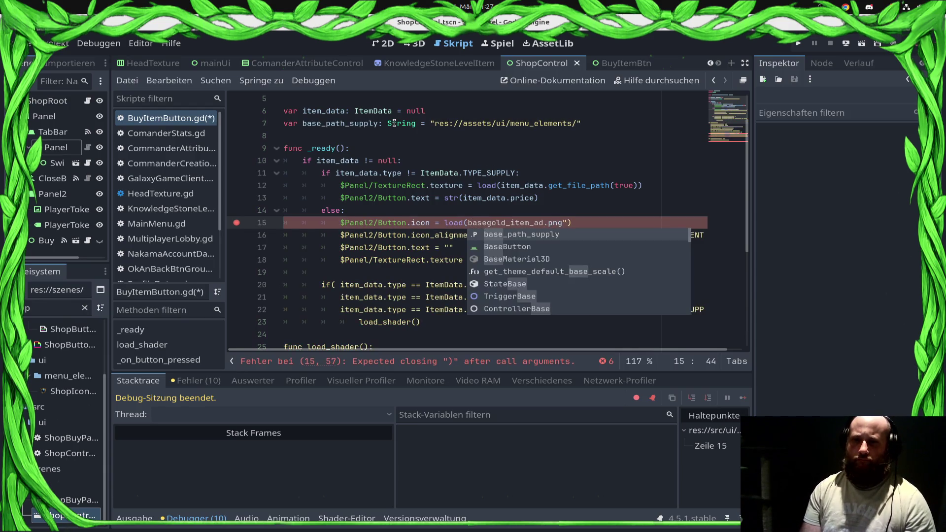
key("Return")
type("+")
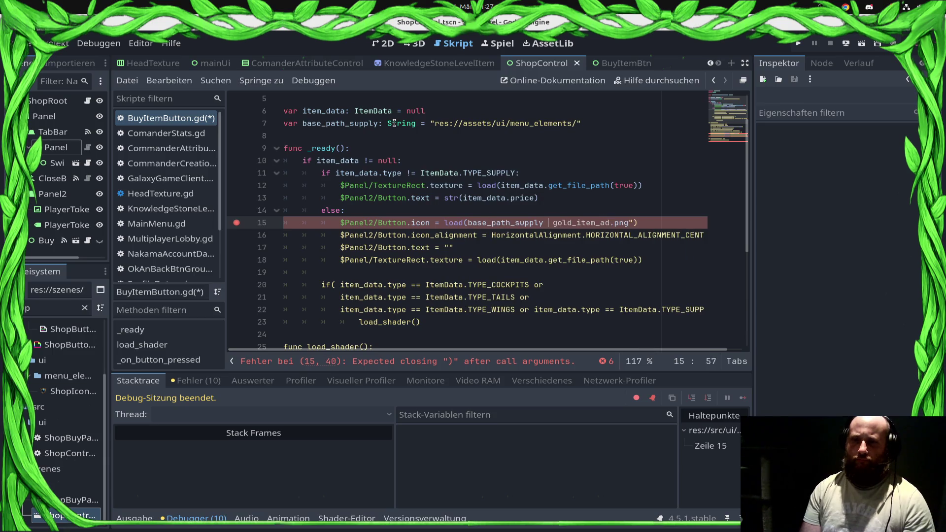
- Swap the gold_item_ad.png name for item_data.file_path, save, and remove the line 15 breakpoint
key("Delete")
key("Delete")
key("Delete")
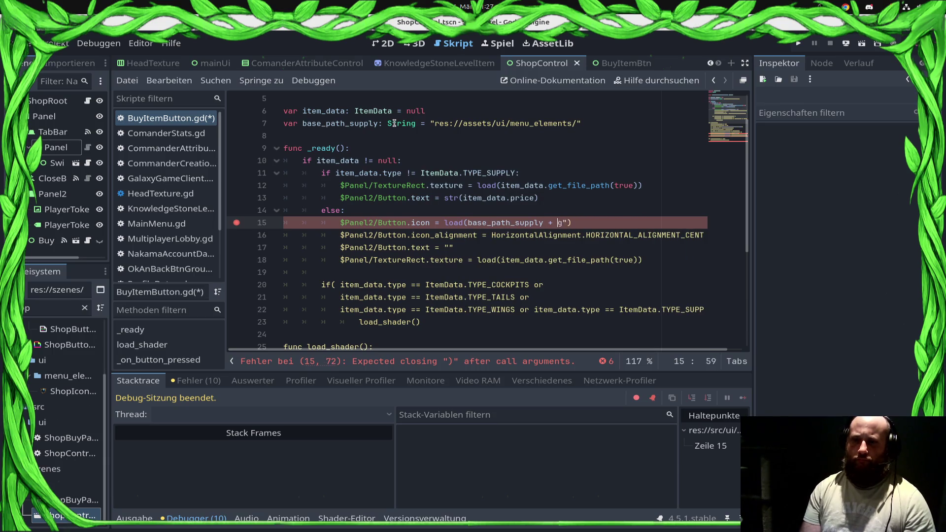
type("ite")
key("Return")
type(".")
key("Down")
key("Down")
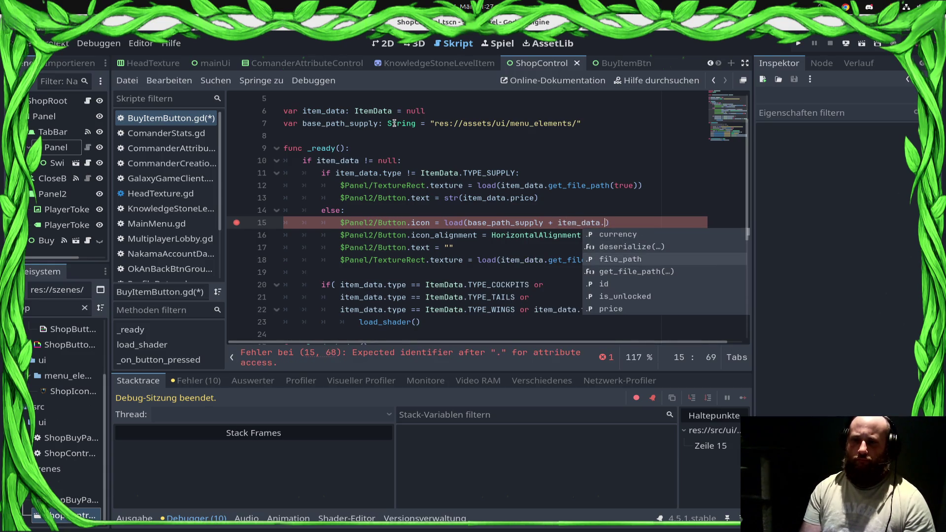
key("Return")
key("ctrl+s")
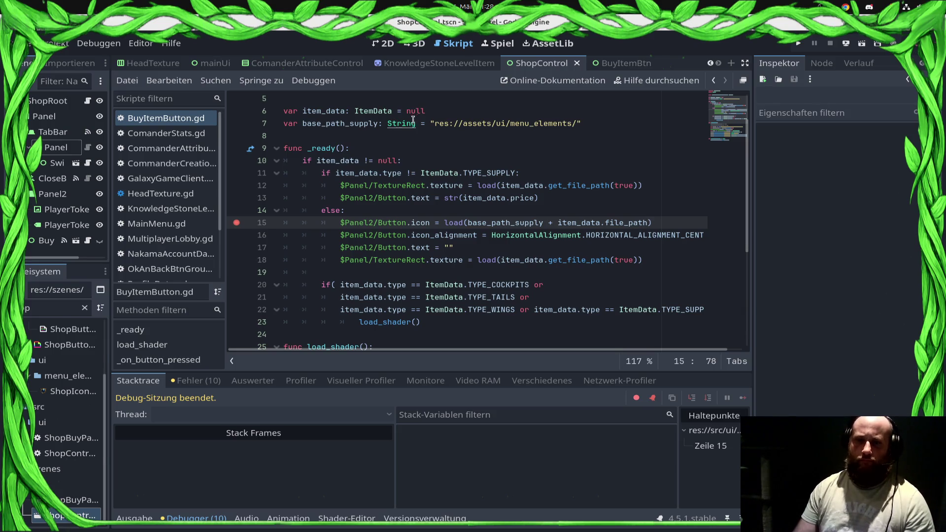
key("F9")
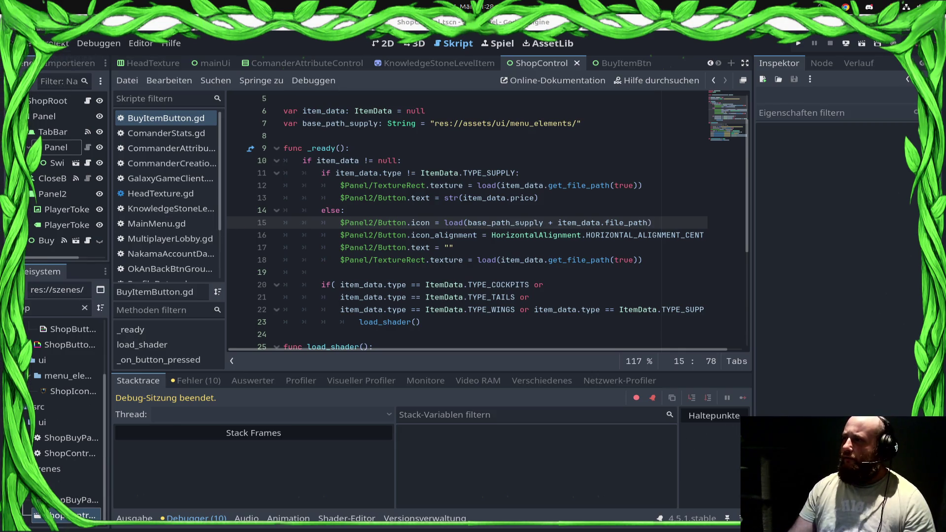
key("alt+Tab")
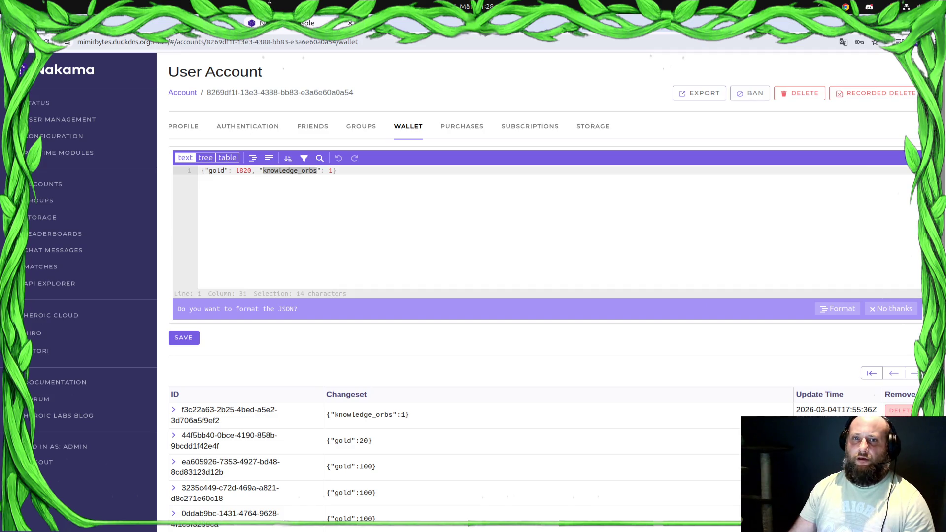
- Filter the Nakama Console storage objects to the supply collection
left_click(395, 194)
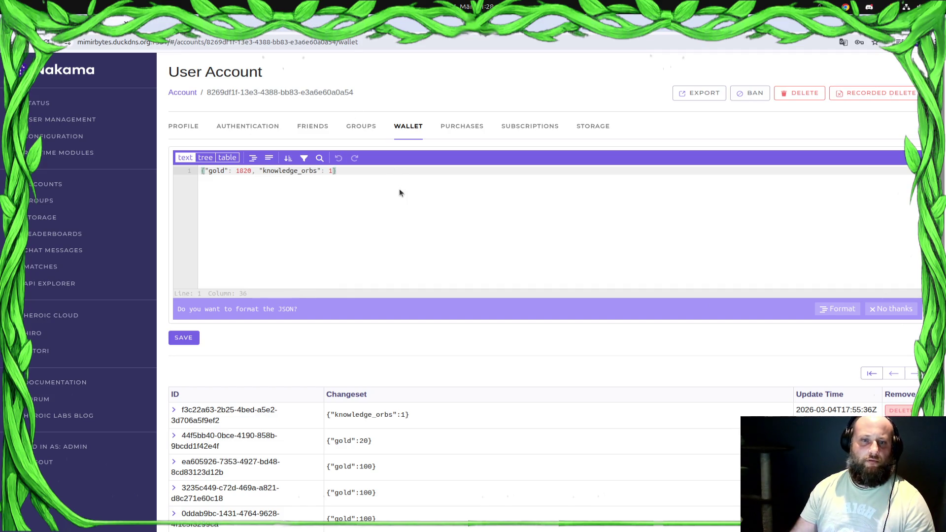
left_click(74, 219)
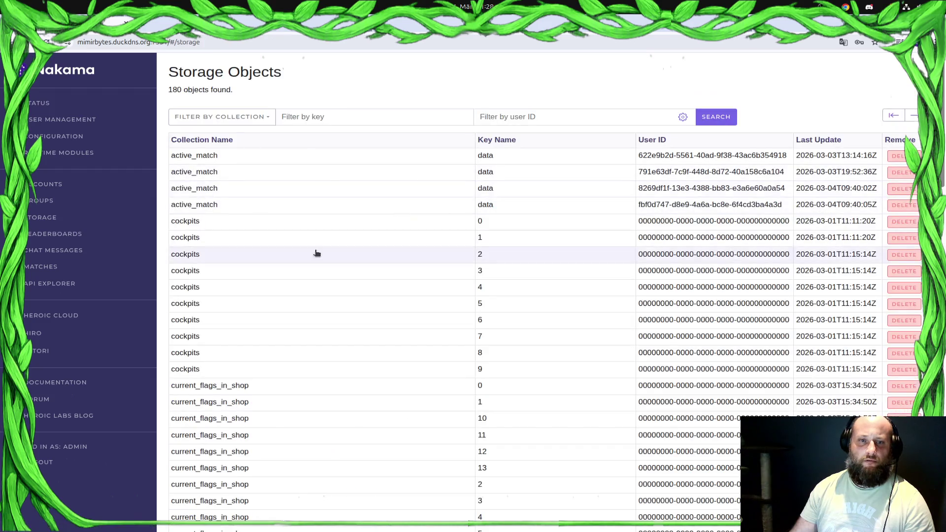
left_click(260, 118)
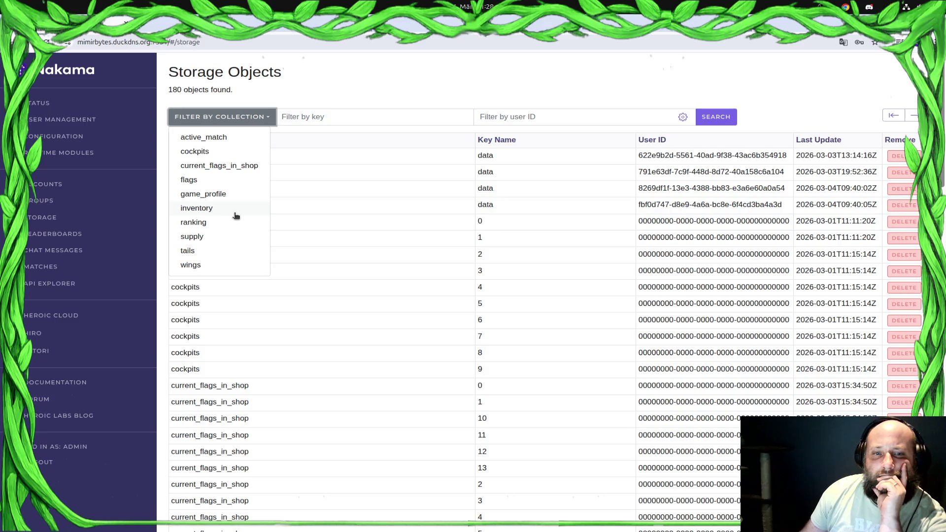
left_click(221, 236)
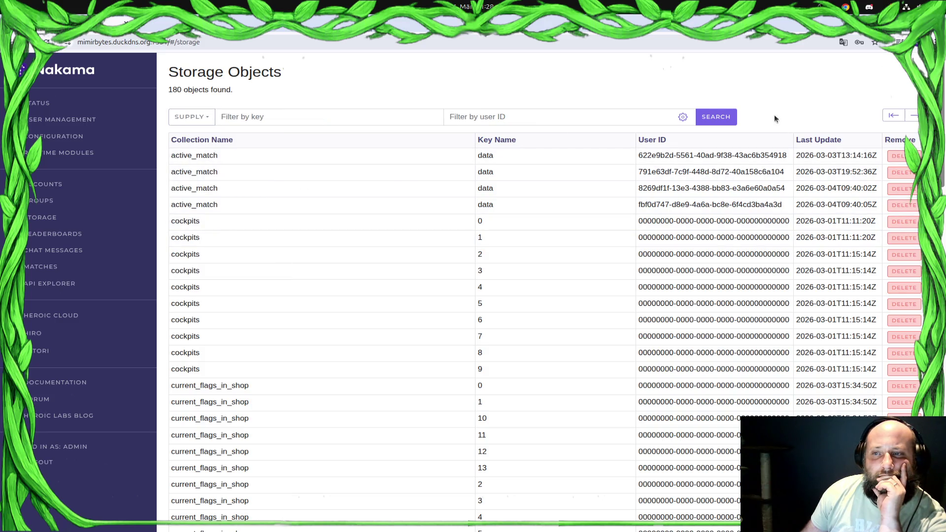
left_click(734, 116)
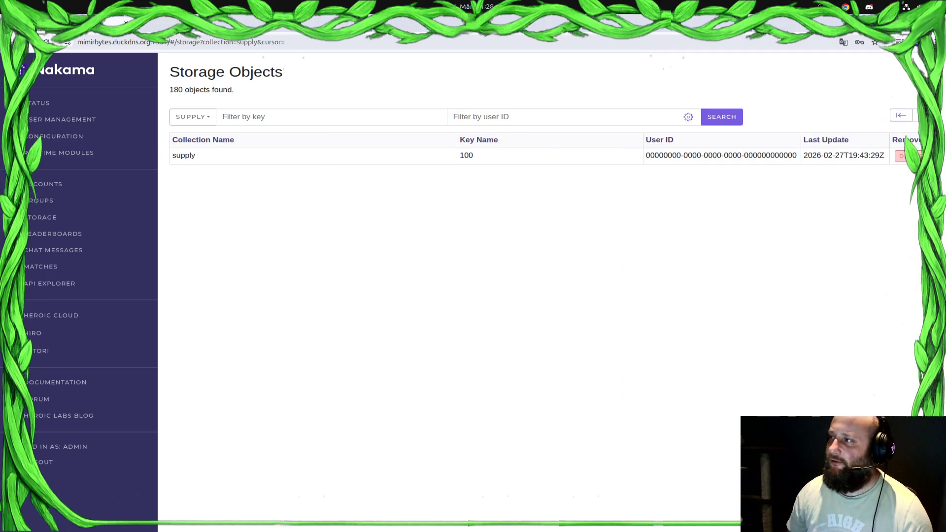
- Reopen modules/index.js in vi from the server terminal
key("alt+Tab")
key("Up")
key("Return")
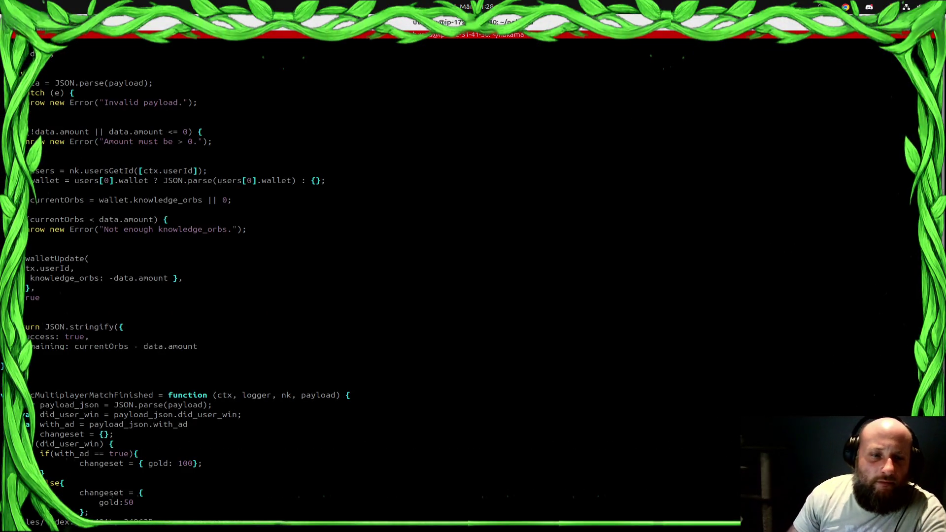
- Move through index.js in vi to store_all_items and its long items JSON line
scroll(443, 276, "up", 15)
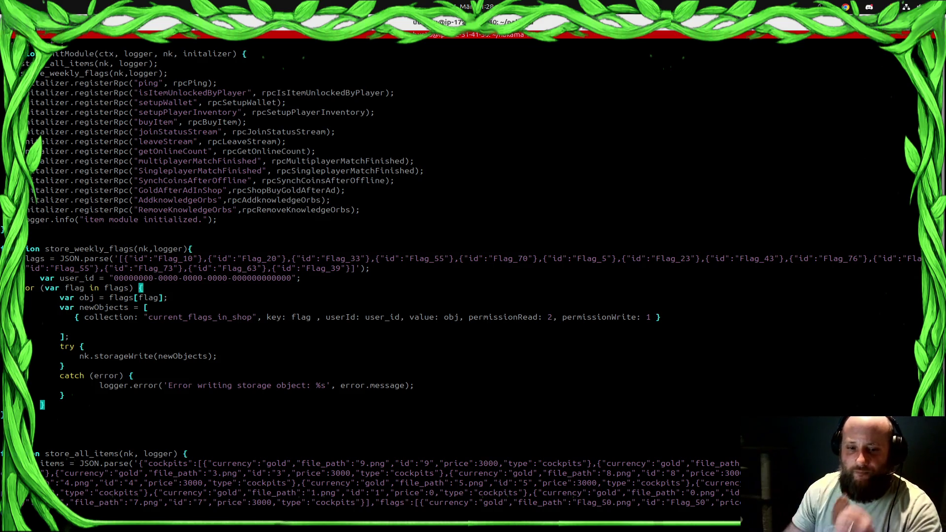
key("j")
key("j")
key("j")
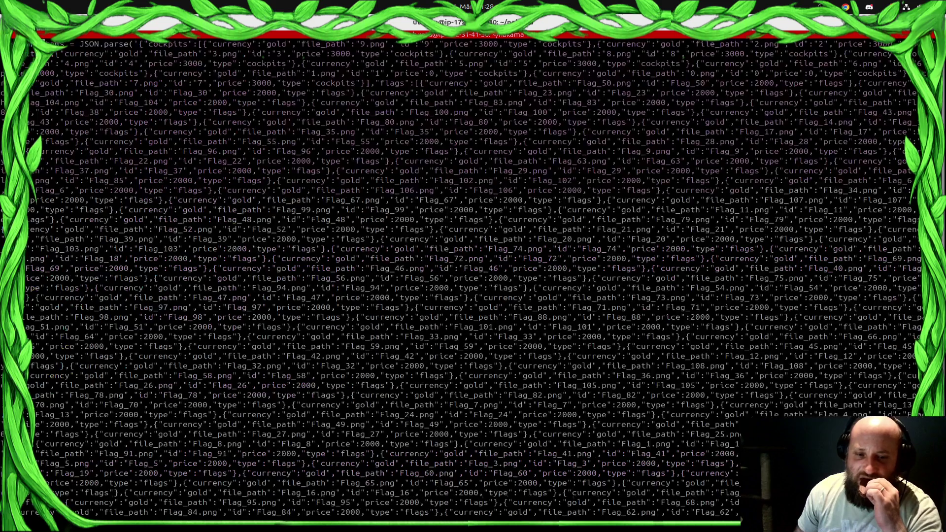
key("k")
key("k")
key("k")
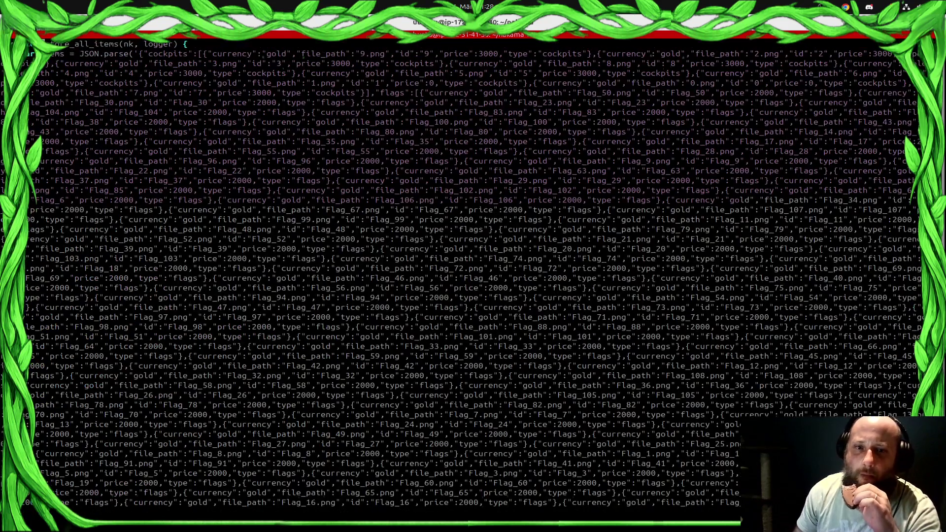
key("j")
key("j")
key("j")
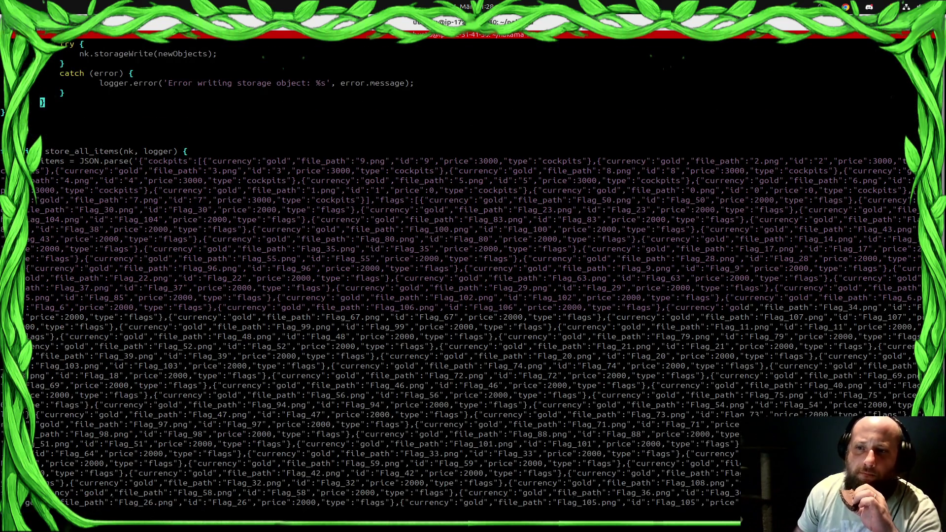
key("n")
key("k")
key("k")
key("k")
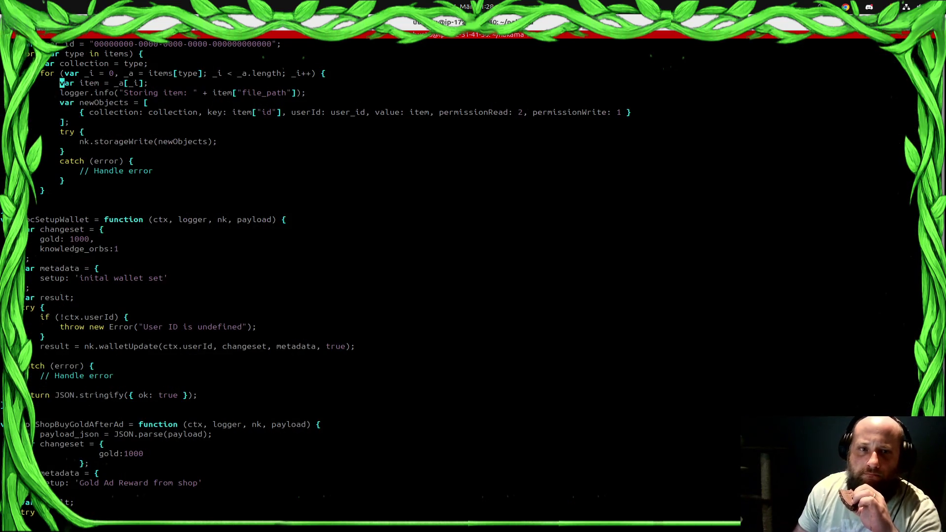
key("j")
key("j")
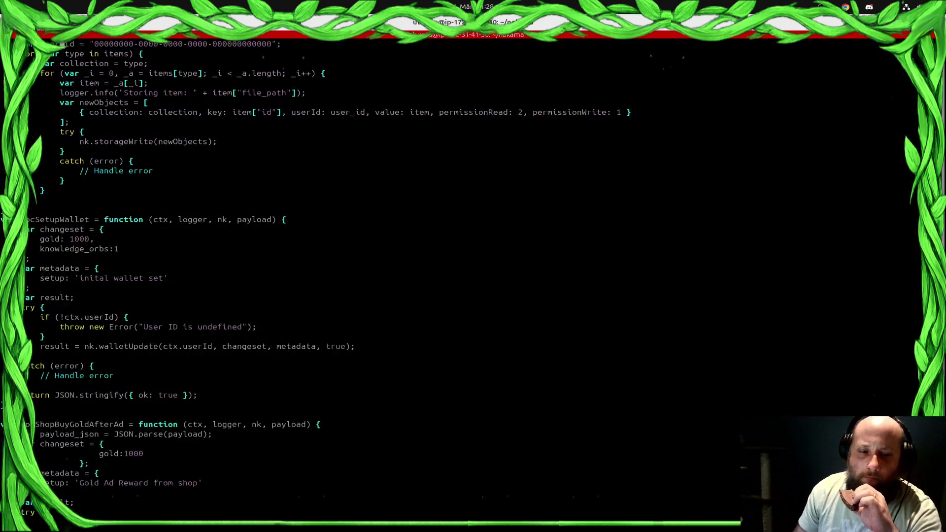
key("k")
key("j")
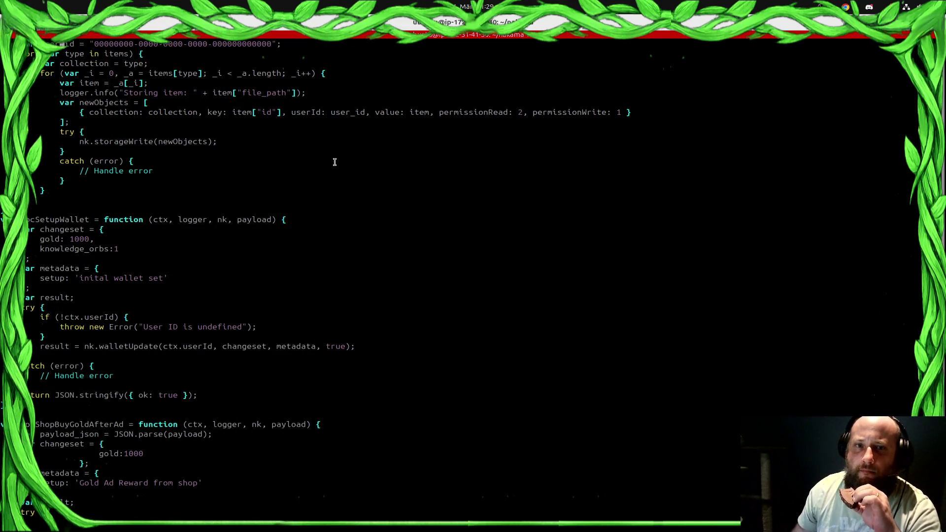
key("k")
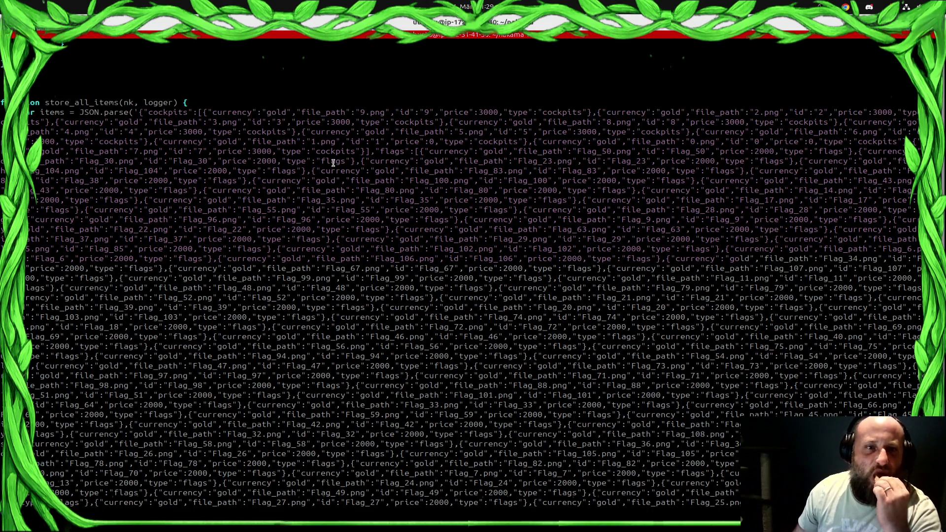
- Shrink the terminal font, then enlarge it one step so the items JSON fits
scroll(333, 162, "down", 1)
scroll(335, 163, "up", 1)
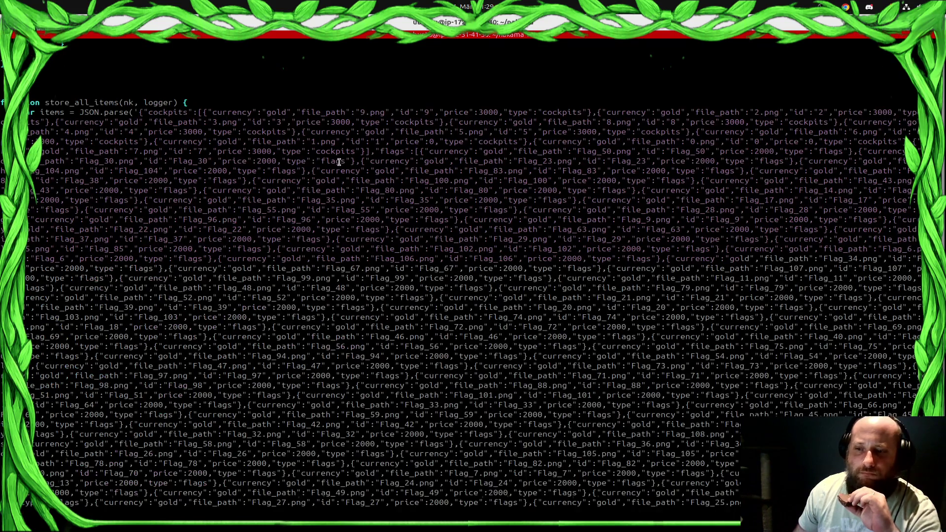
scroll(339, 163, "down", 1)
scroll(334, 162, "up", 1)
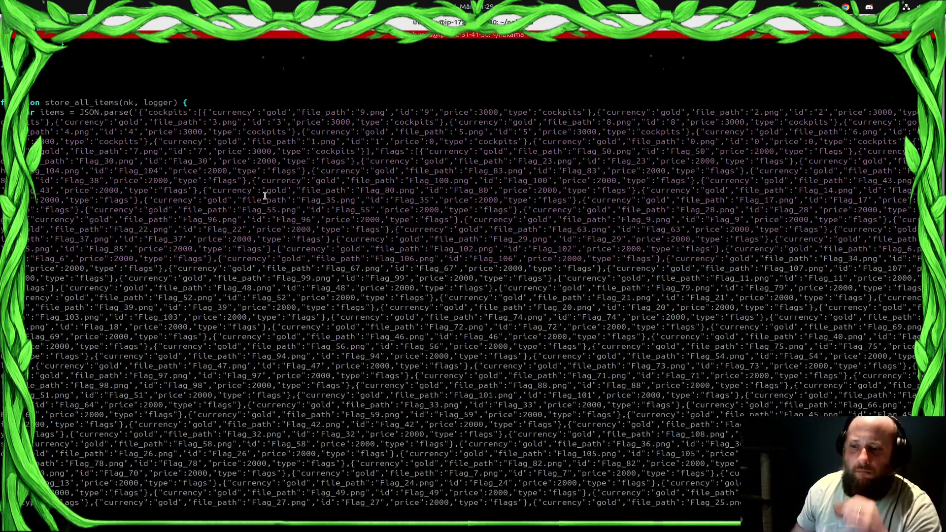
key("ctrl+minus")
key("ctrl+minus")
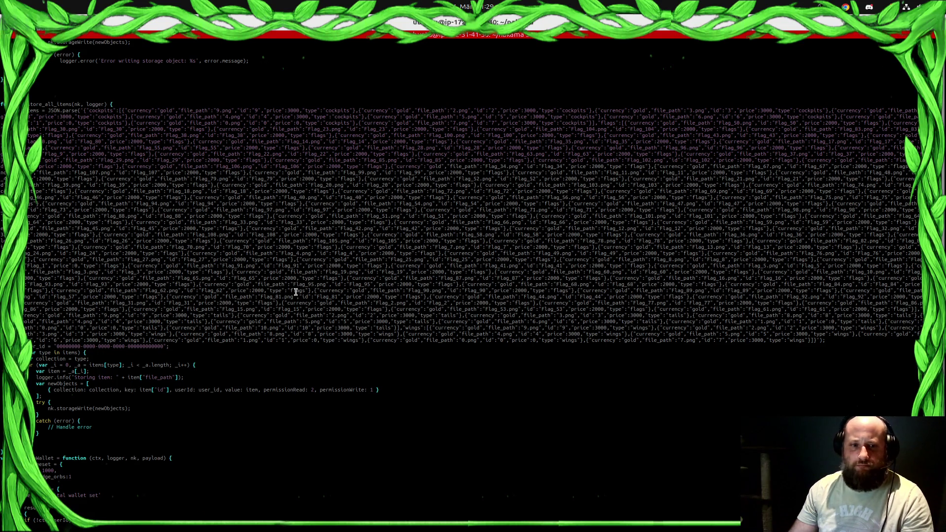
key("ctrl+plus")
key("ctrl+plus")
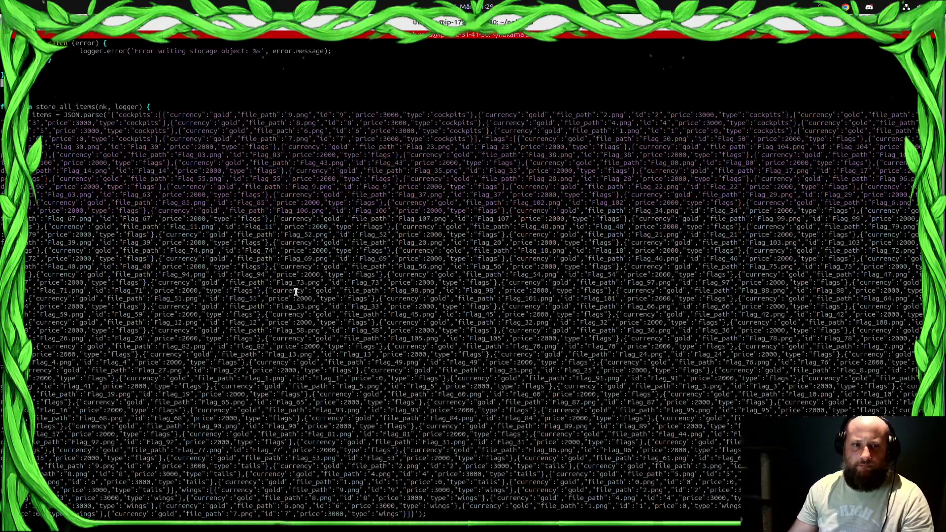
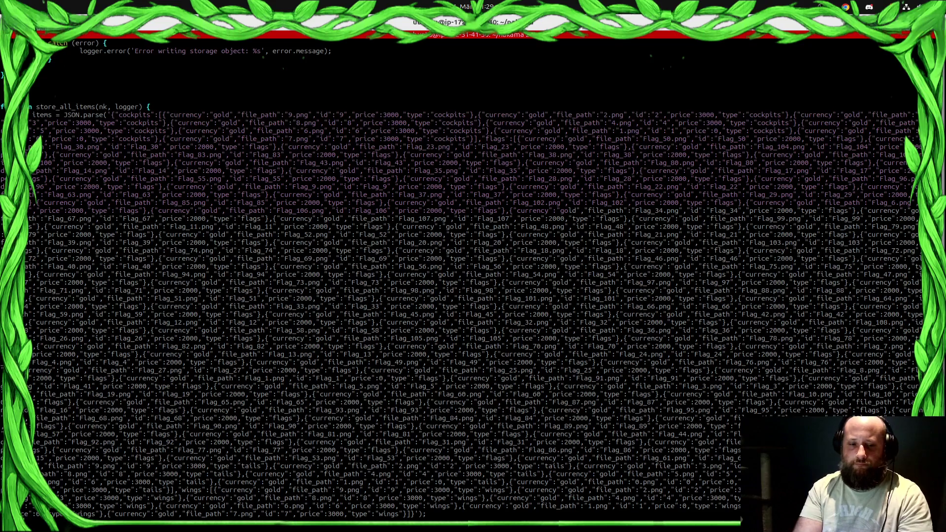
- Quit vim with :q and switch over to the Godot project editor
key("Return")
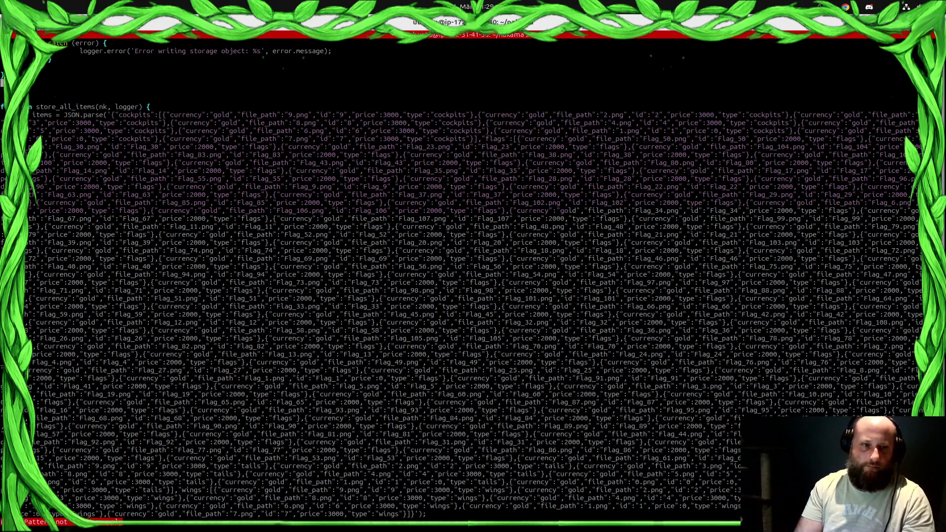
type(":q")
key("Return")
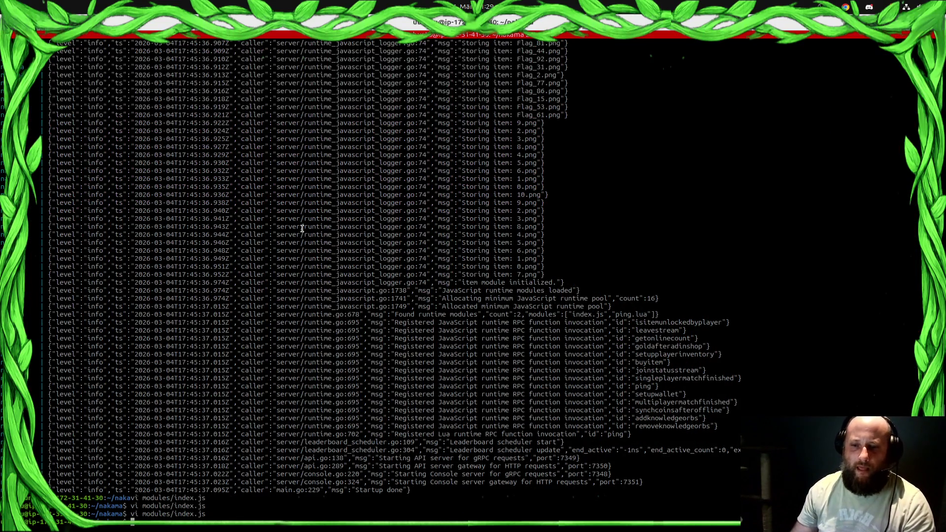
left_click(2, 373)
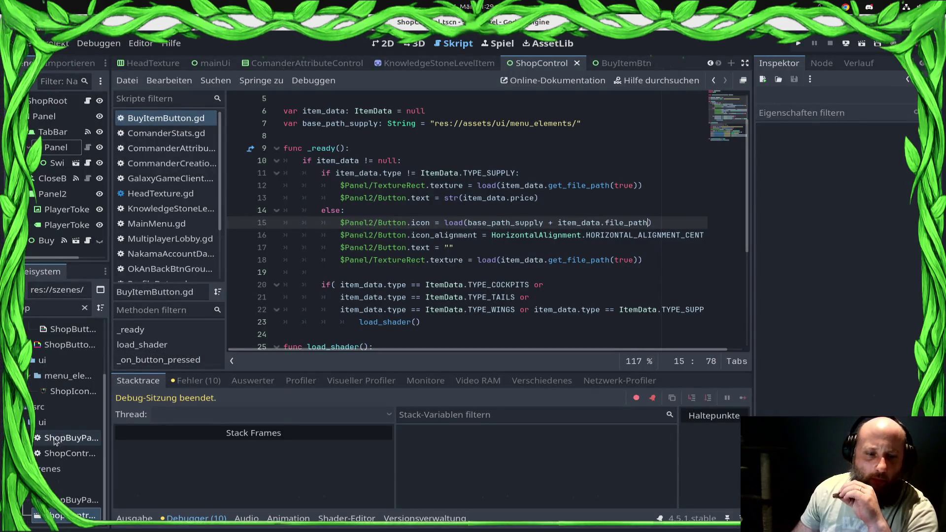
- Clear the FileSystem filter and open item_export.json in the script editor
left_click(84, 308)
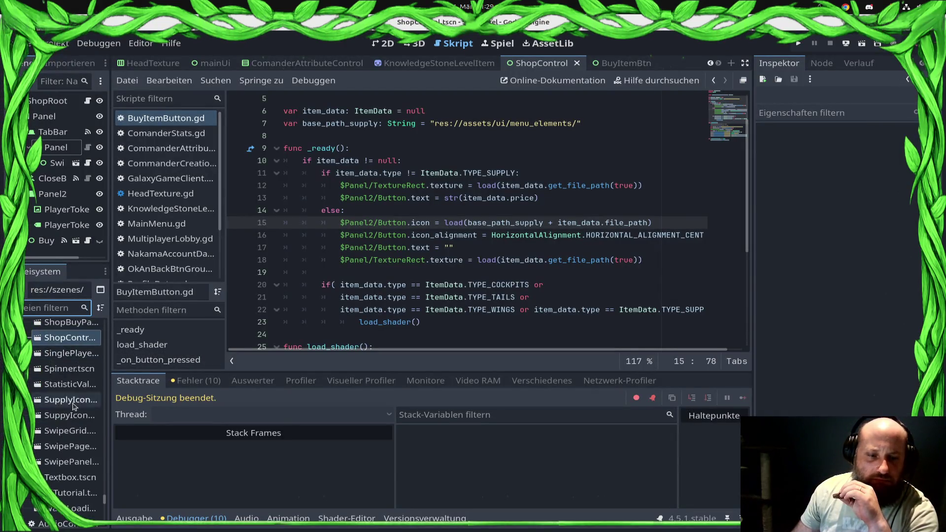
scroll(73, 426, "down", 8)
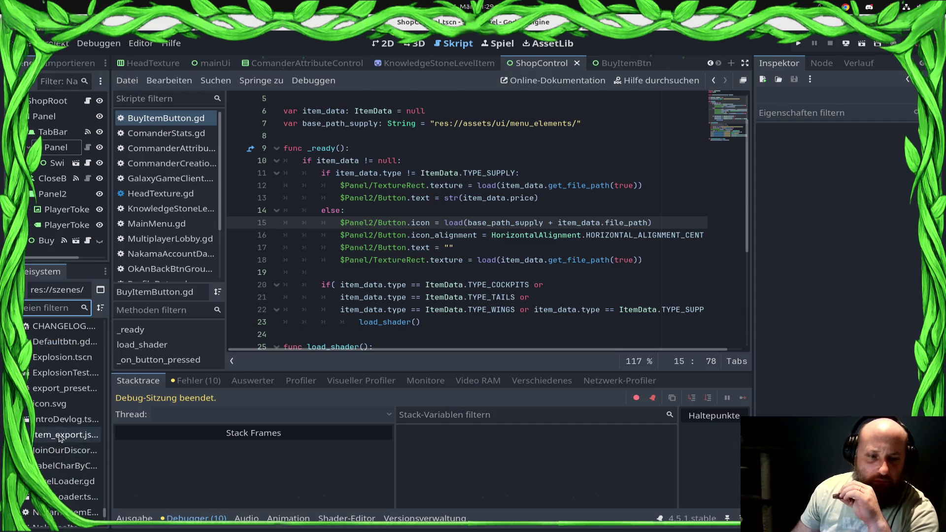
scroll(69, 402, "up", 3)
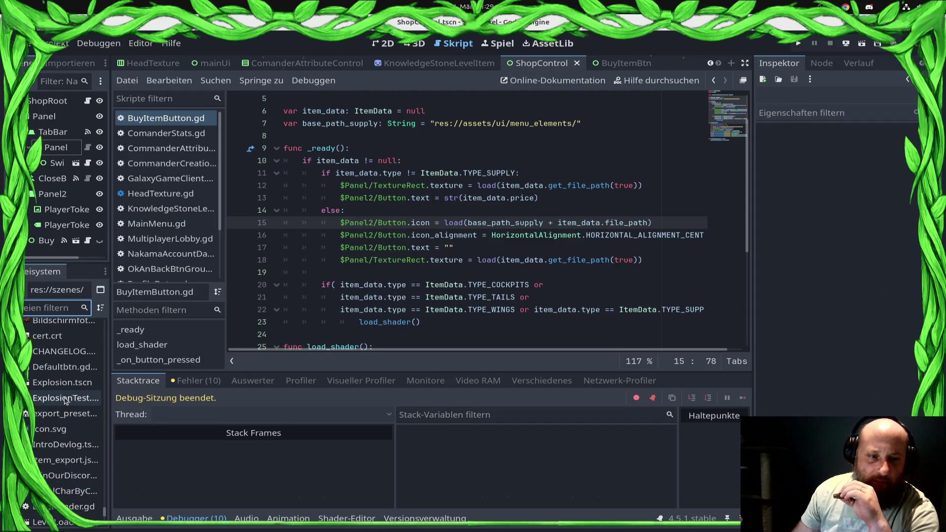
scroll(70, 402, "down", 3)
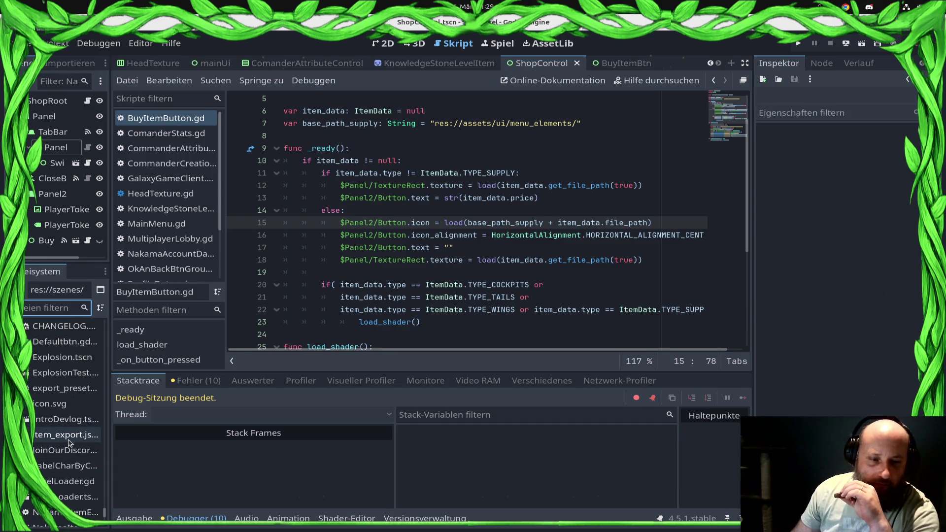
scroll(89, 481, "down", 8)
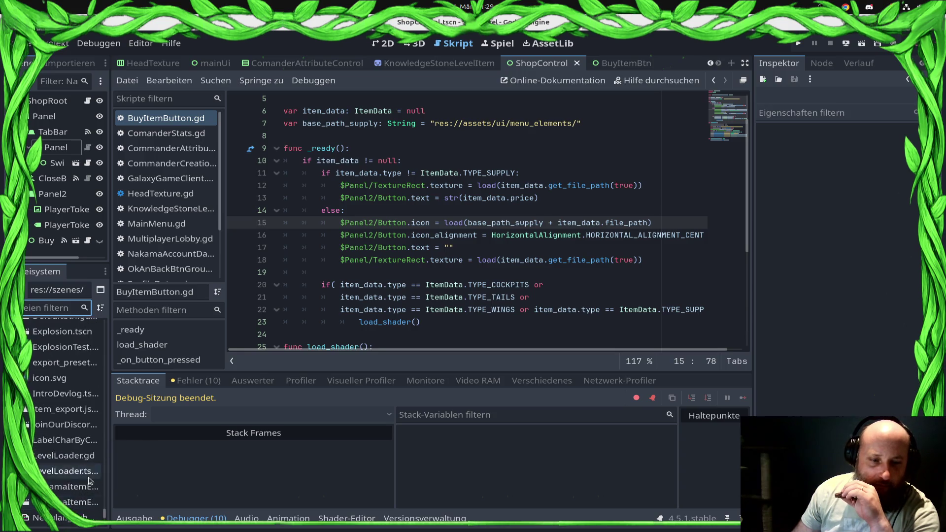
scroll(88, 485, "down", 5)
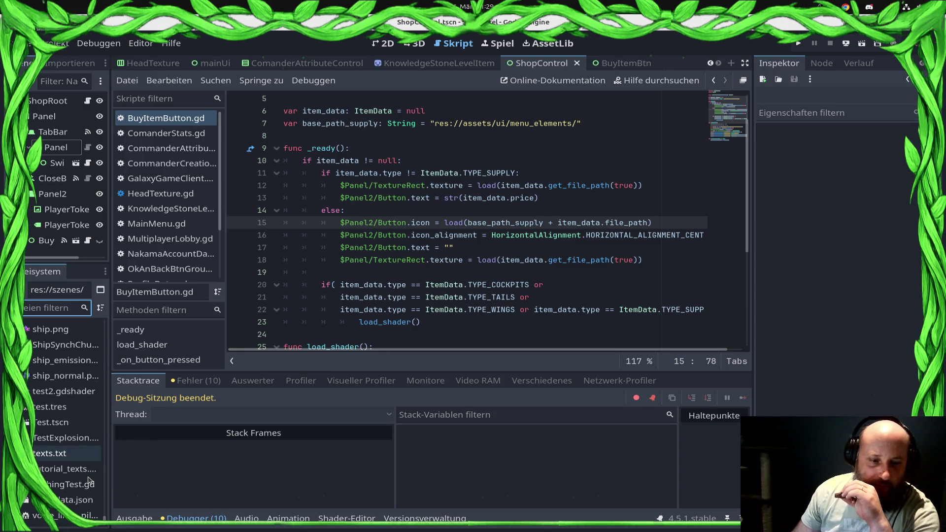
scroll(80, 493, "up", 7)
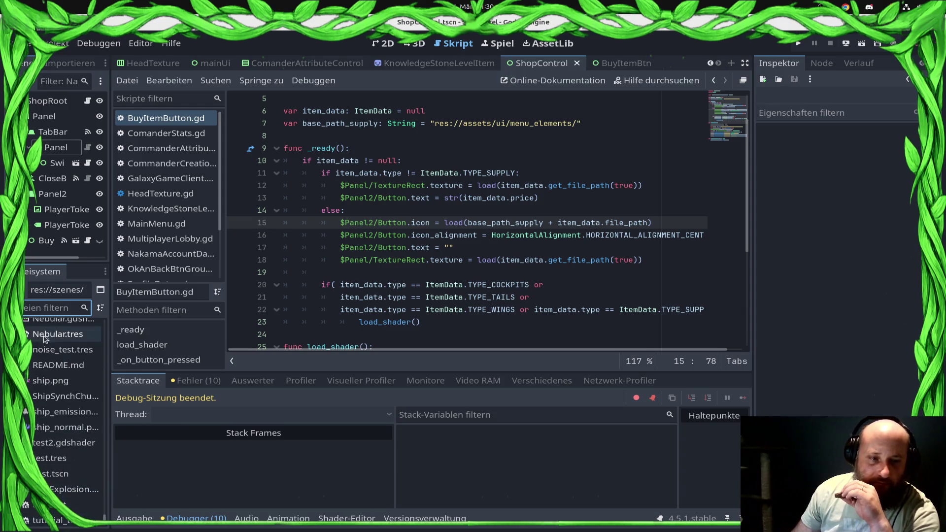
scroll(79, 417, "up", 4)
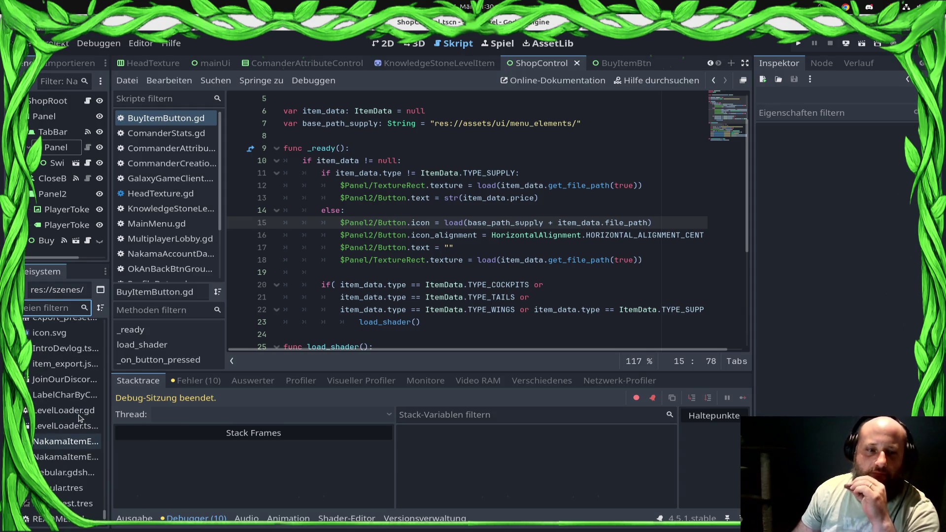
double_click(64, 364)
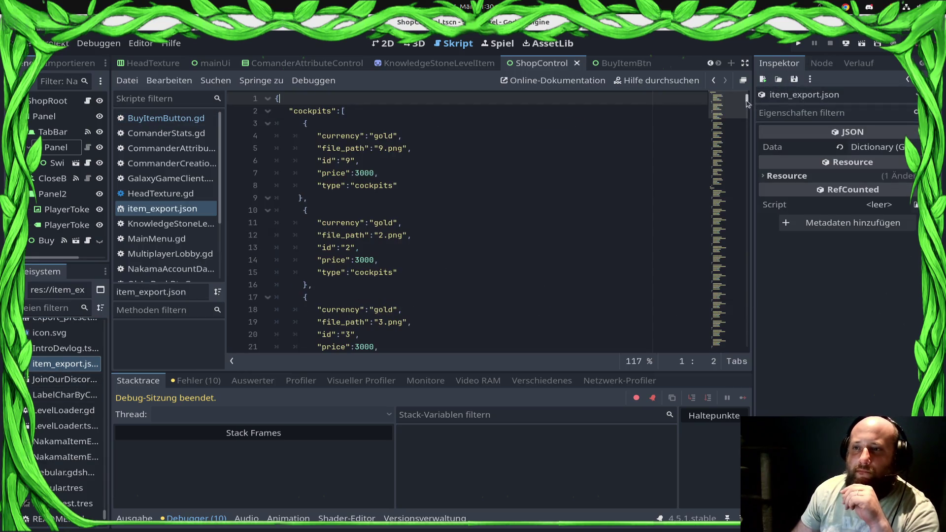
- Jump through item_export.json via the minimap to reach the cockpits entries
left_click(730, 293)
mouse_move(729, 293)
left_mouse_down()
mouse_move(729, 416)
mouse_move(699, 77)
left_mouse_up()
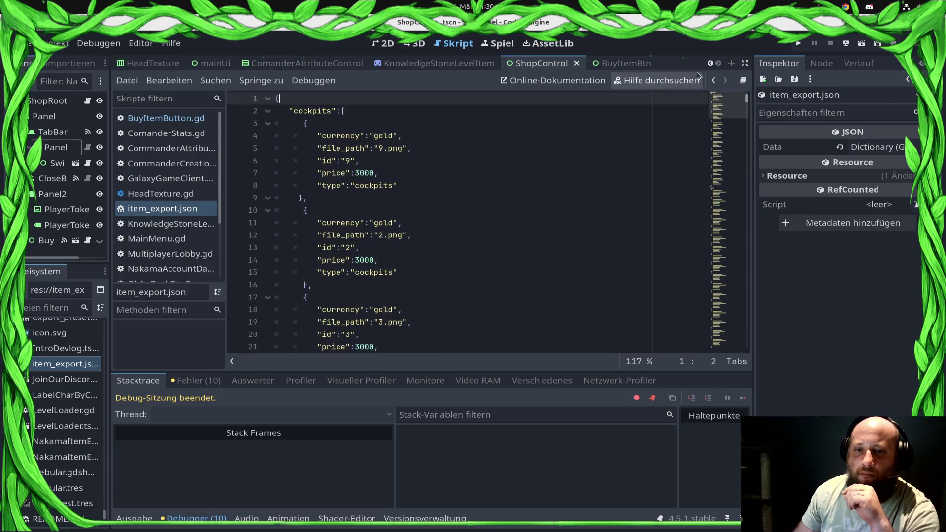
scroll(74, 399, "up", 3)
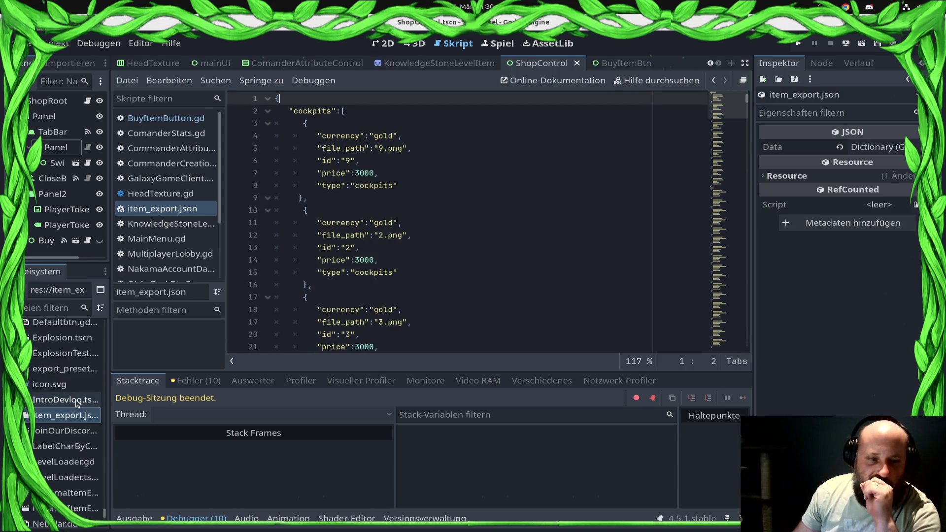
scroll(79, 404, "up", 6)
scroll(83, 409, "up", 3)
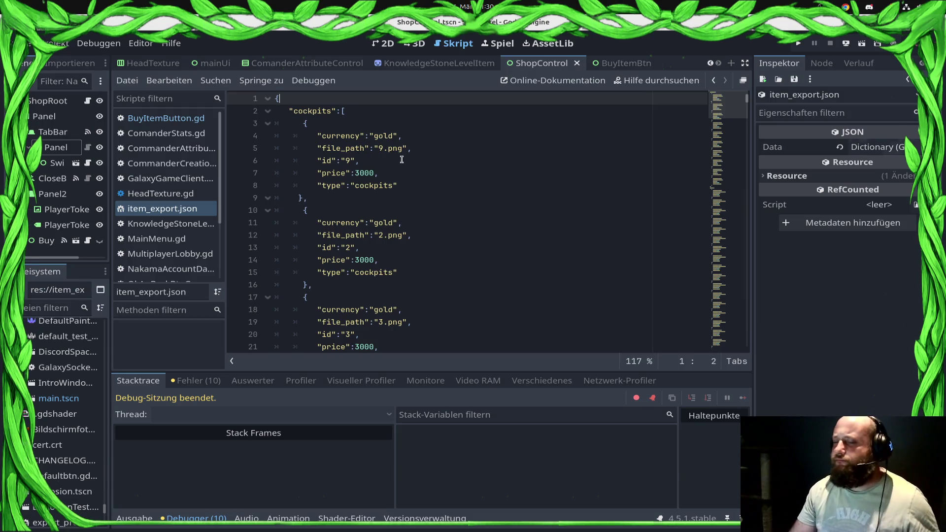
- Open supply storage object 100, select its gold_item_ad file_path value, then return to the terminal
left_click(24, 60)
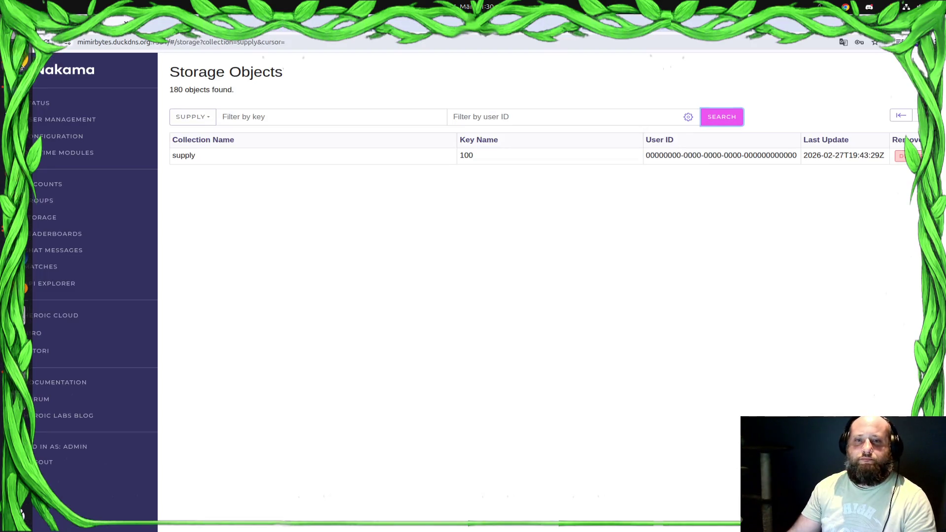
double_click(175, 156)
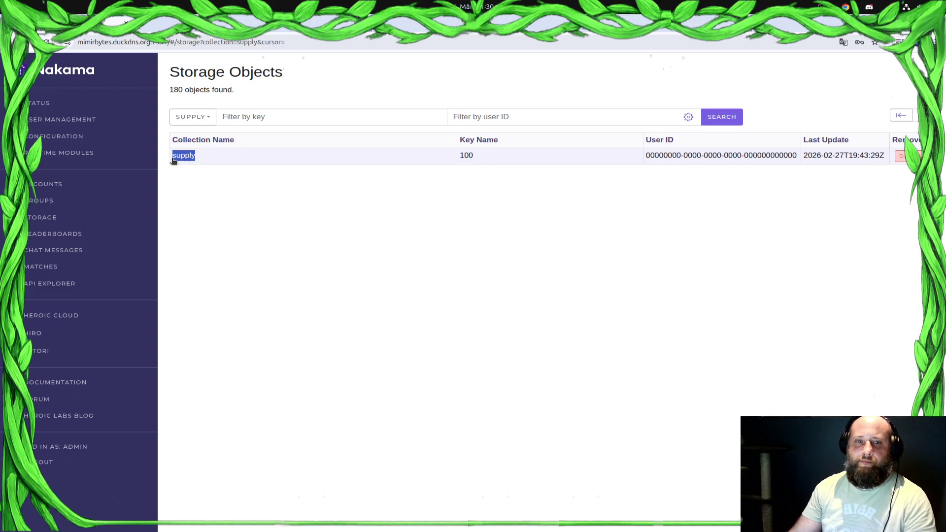
left_click(435, 327)
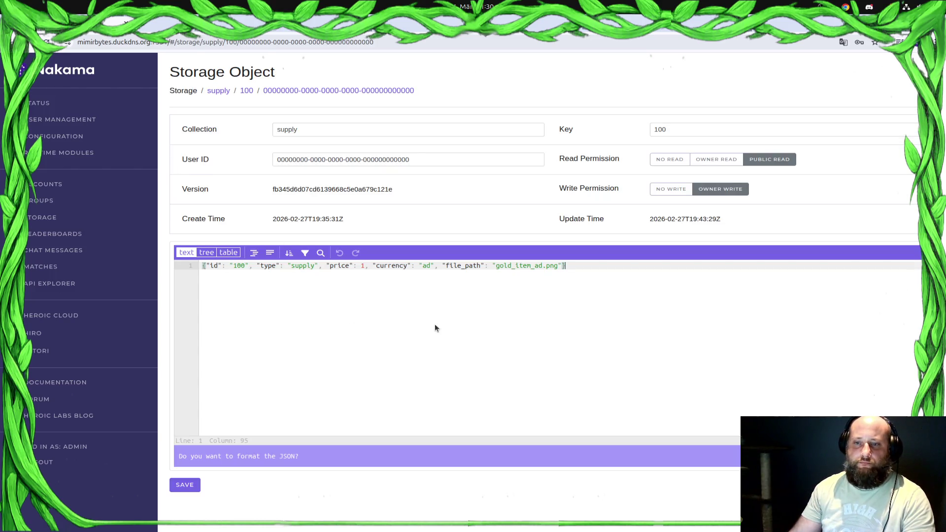
double_click(530, 266)
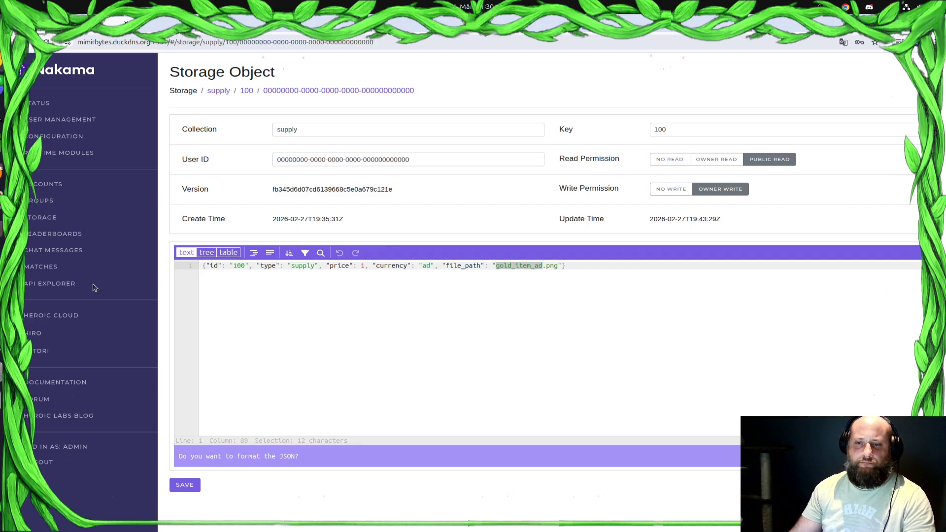
key("alt+Tab")
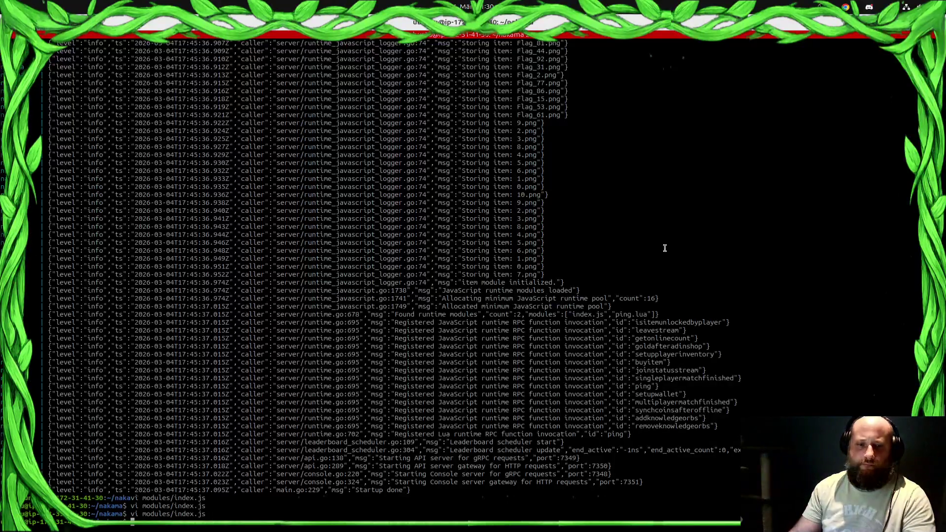
- Reopen modules/index.js in vim by rerunning the previous vi command
key("Up")
key("Return")
key("i")
key("Escape")
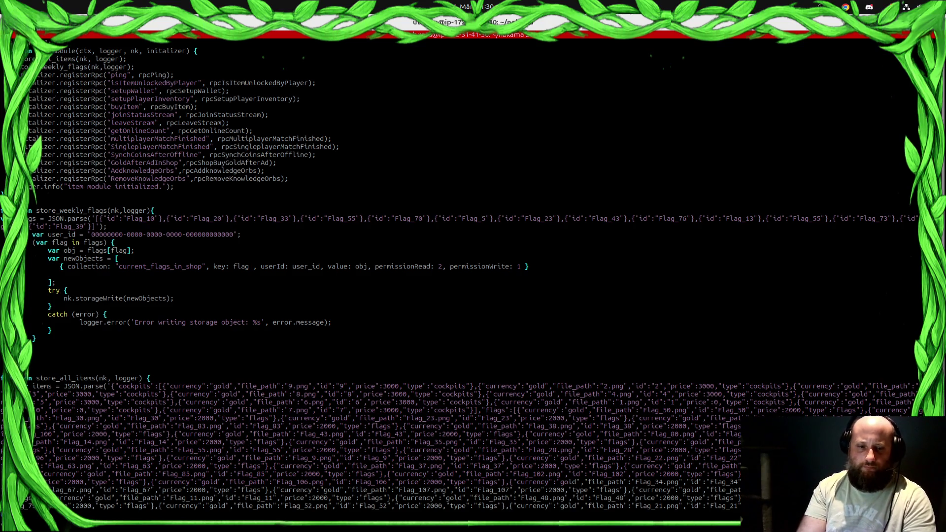
key("n")
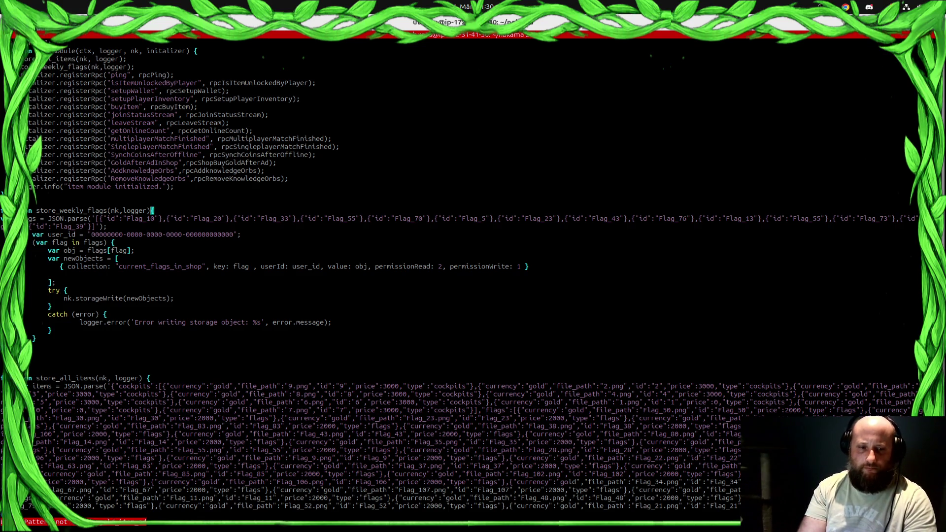
key("Escape")
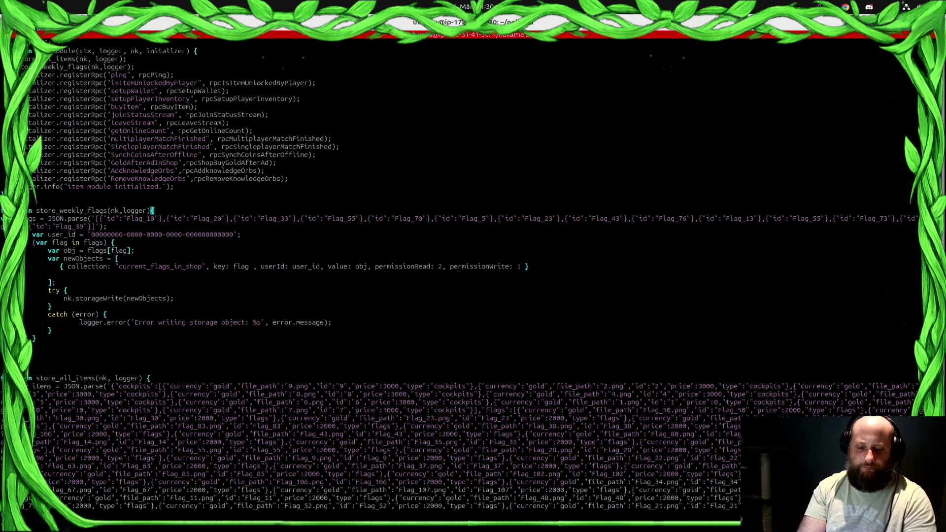
scroll(474, 276, "down", 13)
- Search for item_ and page back up to store_all_items' item definitions
type("/item_'")
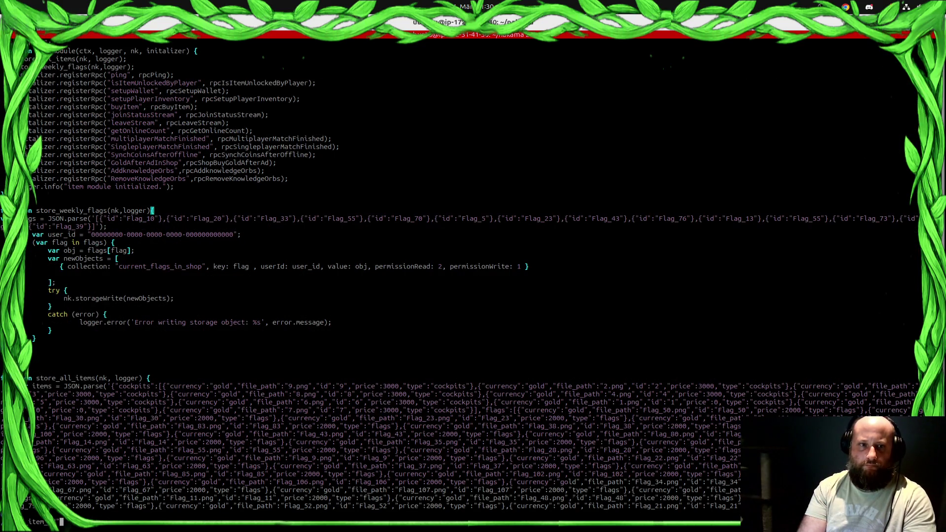
key("Return")
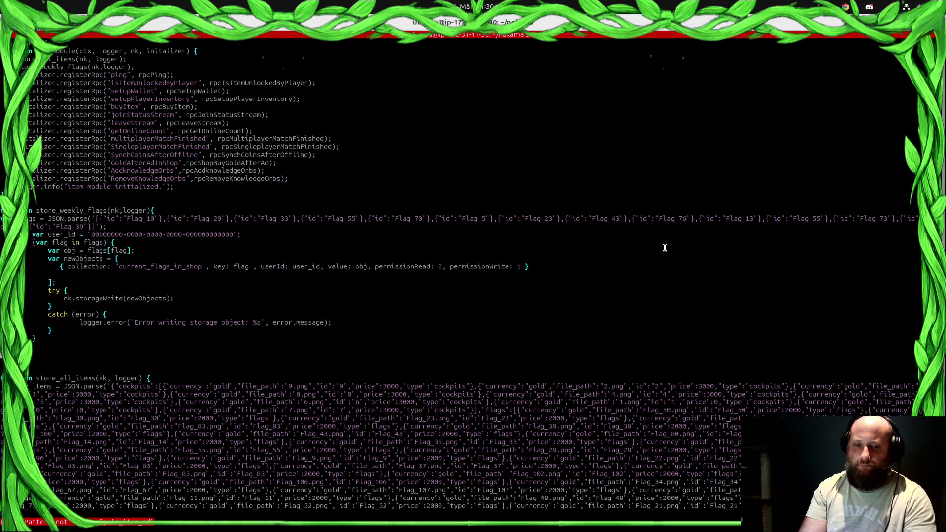
key("ctrl+f")
key("ctrl+b")
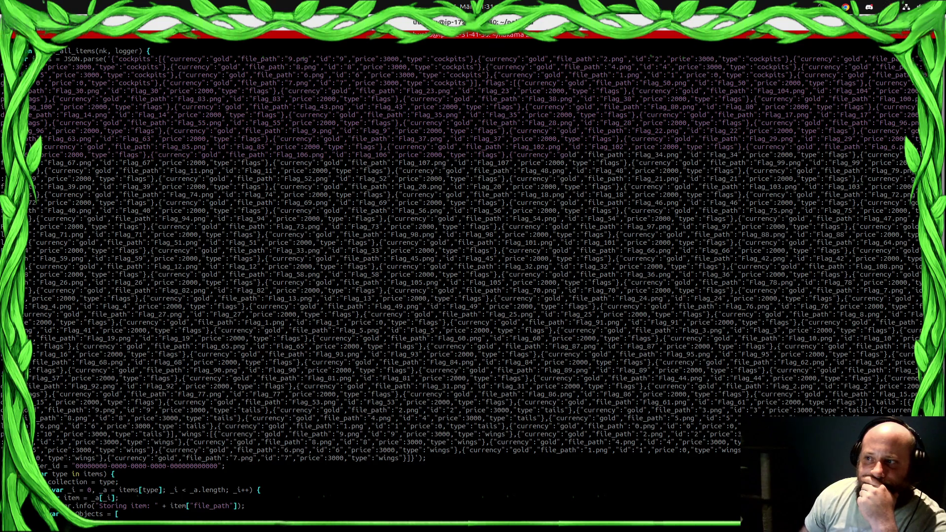
key("alt+Tab")
- Copy supply item 100's JSON line (price 1, currency ad, gold_item_ad.png) and return to vim
left_click(555, 298)
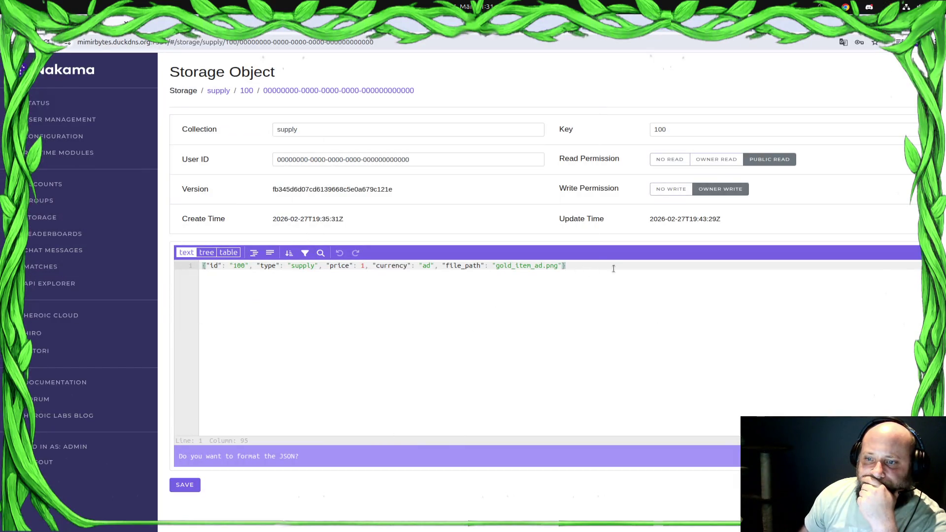
key("ctrl+a")
key("ctrl+c")
left_click(669, 305)
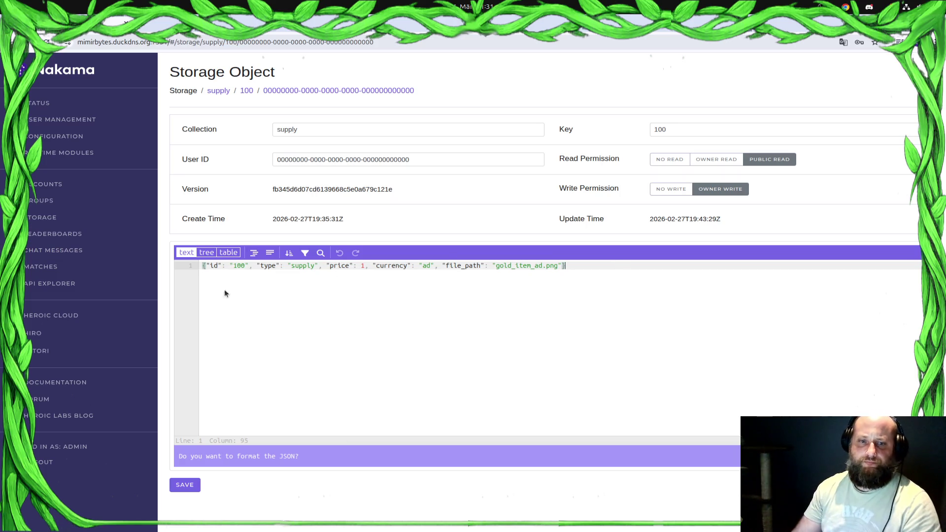
left_click(196, 266, "shift")
left_click(274, 309)
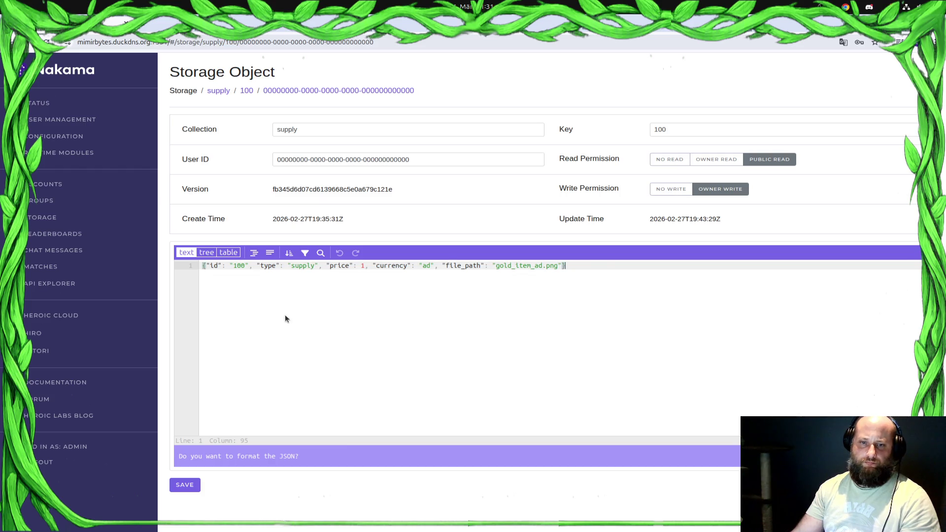
key("alt+Tab")
key("alt+Tab")
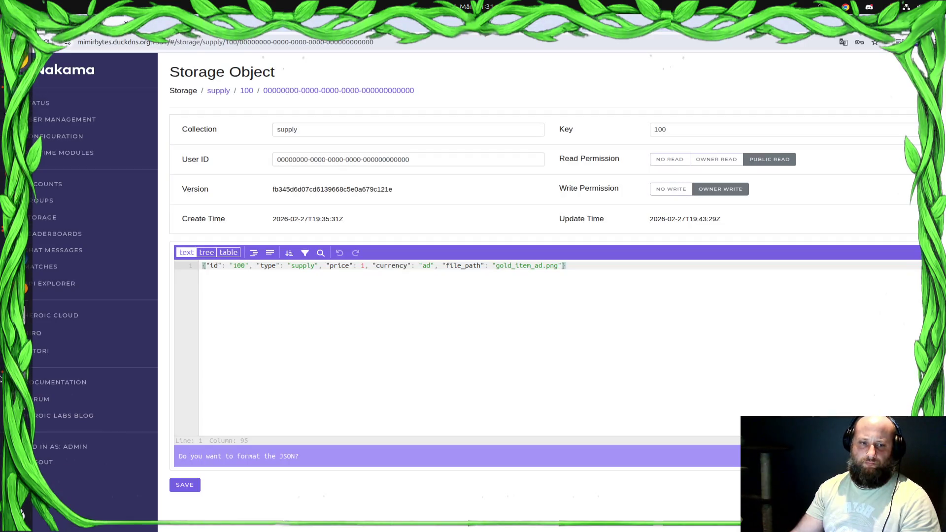
key("alt+Tab")
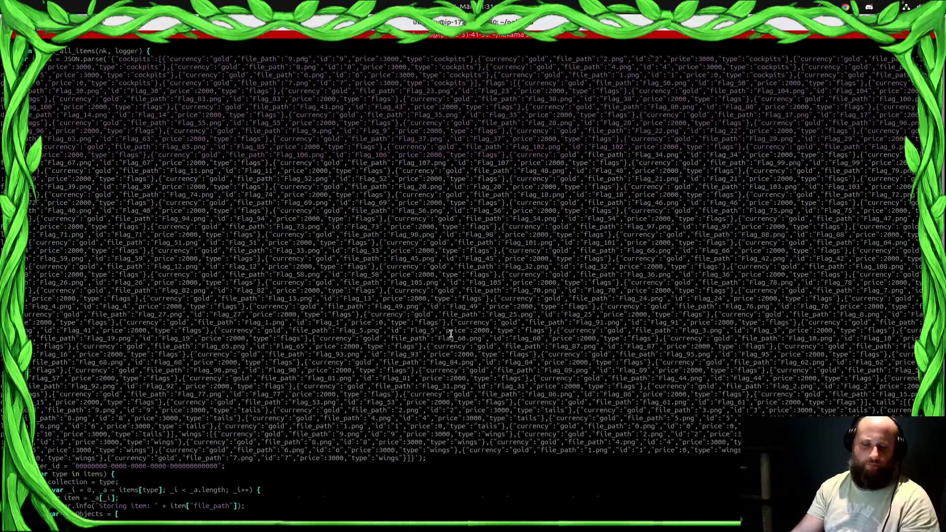
- Insert a supply:[ ] list and paste the item 100 JSON into it, removing the duplicate brace
scroll(462, 275, "up", 4)
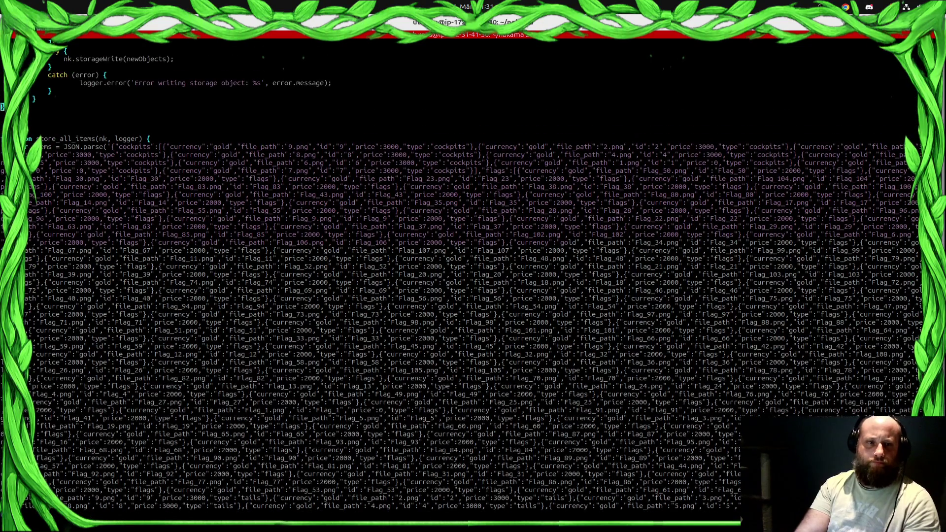
scroll(461, 275, "down", 3)
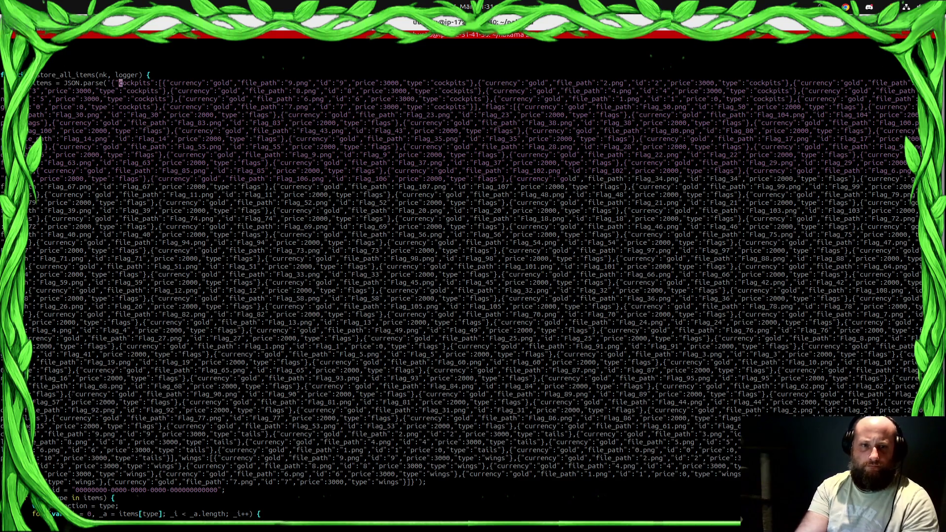
type("i")
type("s")
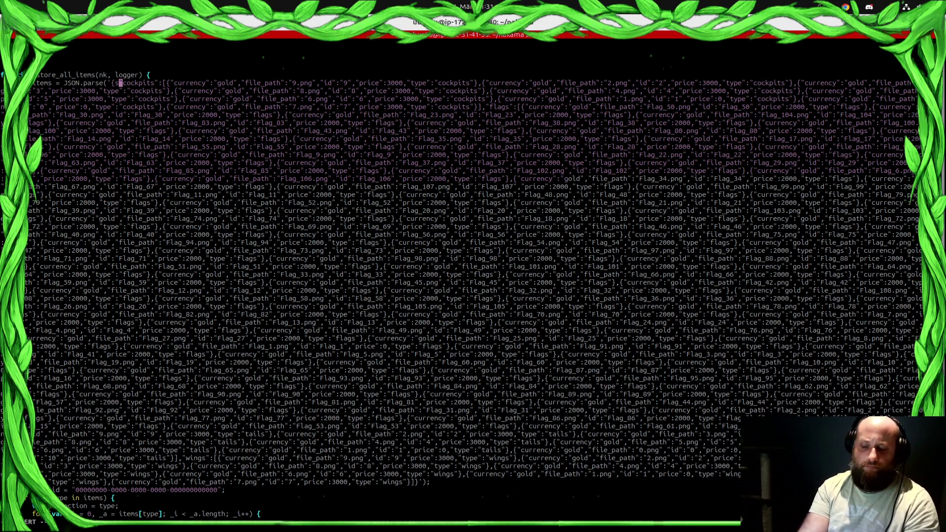
type("upply")
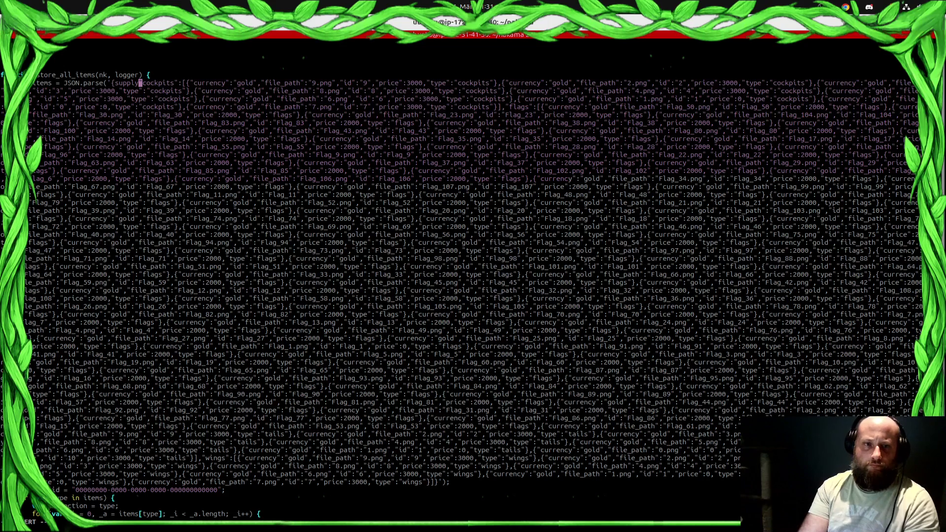
type(":[")
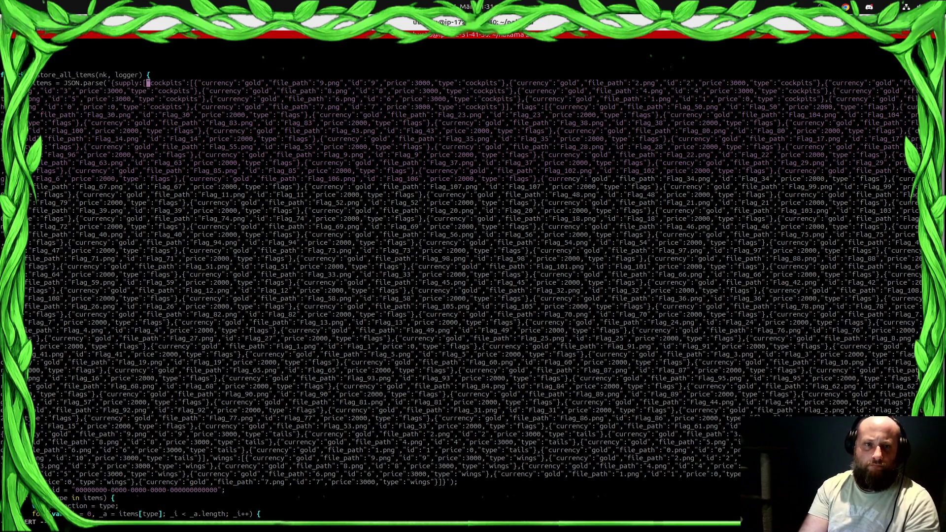
type("\"\"")
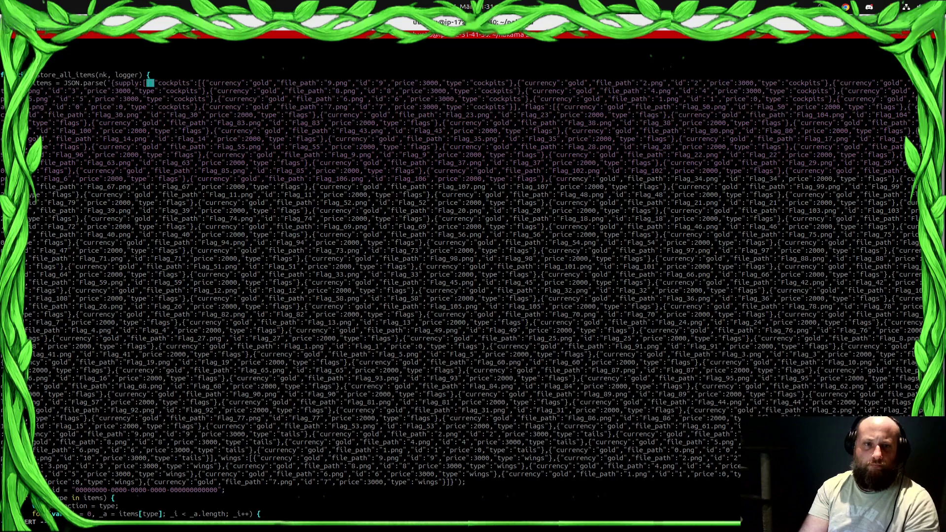
type("],")
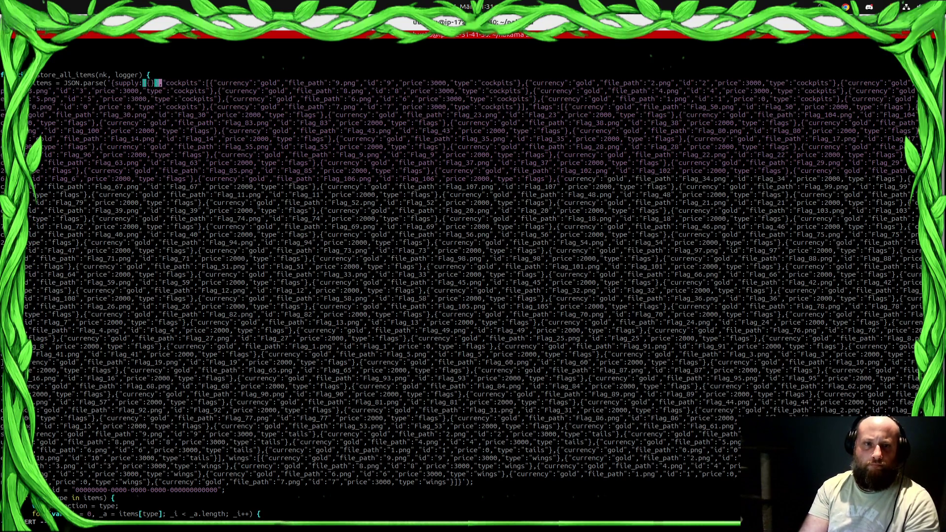
key("ctrl+shift+v")
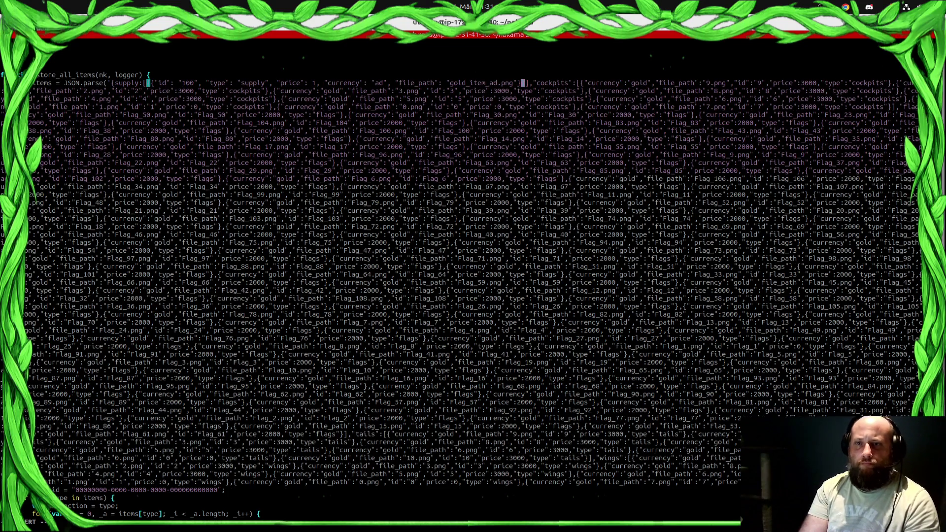
key("x")
left_click(467, 83)
key("b")
key("b")
key("b")
key("b")
key("b")
key("x")
key("w")
key("w")
key("w")
- Wrap the supply key in quotes, then save modules/index.js and exit with :wq
key("ctrl+Right")
key("ctrl+Right")
key("ctrl+Right")
key("Escape")
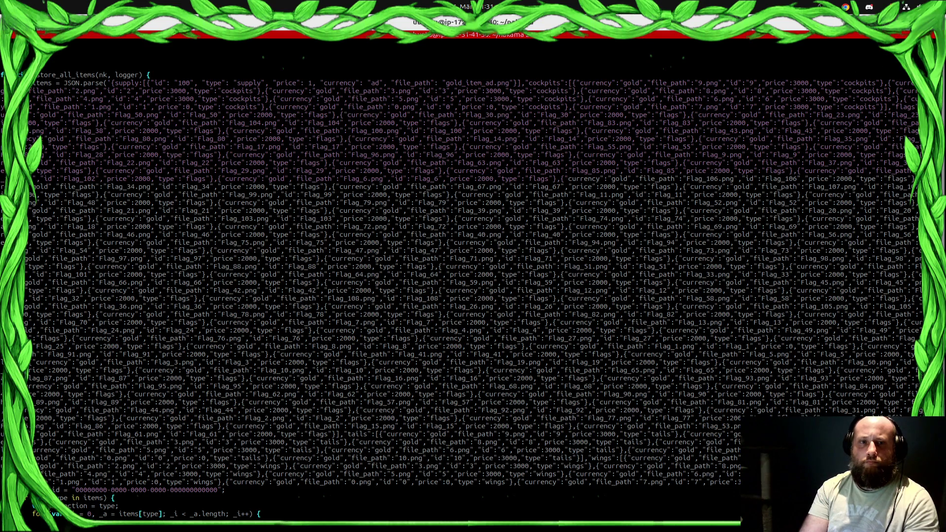
key("Left")
key("Left")
key("b")
key("b")
key("b")
key("b")
key("b")
key("b")
key("w")
type("w")
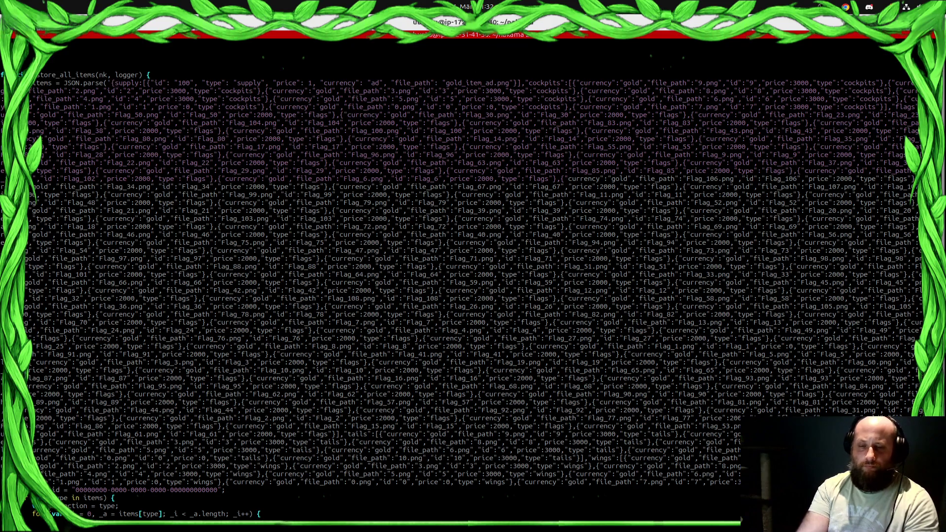
type("i\"")
key("Right")
key("Right")
key("Right")
type("\"")
key("Escape")
type(":wq")
key("Return")
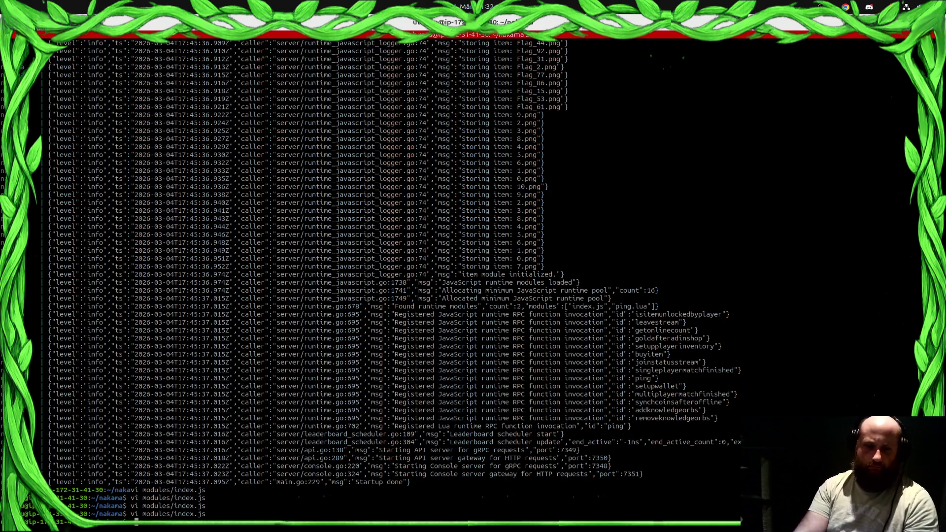
- Restart the Nakama containers with docker compose down/up and follow logs until startup completes
key("ctrl+plus")
type("mo")
key("BackSpace")
key("BackSpace")
key("BackSpace")
key("Up")
key("Up")
key("Return")
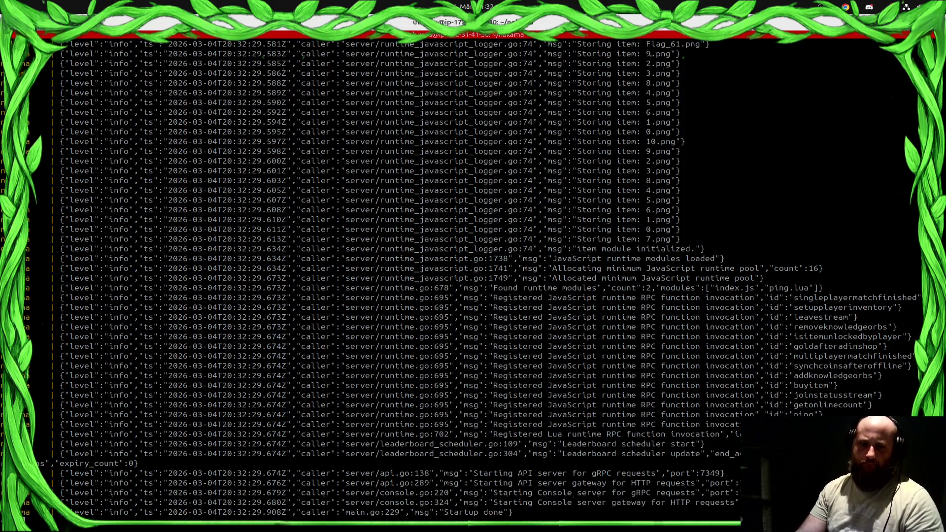
key("ctrl+c")
key("ctrl+c")
- Rerun an earlier history command, check Nakama Console, and return to the Godot editor
key("Up")
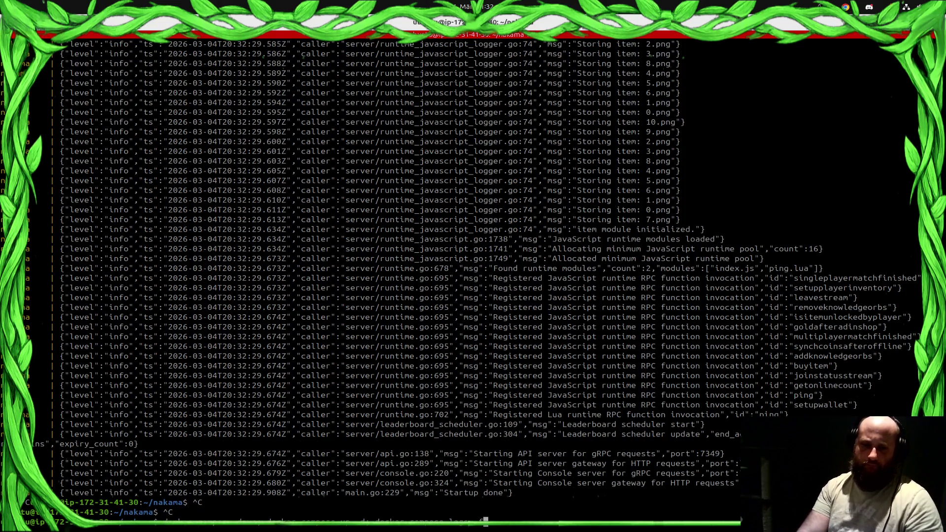
key("Up")
key("Return")
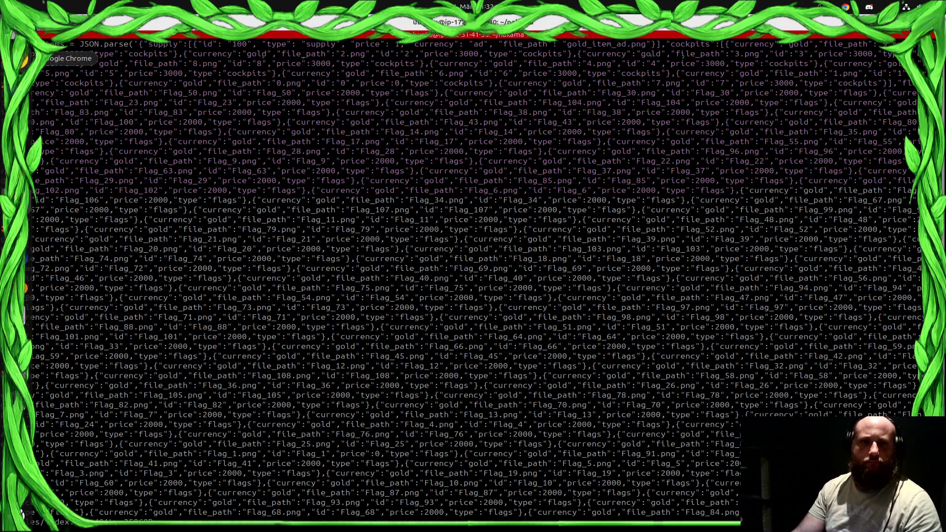
left_click(16, 59)
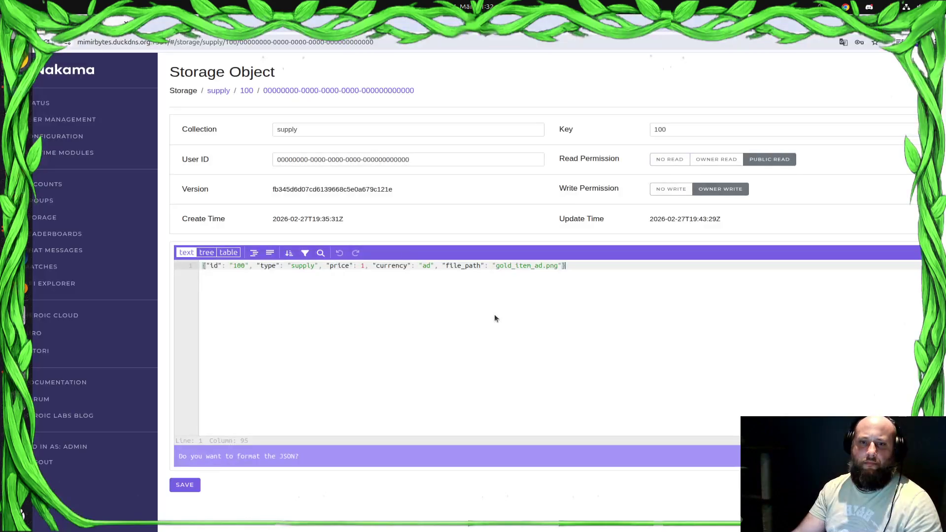
left_click(586, 268)
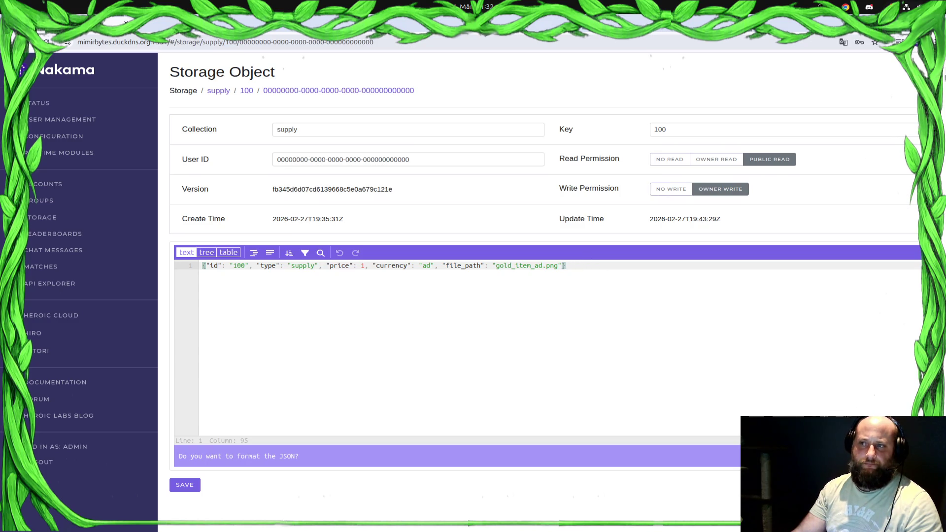
left_click(17, 372)
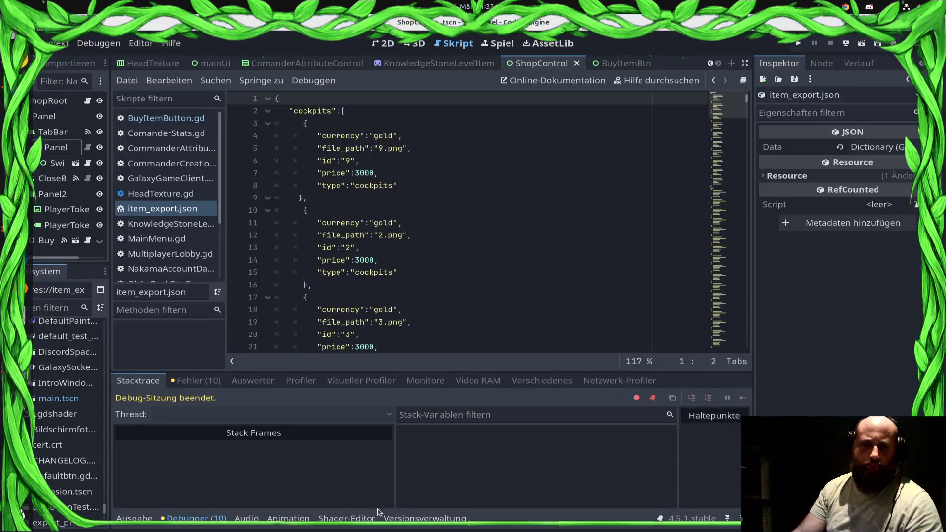
- Move the glowing blue sprite toward the canvas centre in KnowledgeStoneLevelItem and run the game
left_click(428, 63)
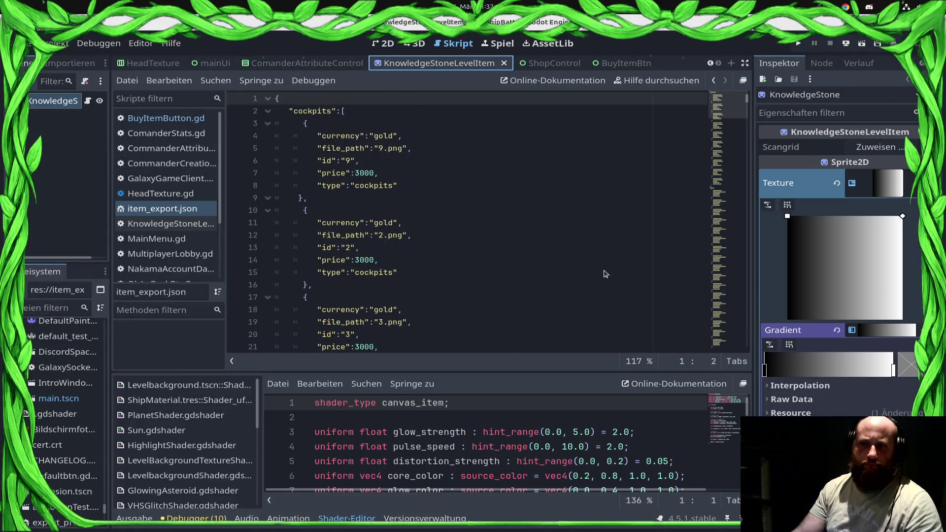
left_click(384, 44)
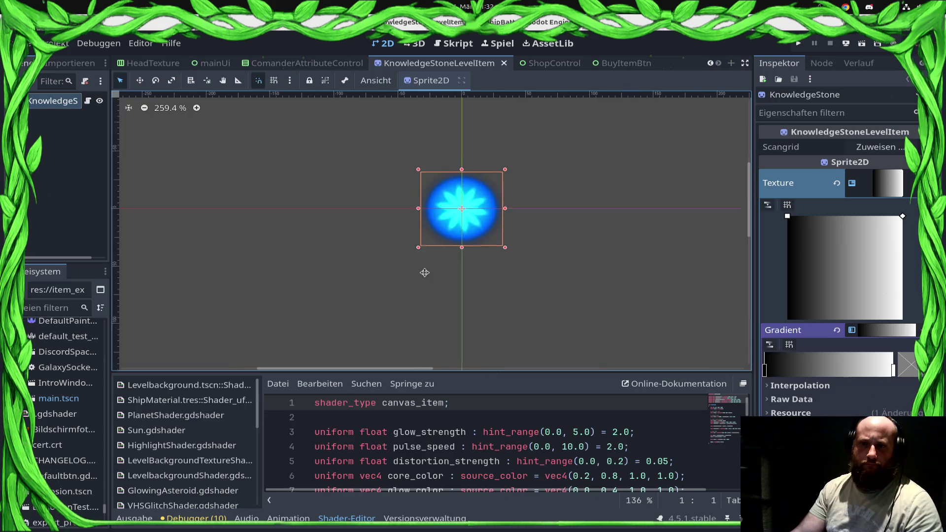
key("w")
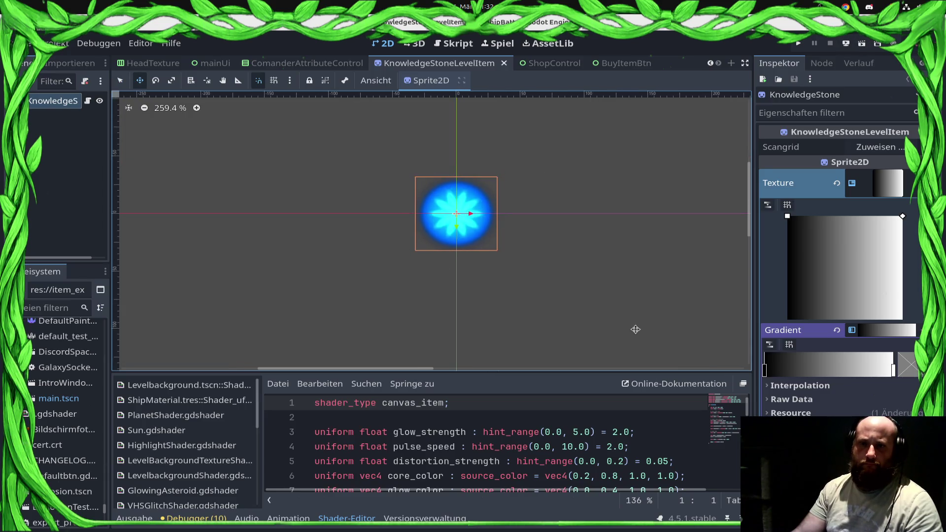
left_click_drag(625, 316, 399, 134)
left_click_drag(350, 154, 563, 296)
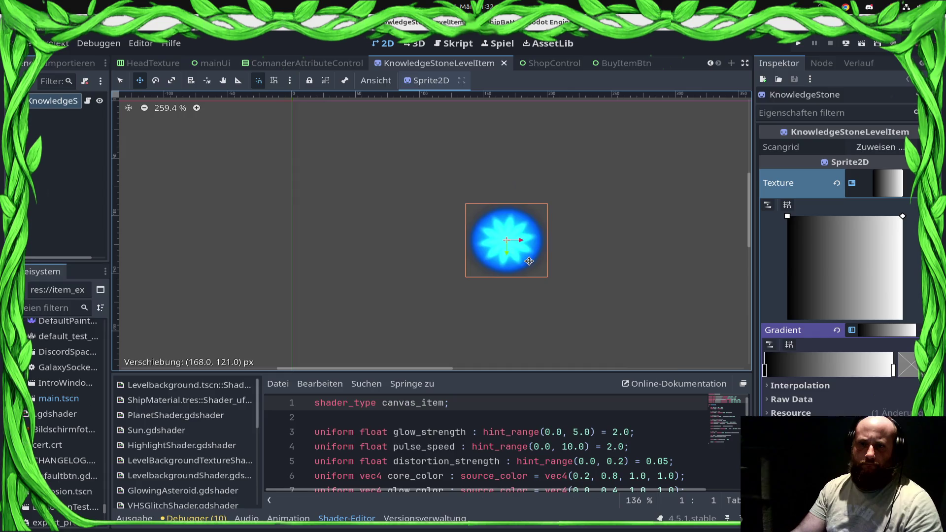
key("F5")
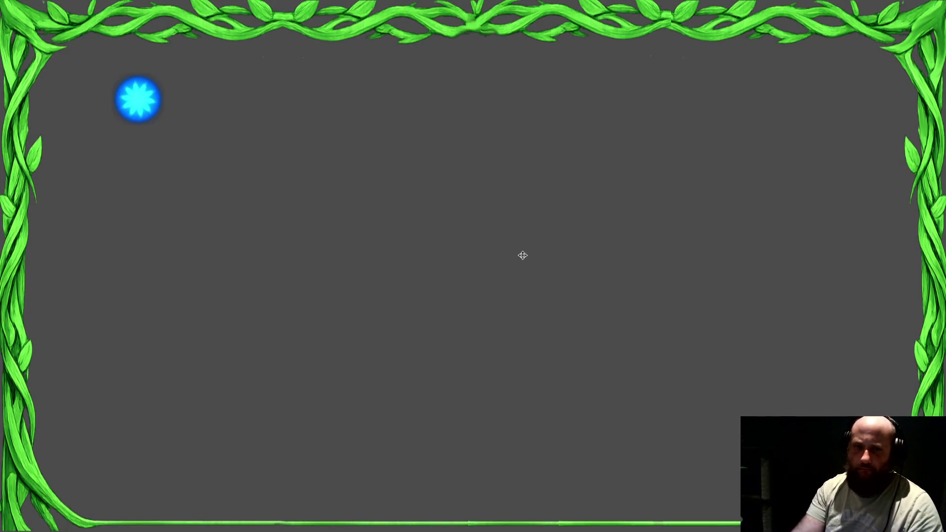
- Frame a screenshot area tightly around the glowing blue sprite, then dismiss the capture overlay
key("super+shift+s")
mouse_move(422, 228)
left_mouse_down()
mouse_move(185, 90)
mouse_move(170, 92)
mouse_move(176, 87)
left_mouse_up()
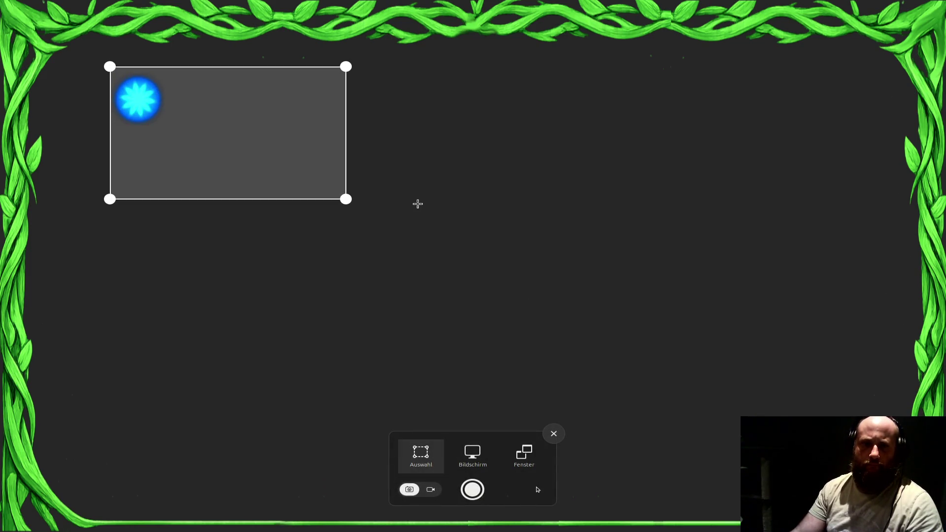
mouse_move(347, 199)
left_mouse_down()
mouse_move(228, 133)
mouse_move(165, 123)
mouse_move(170, 129)
left_mouse_up()
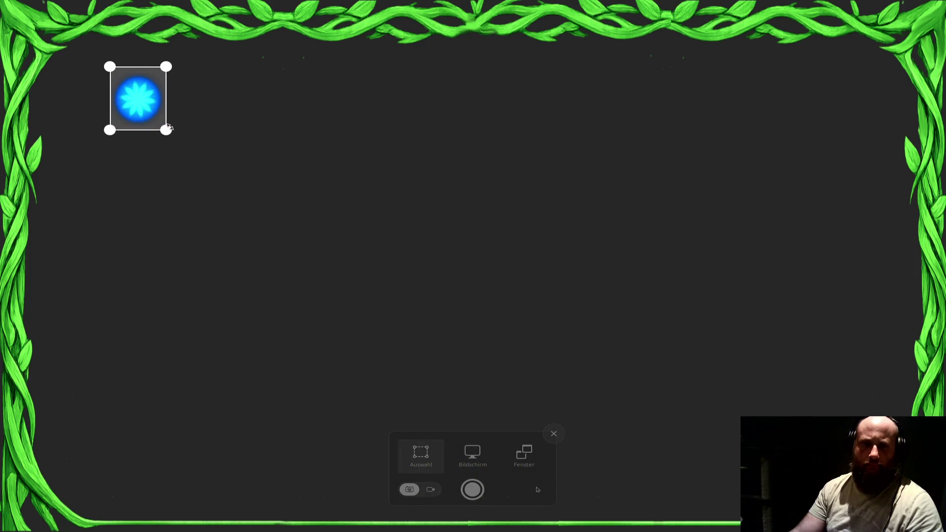
left_click(239, 161)
mouse_move(110, 74)
left_mouse_down()
mouse_move(175, 112)
mouse_move(165, 123)
left_mouse_up()
left_click(241, 137)
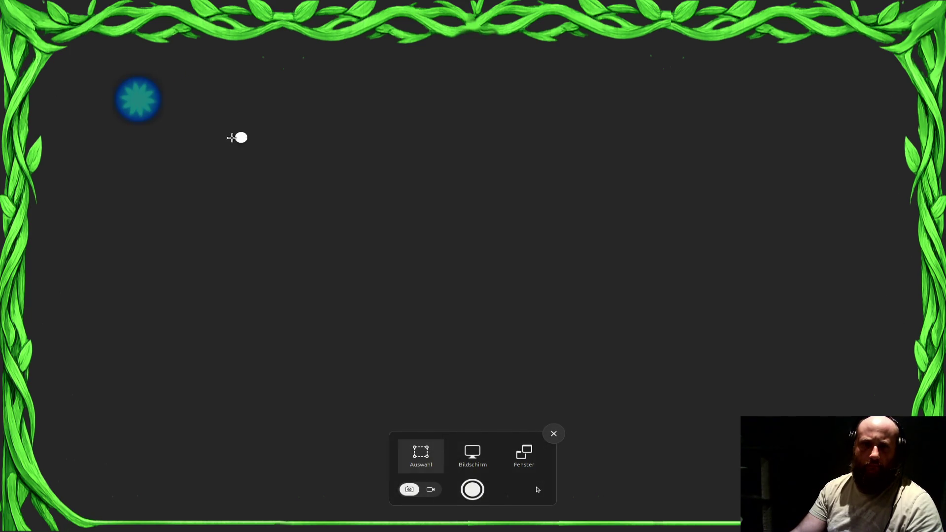
left_click_drag(100, 70, 170, 129)
left_click_drag(100, 80, 107, 79)
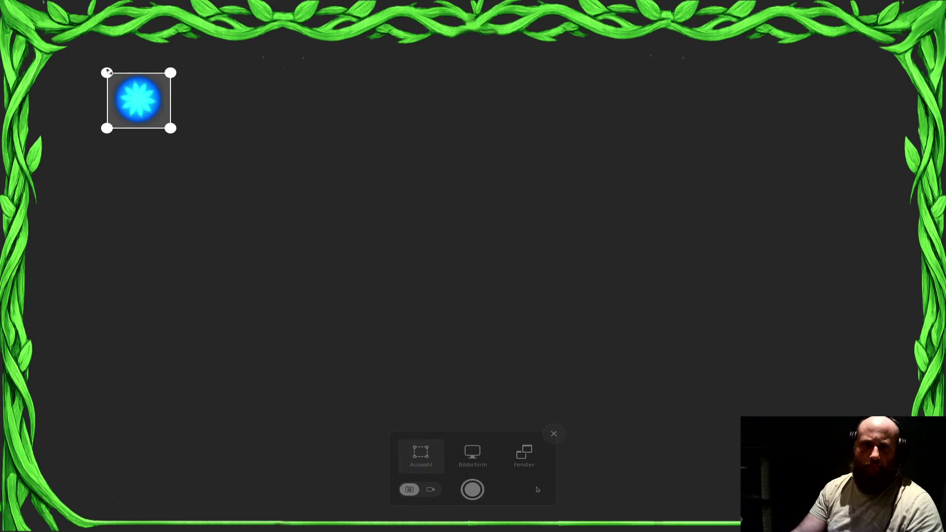
left_click_drag(169, 70, 168, 70)
left_click(244, 101)
key("Escape")
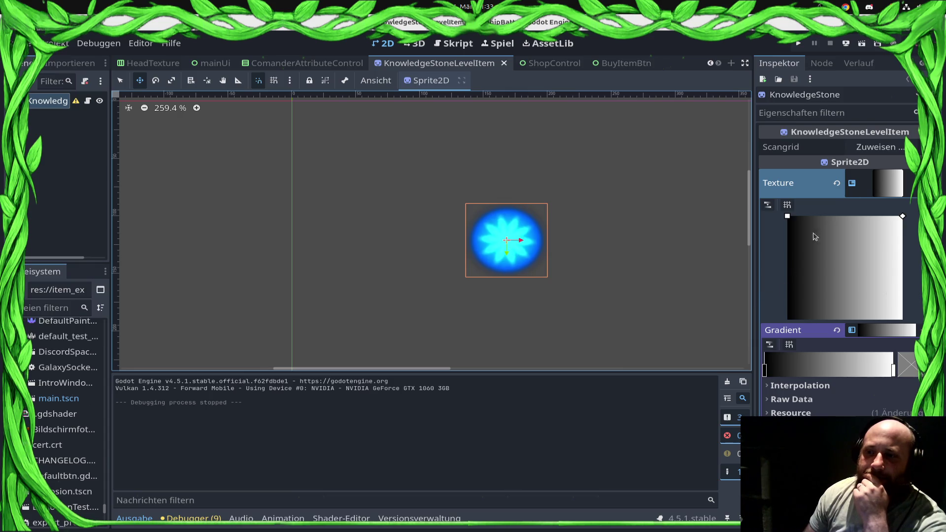
- Show the BuyItemBtn scene tab, then switch to the browser with Nakama's supply object 100
left_click(624, 63)
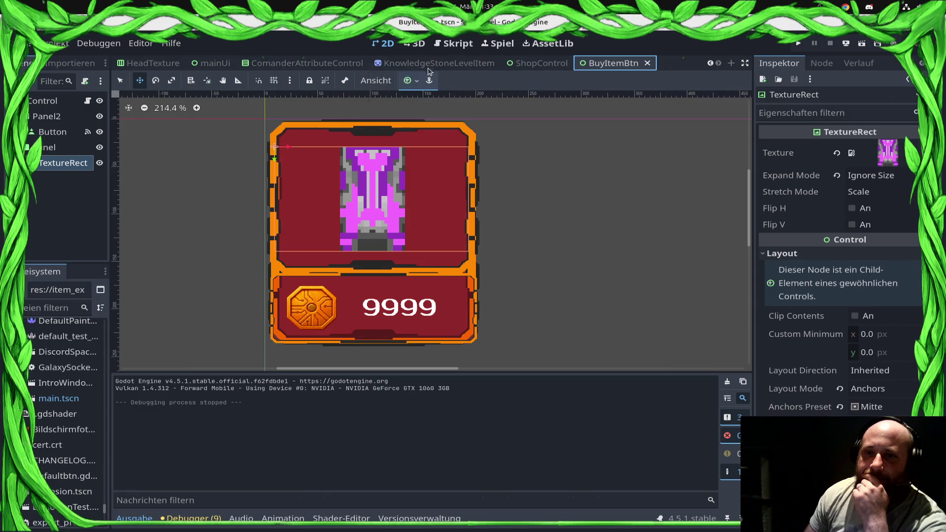
left_click(419, 64)
left_click(624, 63)
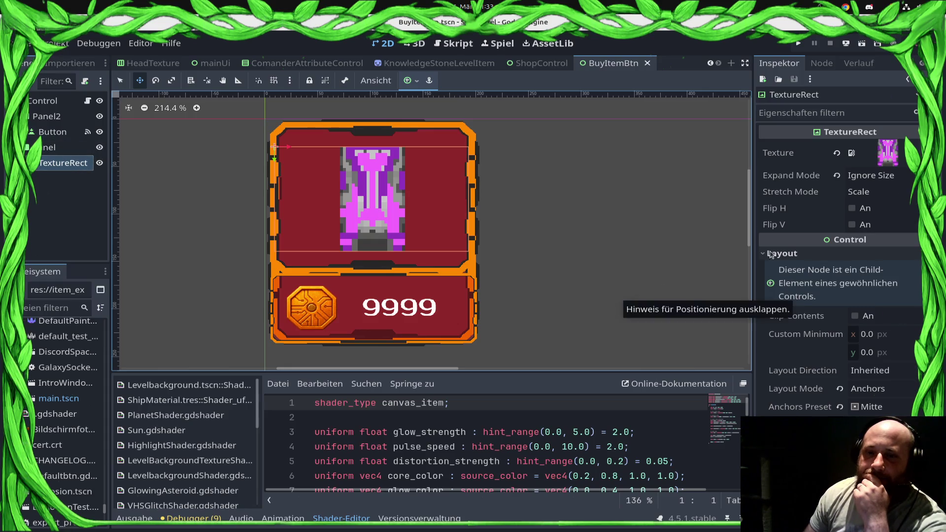
key("super+d")
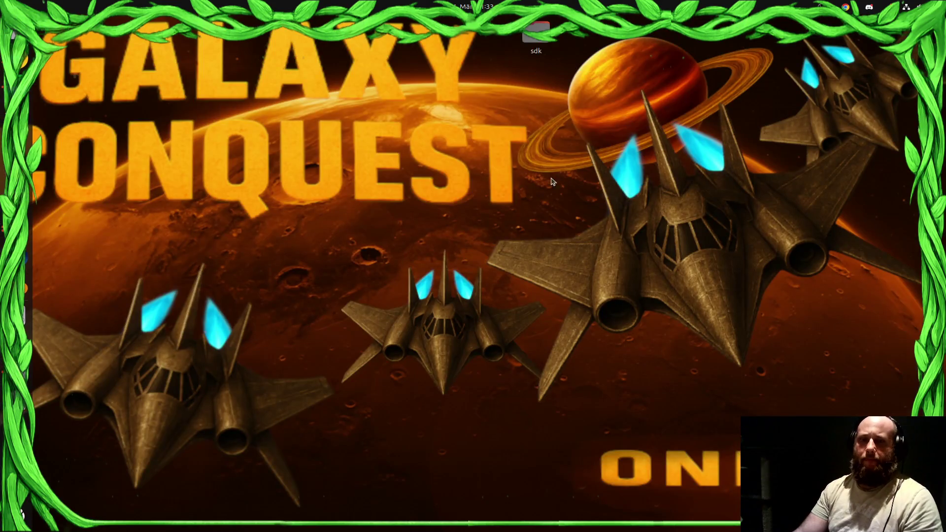
key("alt+Tab")
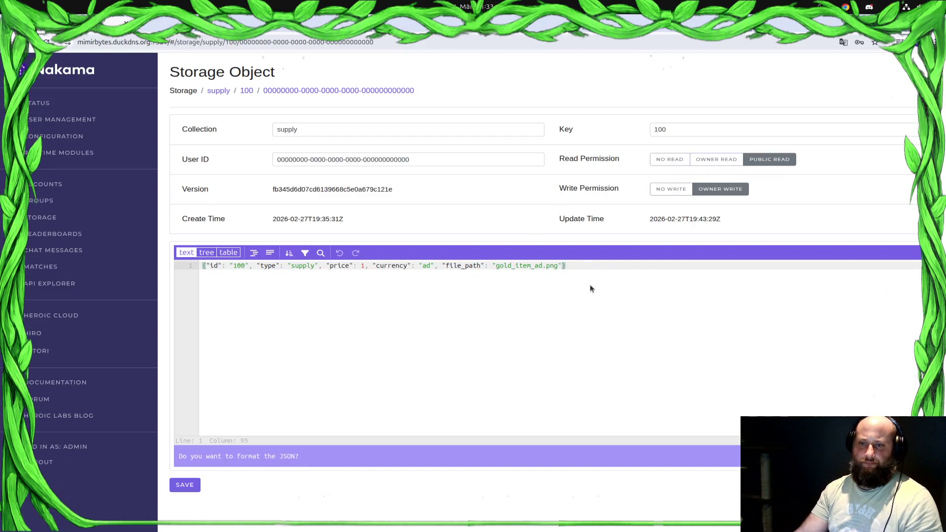
- Select all of supply item 100's JSON, then bring up index.js in the terminal's vim window
left_click(183, 268)
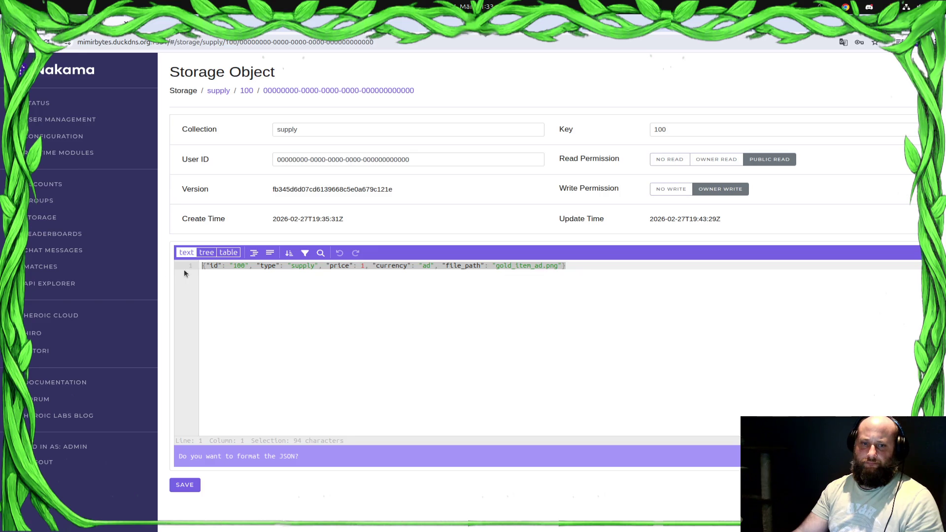
key("alt+Tab")
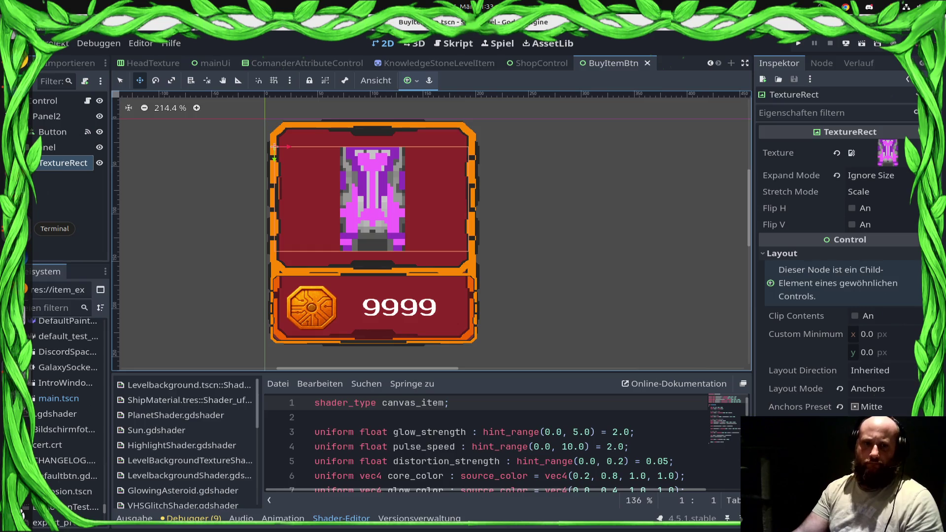
left_click(15, 200)
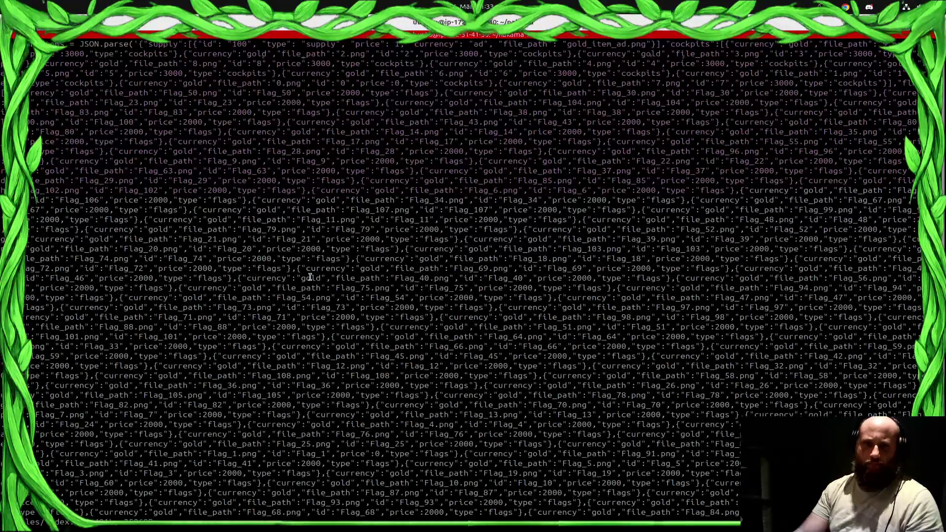
- Paste a copy of the item 100 supply object right after the original
key("l")
key("l")
key("l")
key("l")
key("l")
key("l")
key("l")
key("l")
key("l")
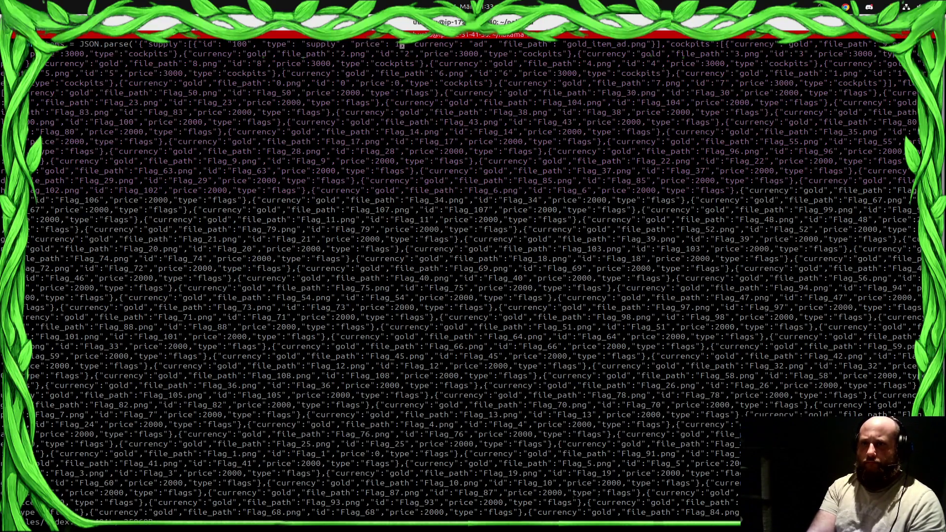
key("l")
key("l")
key("percent")
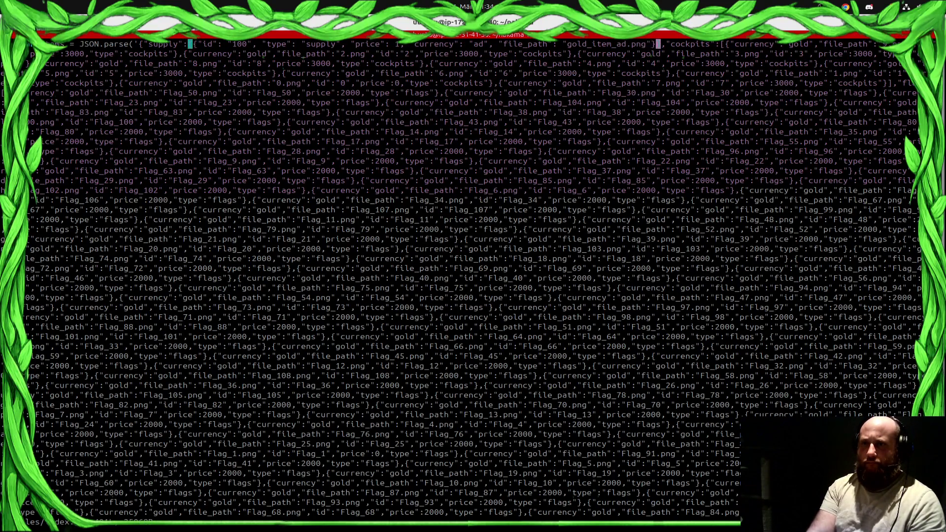
key("percent")
type("i}")
key("ctrl+shift+v")
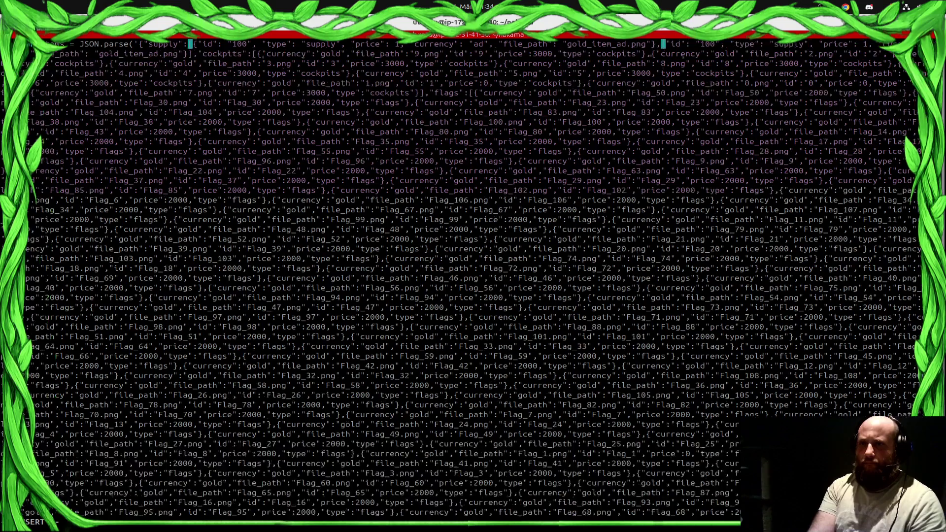
- In the copy, clear file_path, set price to 950 and id to 101
key("Left")
key("Left")
key("BackSpace")
key("BackSpace")
key("BackSpace")
key("Left")
key("Left")
key("Left")
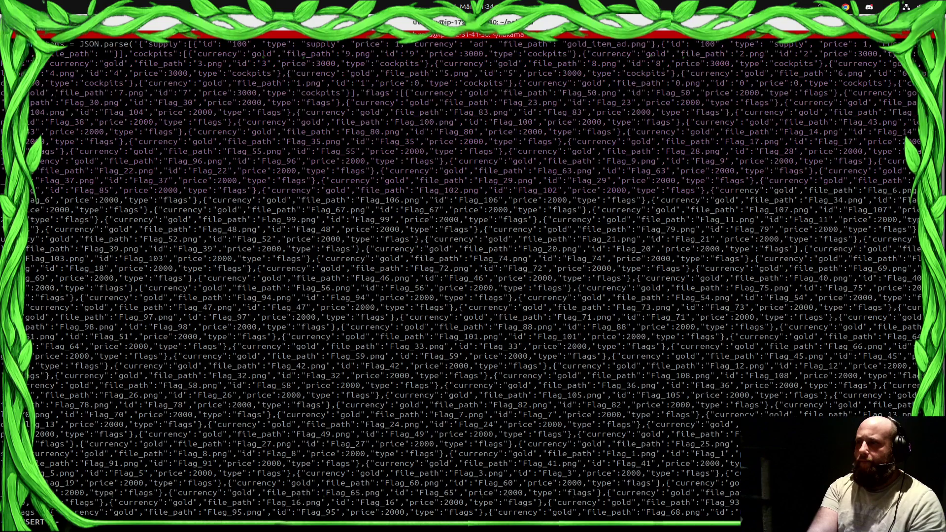
key("BackSpace")
type("950")
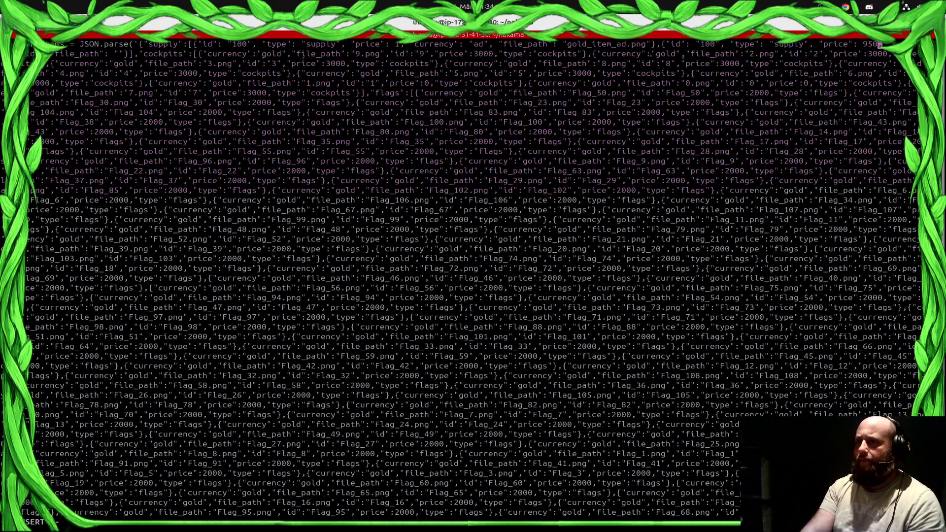
key("Left")
key("Left")
key("Left")
key("Right")
key("Escape")
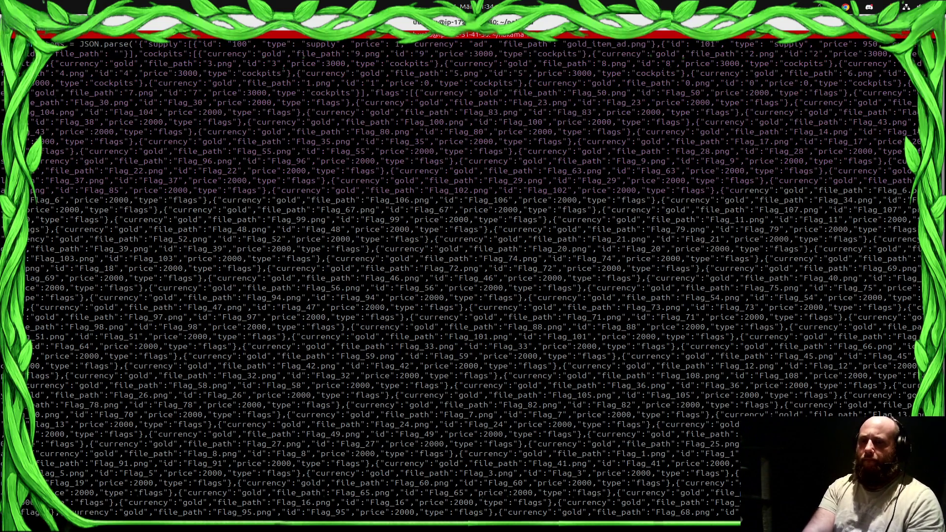
- Save index.js with :wq and recall the docker compose restart command
type(":wq")
key("Return")
key("Up")
key("Up")
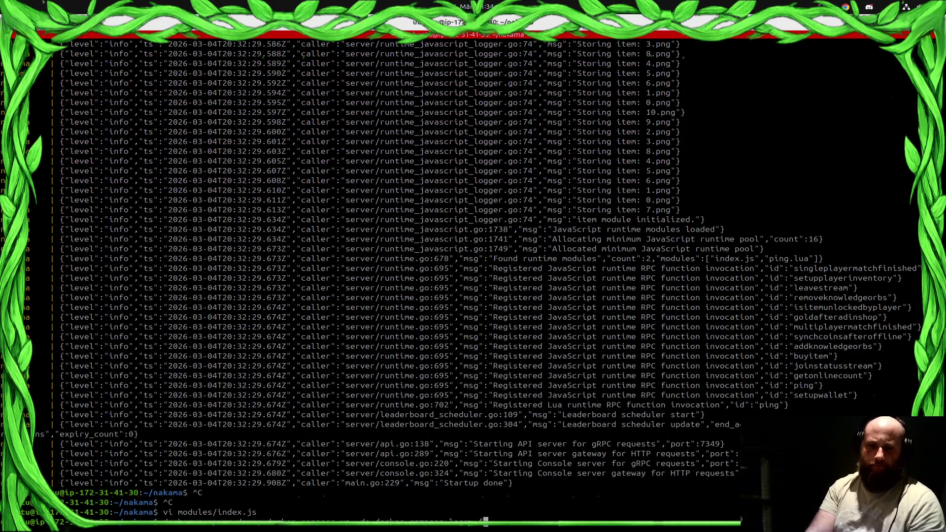
- Restart the Nakama server and check the log shows the Storing item lines and Startup done
key("Return")
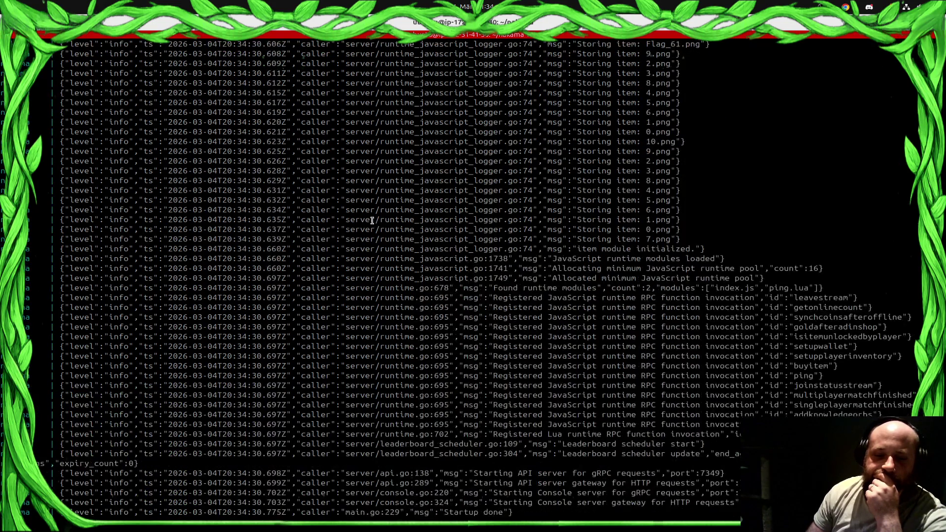
scroll(481, 148, "up", 15)
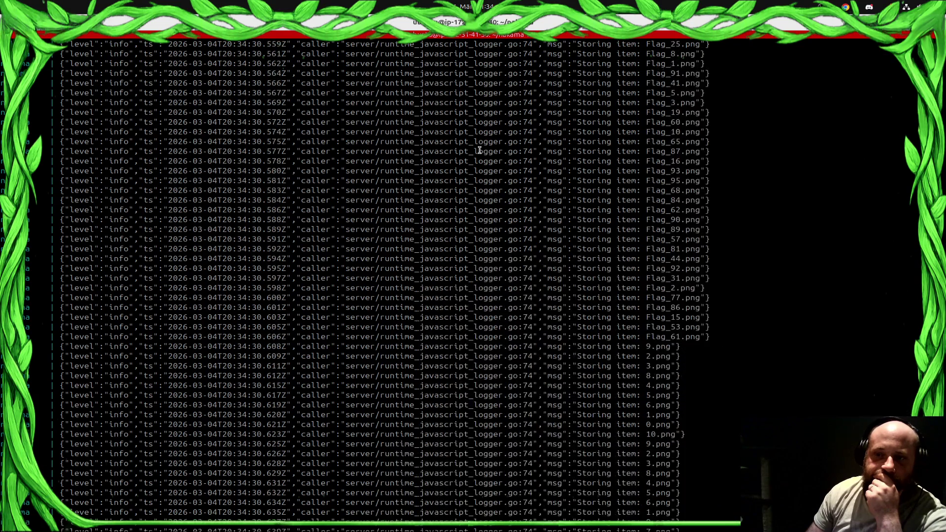
scroll(480, 150, "up", 15)
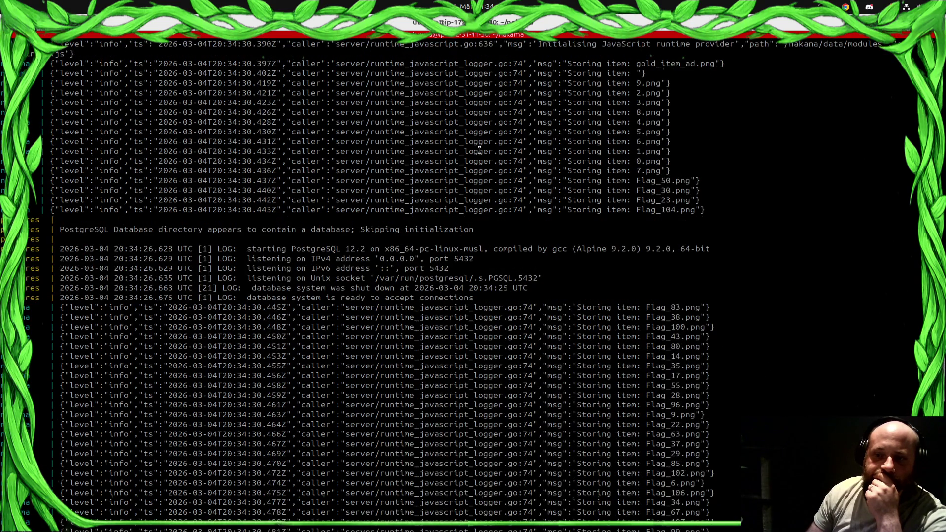
scroll(479, 151, "down", 20)
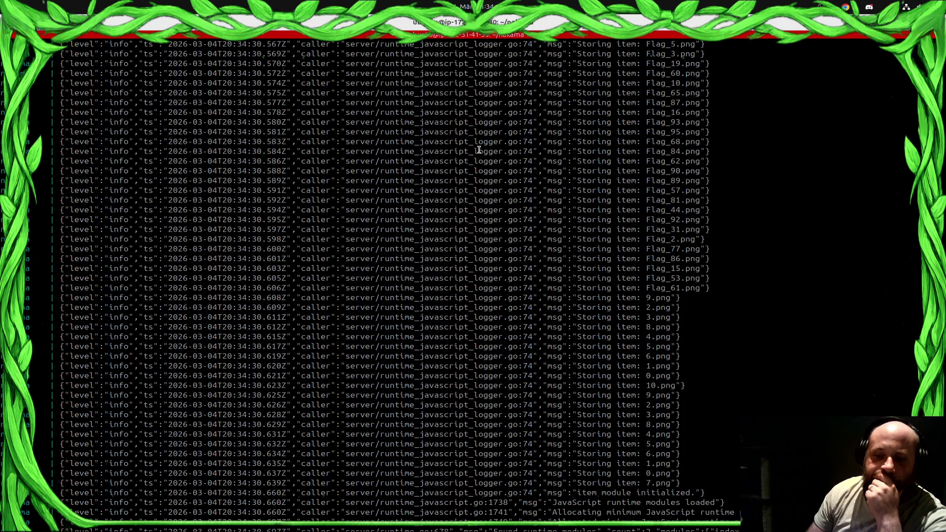
scroll(480, 150, "down", 3)
scroll(478, 146, "down", 5)
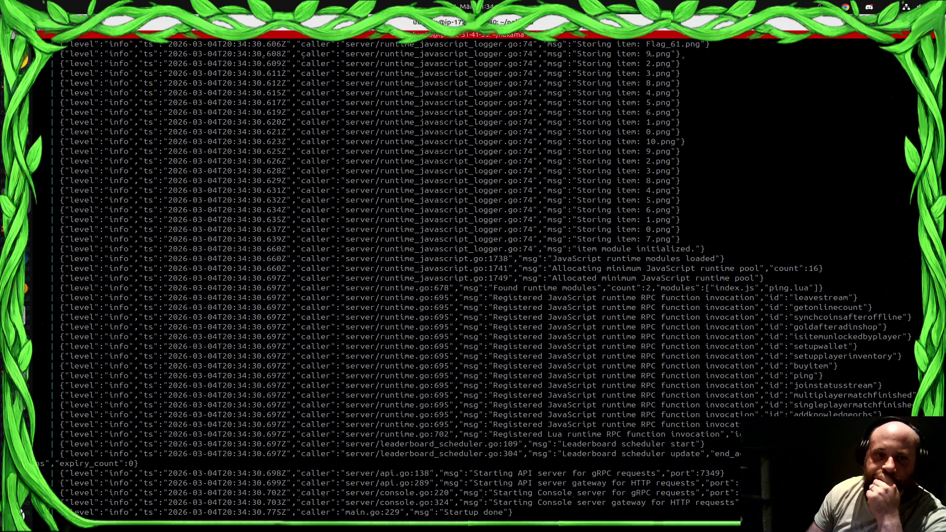
key("alt+Tab")
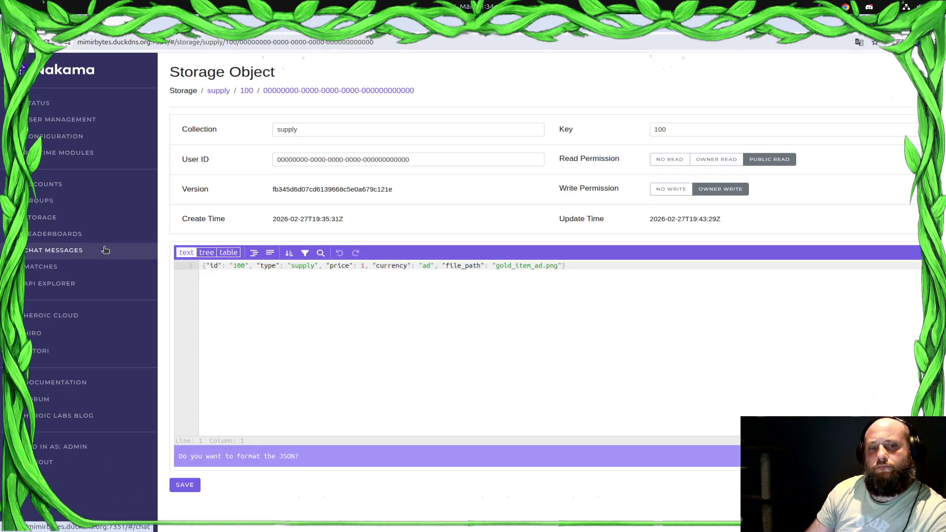
- Filter Storage by the supply collection and open object 101, showing price 950 and empty file_path
left_click(105, 200)
left_click(109, 217)
left_click(244, 121)
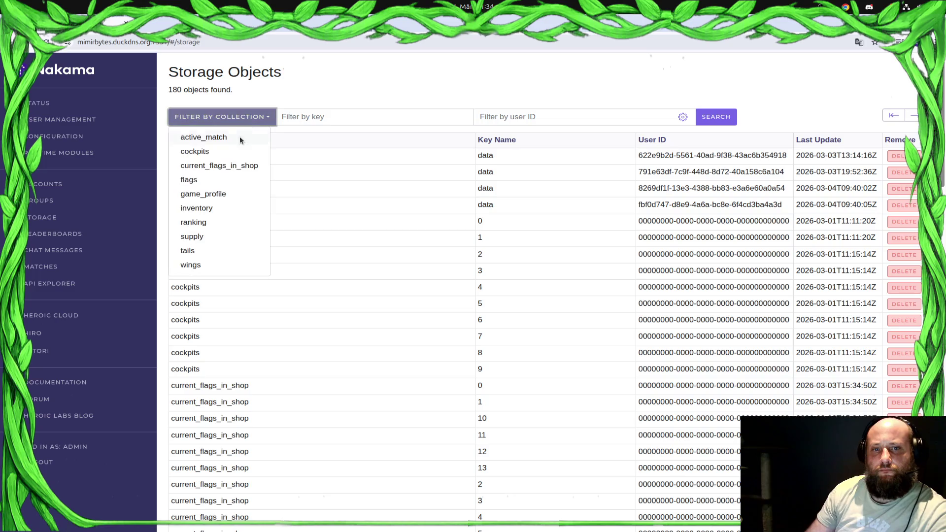
left_click(207, 237)
left_click(716, 118)
left_click(268, 176)
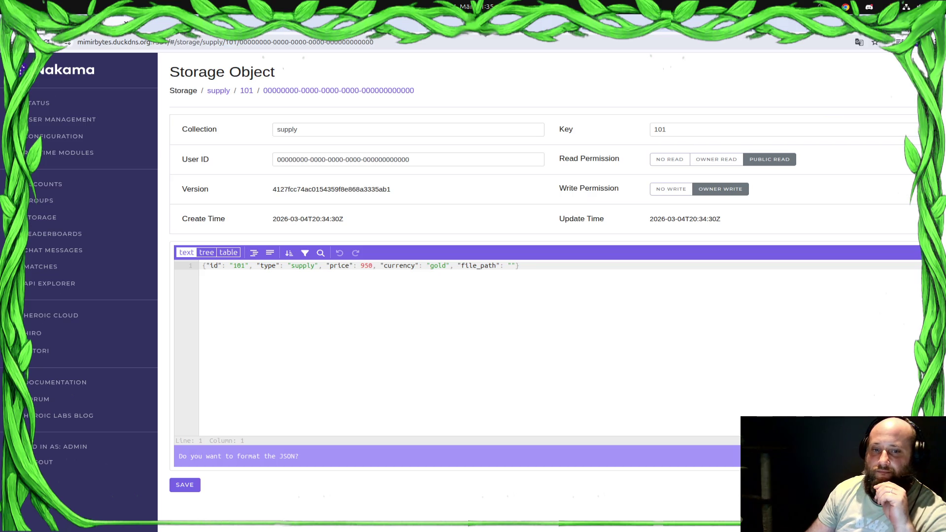
key("alt+Tab")
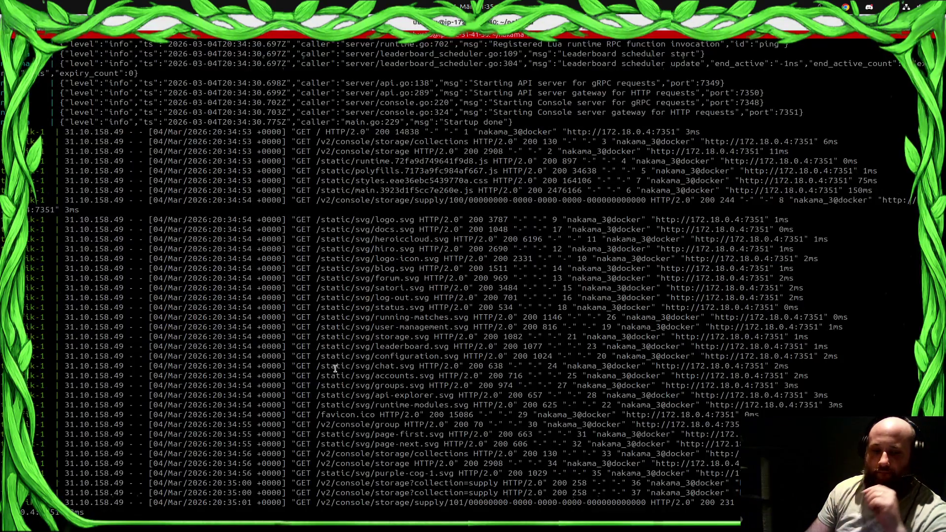
- In BuyItemButton.gd, wrap the item setup lines in an if item_data.id == "100": branch
key("alt+Tab")
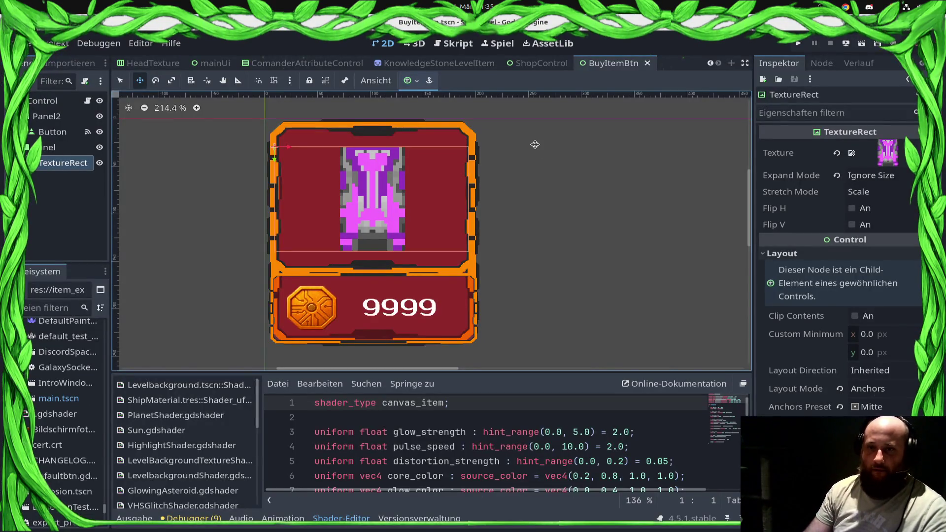
left_click(87, 101)
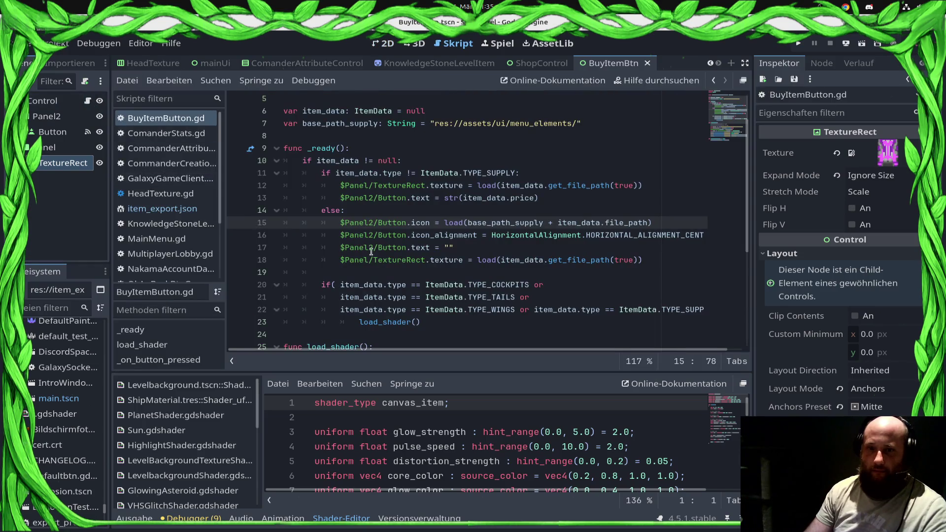
left_click(405, 198)
left_click(417, 219)
left_click(415, 212)
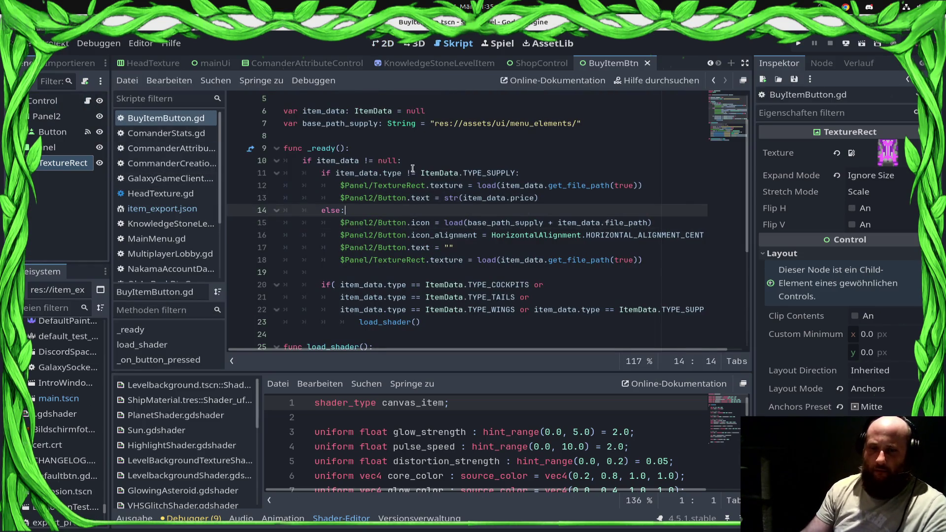
key("Return")
type("if item")
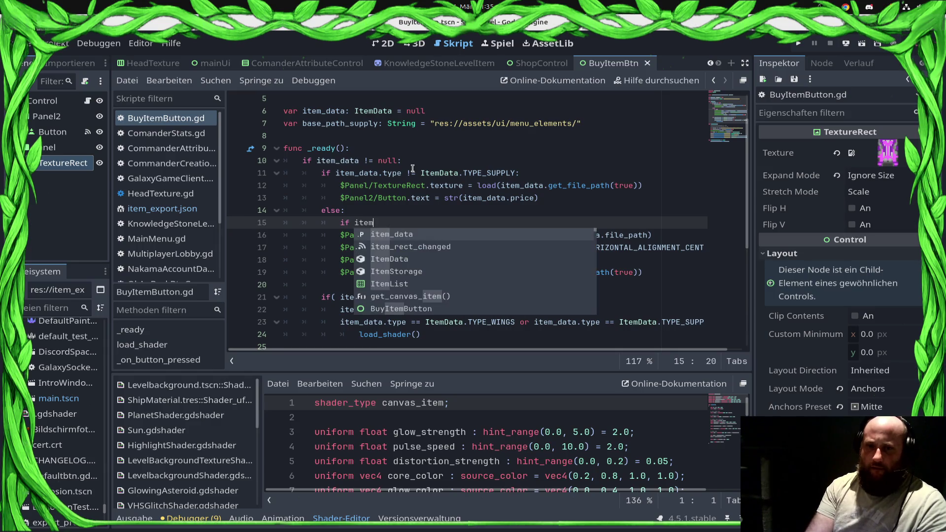
type("_data.id == \"100:")
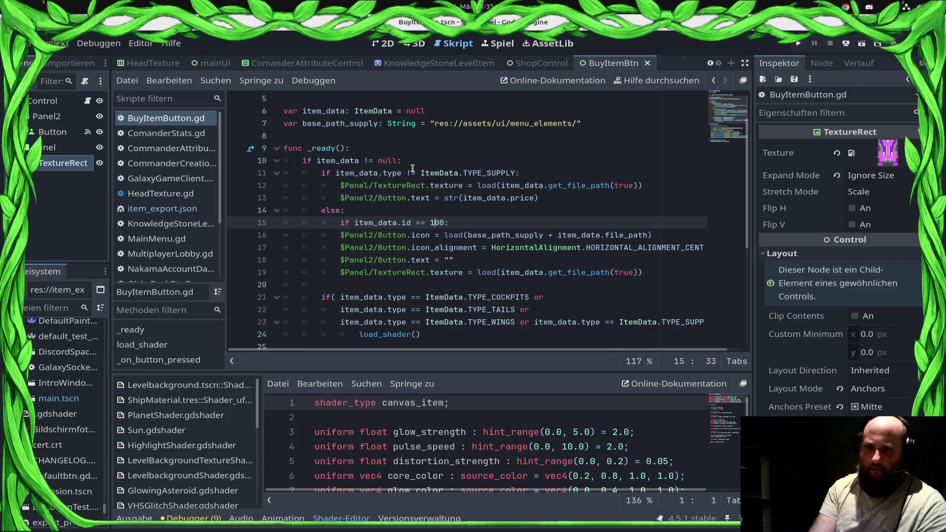
type("\"")
key("Right")
key("Right")
key("Right")
type("\"")
key("End")
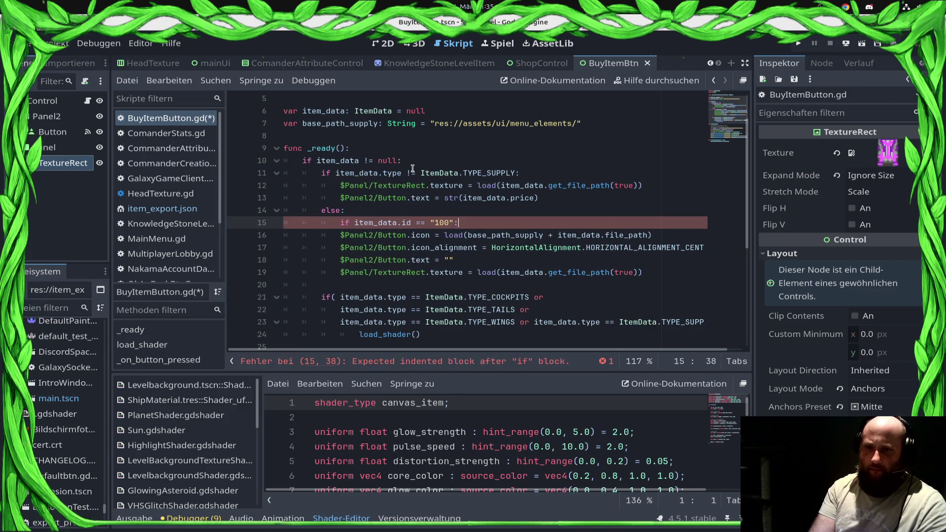
key("Down")
key("Home")
key("Tab")
key("Down")
key("Home")
key("Tab")
key("Down")
key("Home")
key("Tab")
key("Down")
key("Home")
key("Tab")
- Add an elif item_data.id == "101" branch and paste the setup lines beneath it
key("End")
key("Return")
key("BackSpace")
type("el")
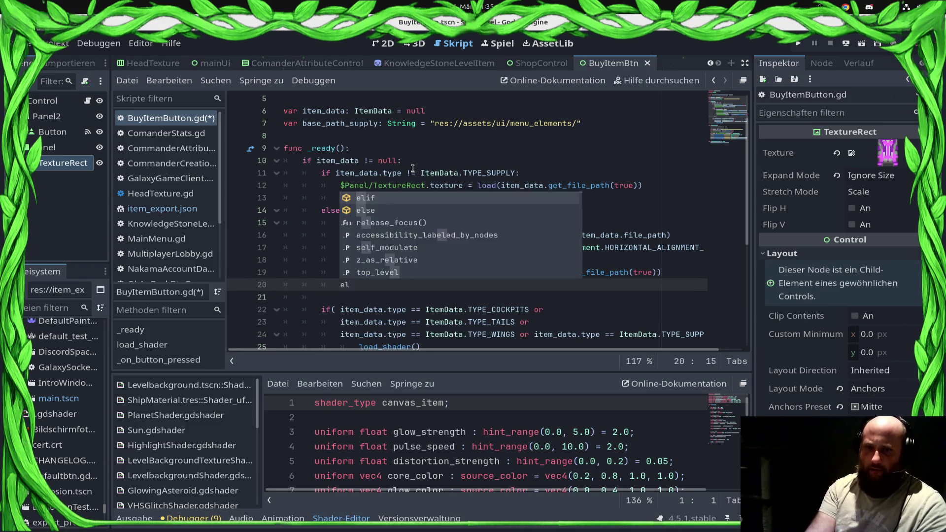
type("if item_data.")
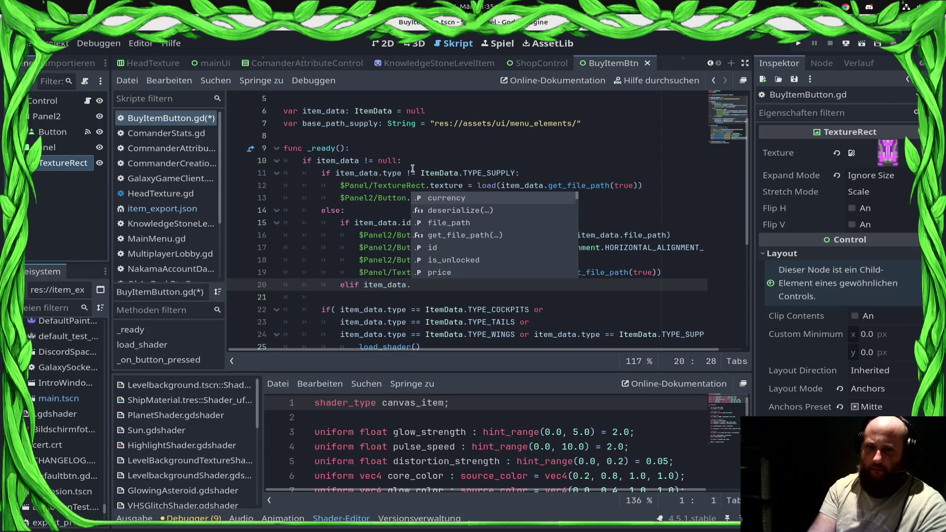
type("id == ")
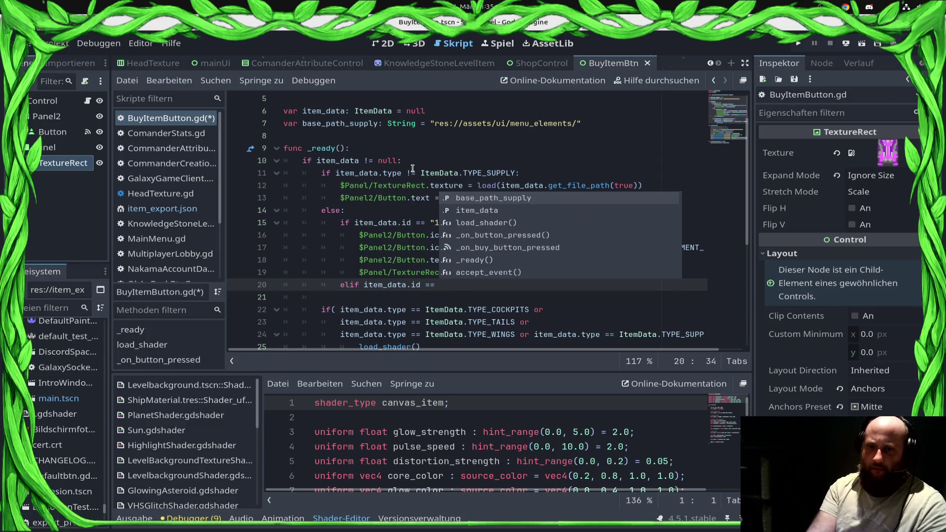
type("\"101")
key("ctrl+s")
key("shift+Up")
key("shift+Up")
key("shift+Up")
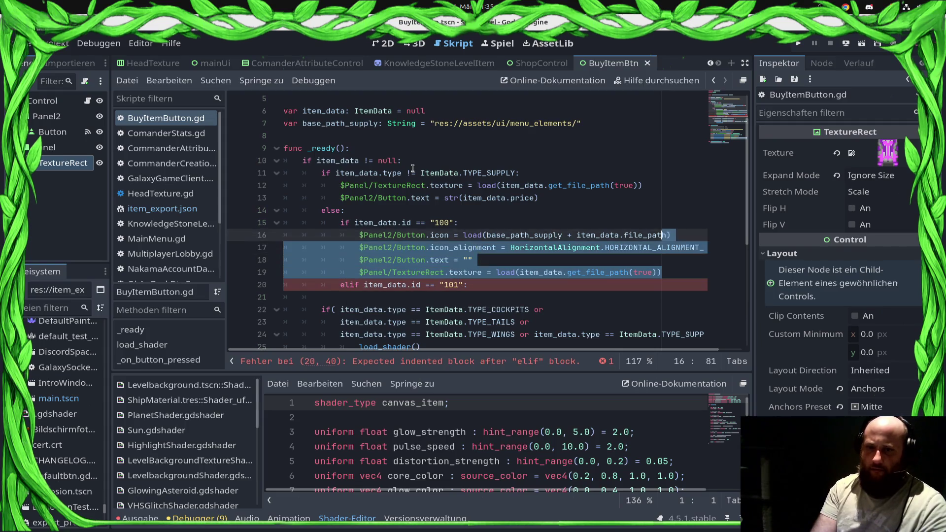
key("Down")
key("Down")
key("Down")
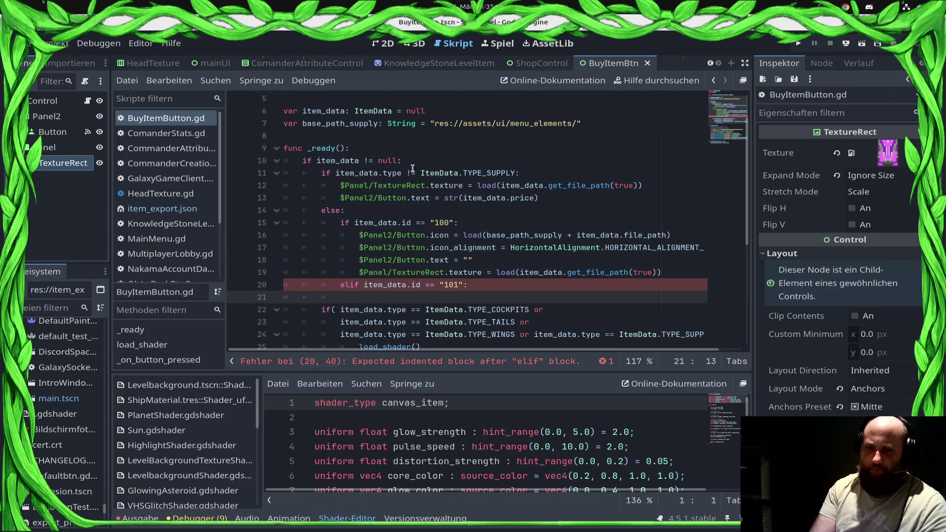
key("ctrl+v")
key("Up")
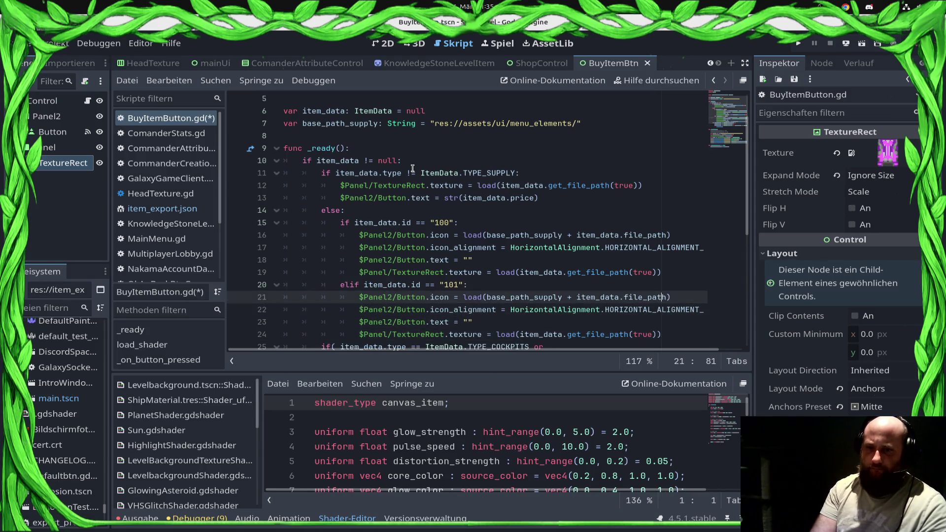
key("End")
key("shift+Down")
key("shift+End")
key("Delete")
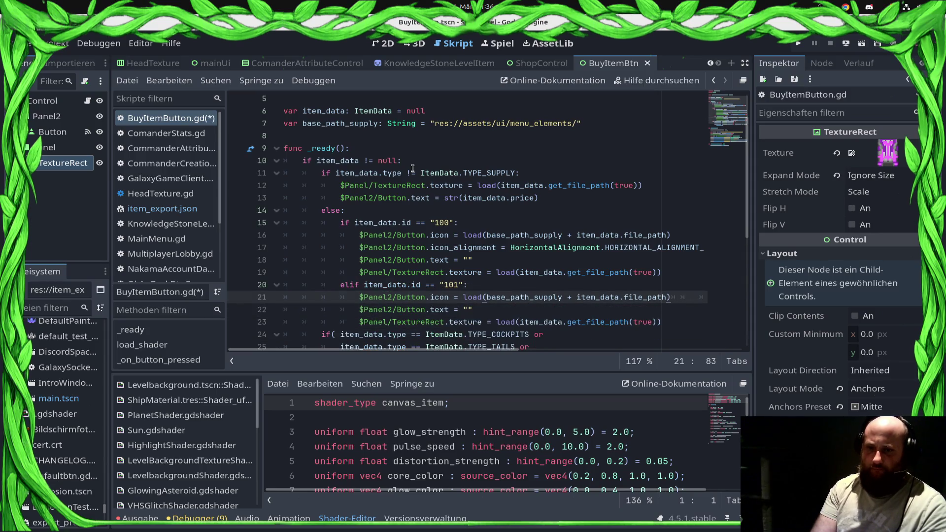
key("ctrl+z")
key("Down")
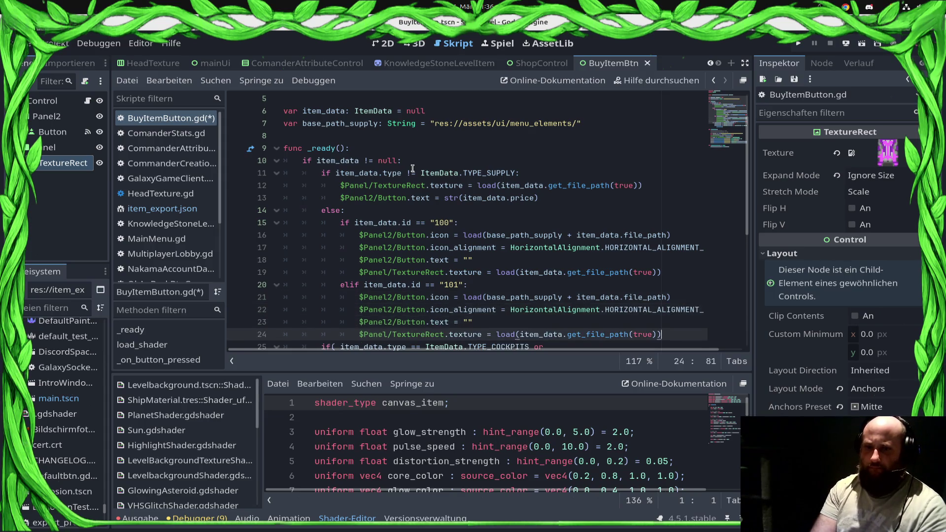
- Trim the elif branch to a single line and start turning it into a TextureRect material assignment
key("shift+Up")
key("shift+Up")
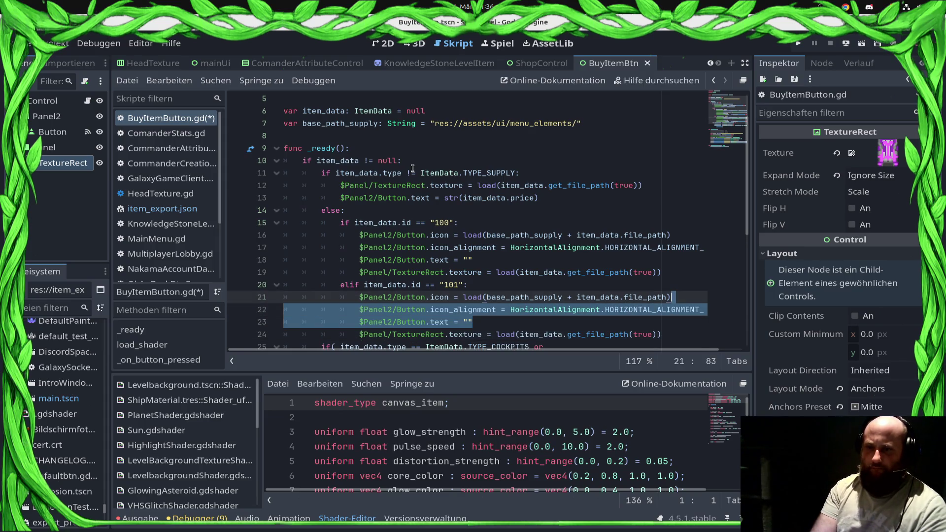
key("shift+Home")
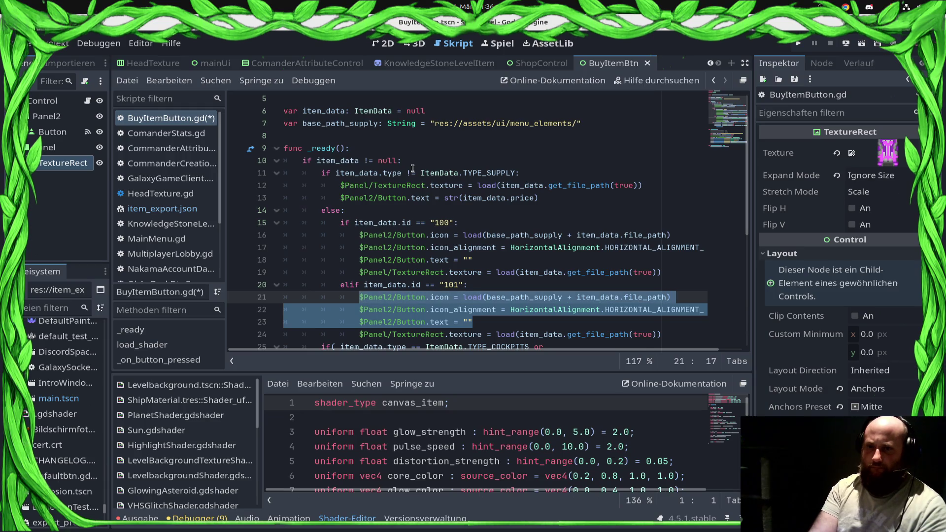
key("BackSpace")
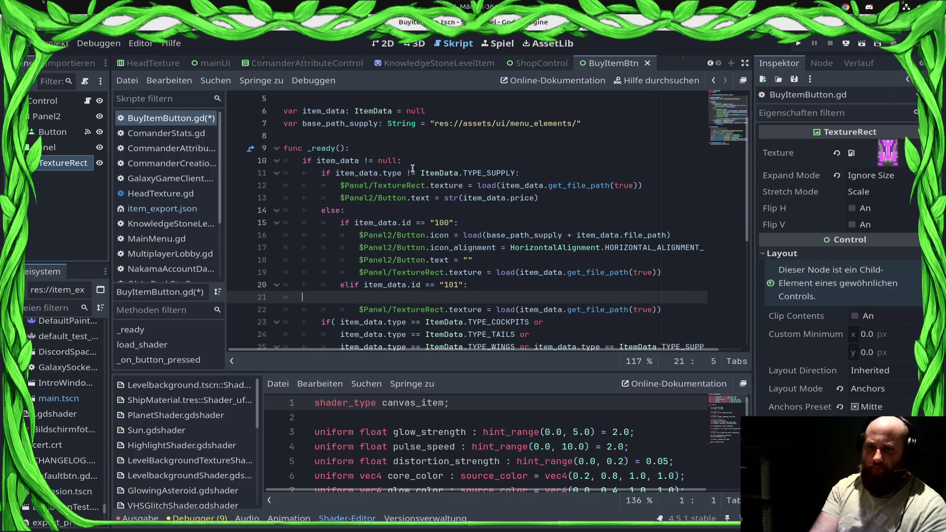
key("ctrl+shift+k")
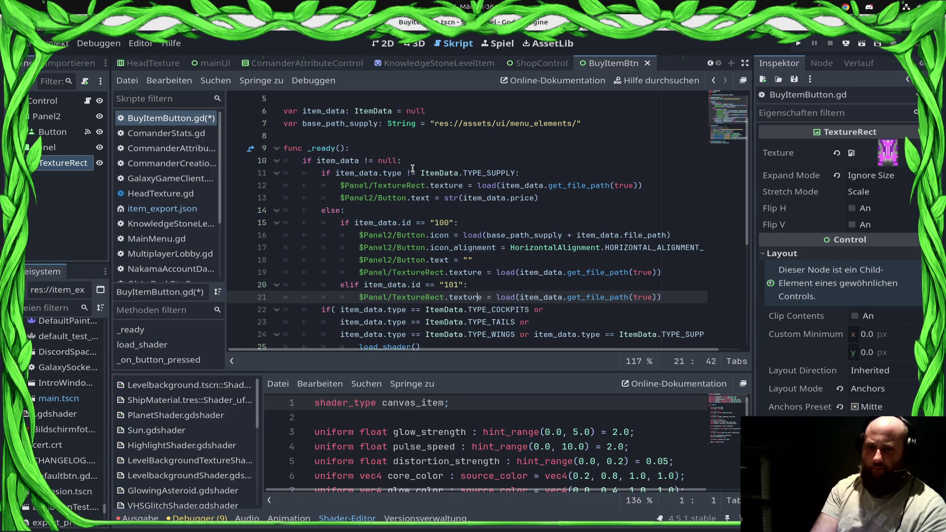
key("shift+End")
key("BackSpace")
type("material")
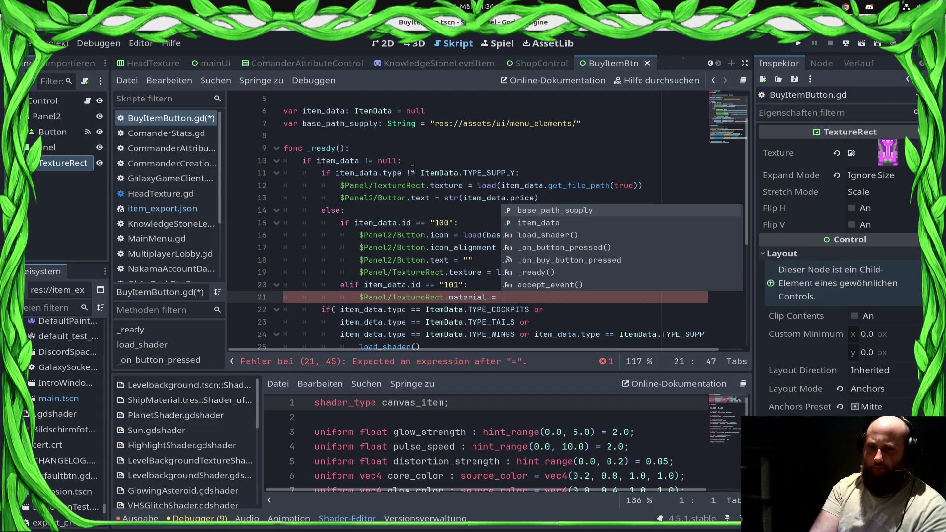
- Assign the KnowledgeStoneLevelItem material to item 101 via load() of its uid, and save
left_click(50, 308)
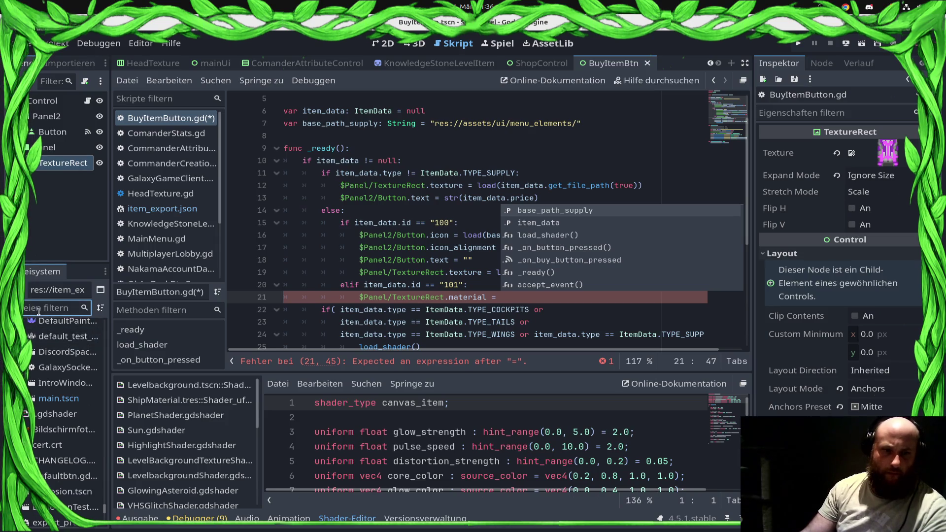
type("know")
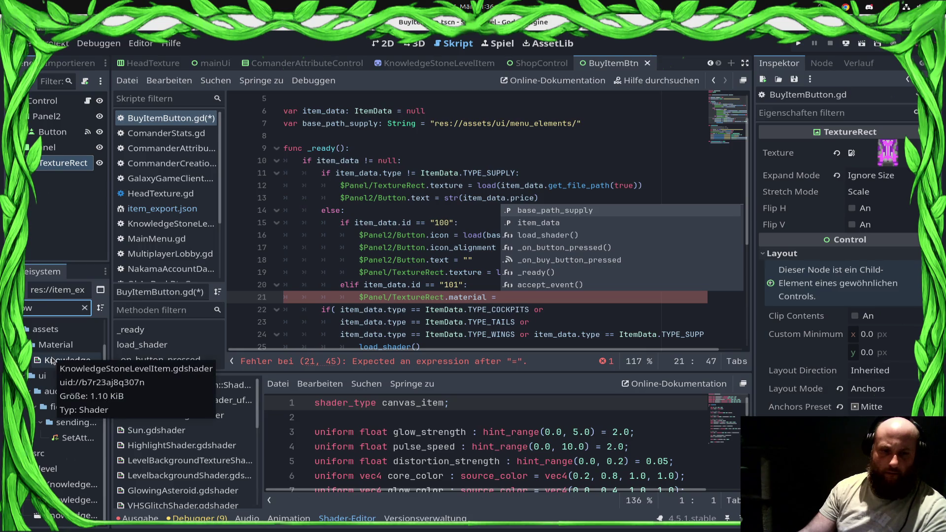
left_click(69, 500)
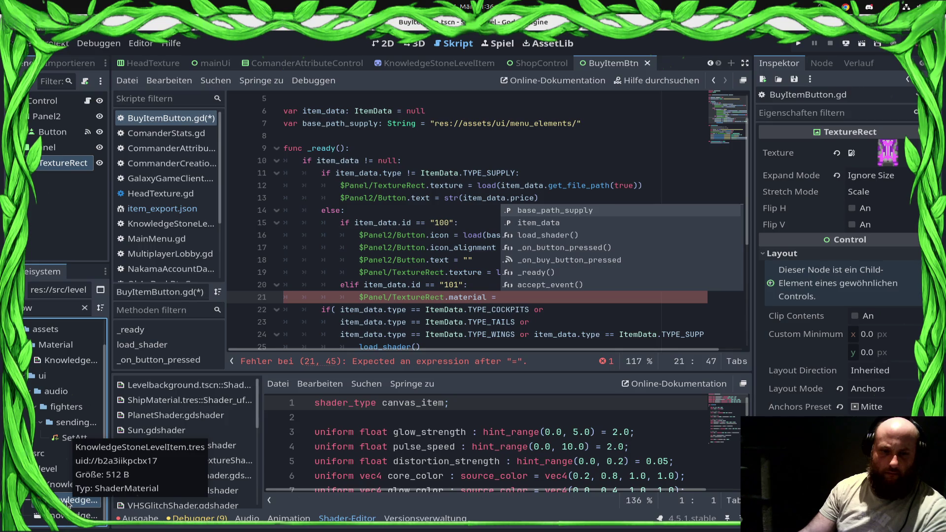
mouse_move(69, 503)
left_mouse_down()
mouse_move(345, 370)
mouse_move(567, 288)
mouse_move(536, 291)
left_mouse_up()
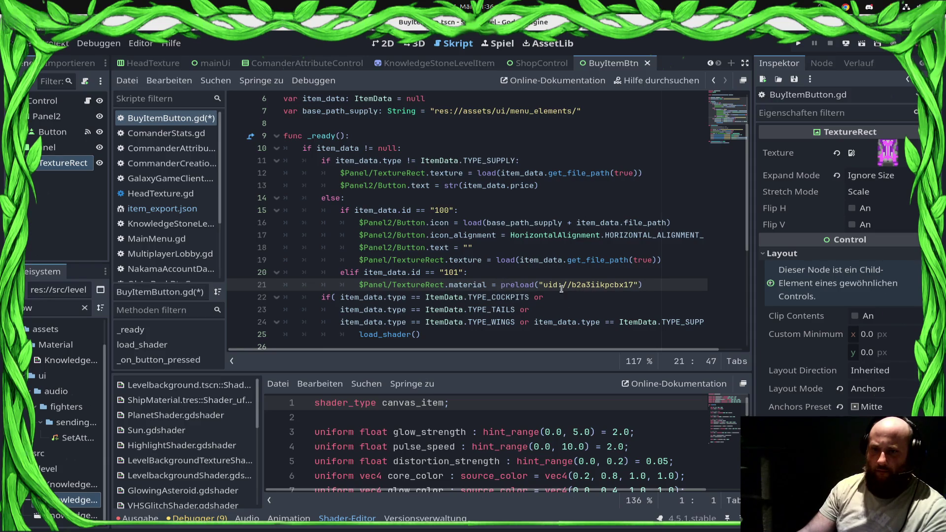
left_click(515, 286)
key("BackSpace")
key("BackSpace")
key("BackSpace")
key("ctrl+s")
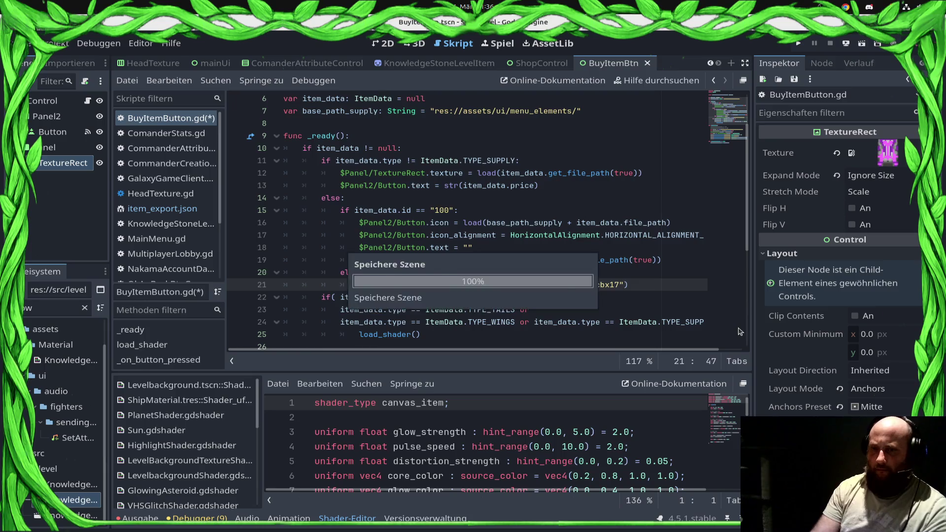
- Copy the empty button text line into the item 101 branch below the material line
left_click(520, 197)
left_click(558, 261)
left_click(689, 284)
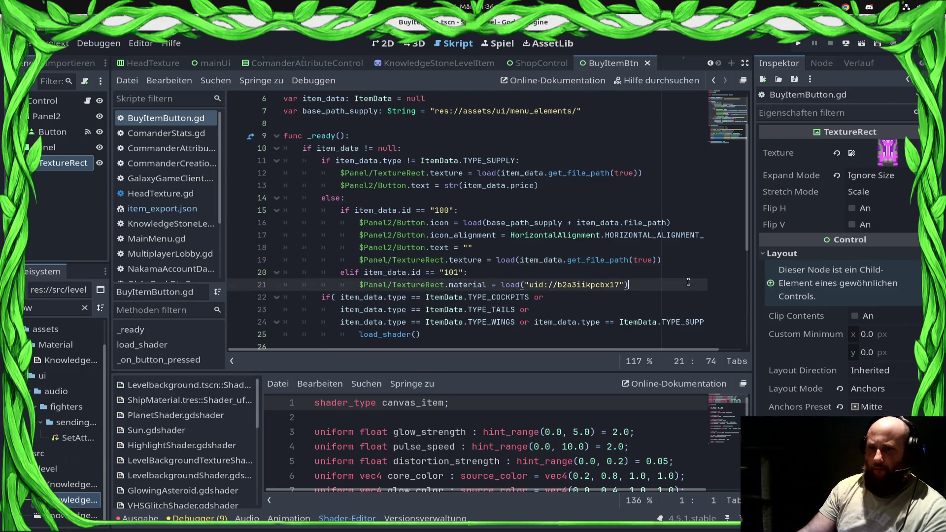
left_click(483, 247)
mouse_move(466, 246)
left_mouse_down()
mouse_move(302, 223)
mouse_move(277, 231)
left_mouse_up()
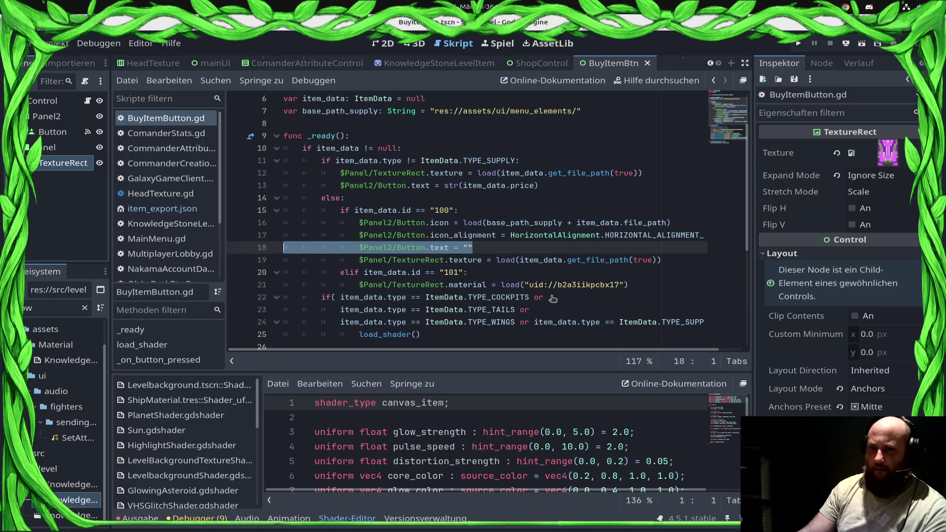
left_click(532, 276)
key("Down")
key("End")
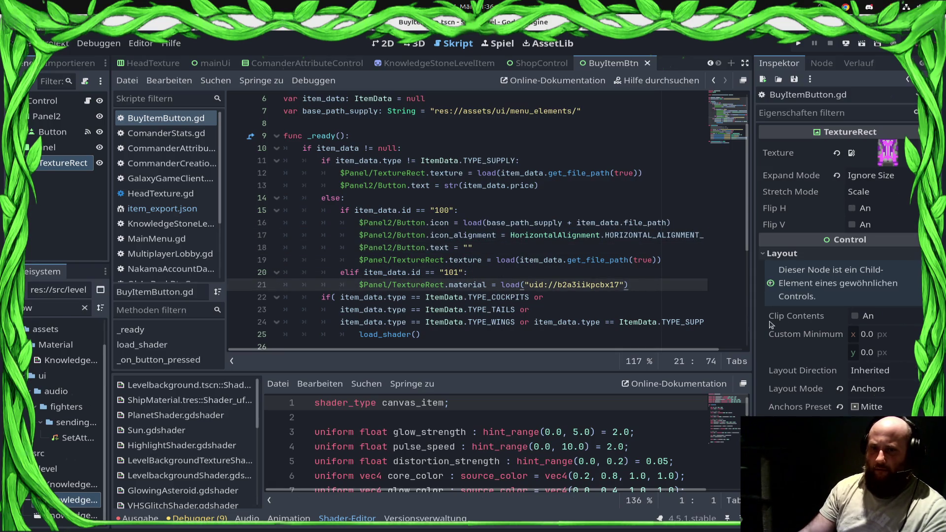
key("Return")
type("$Panel2/Button.text = \"\"")
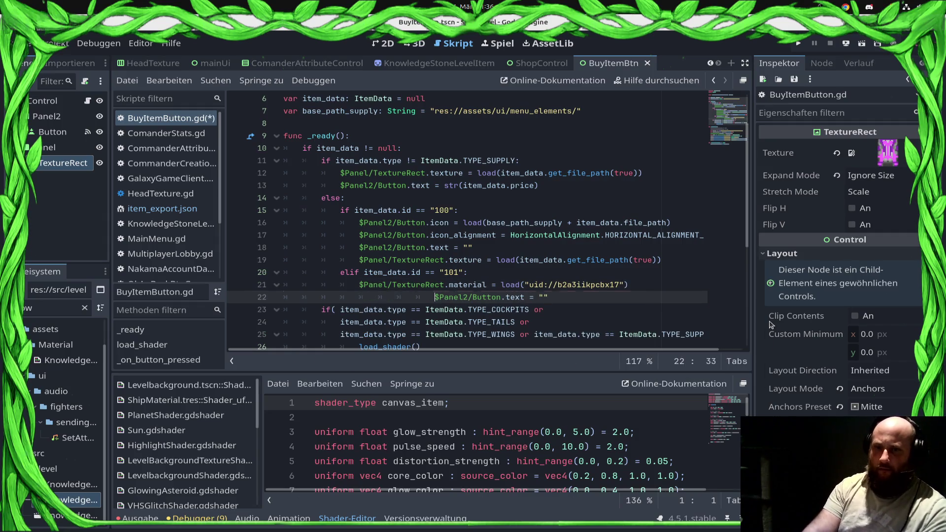
key("BackSpace")
key("BackSpace")
key("BackSpace")
key("ctrl+s")
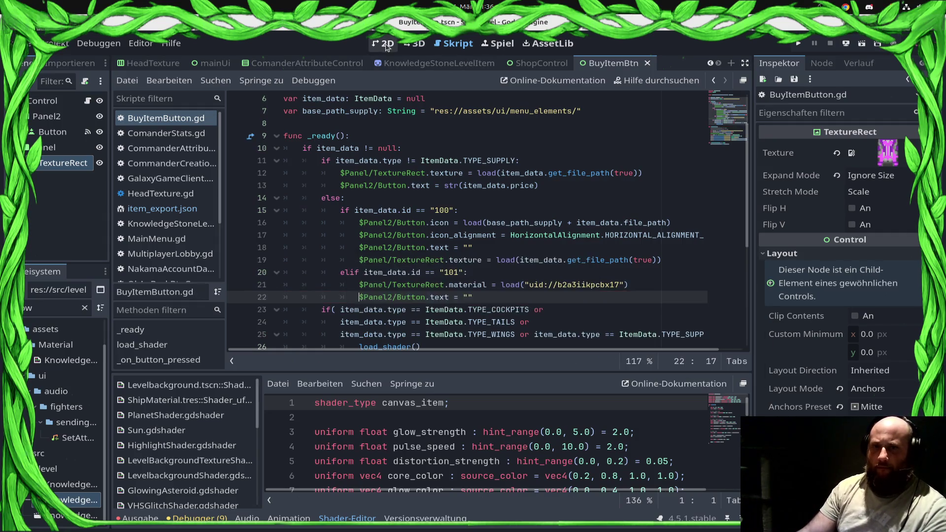
- Set item 101's button text to str(item_data.price), save the script, and run the game
left_click(387, 46)
left_click(453, 44)
left_click(497, 298)
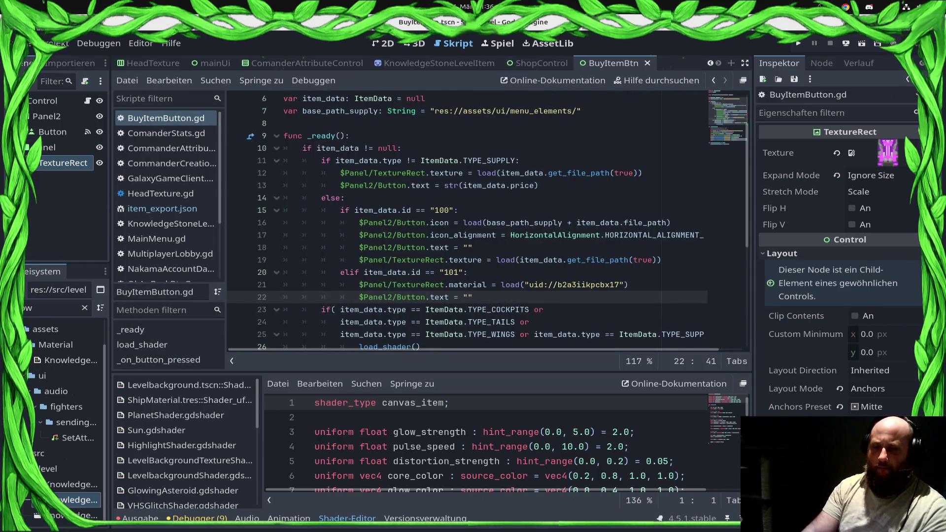
type("item_data.pr")
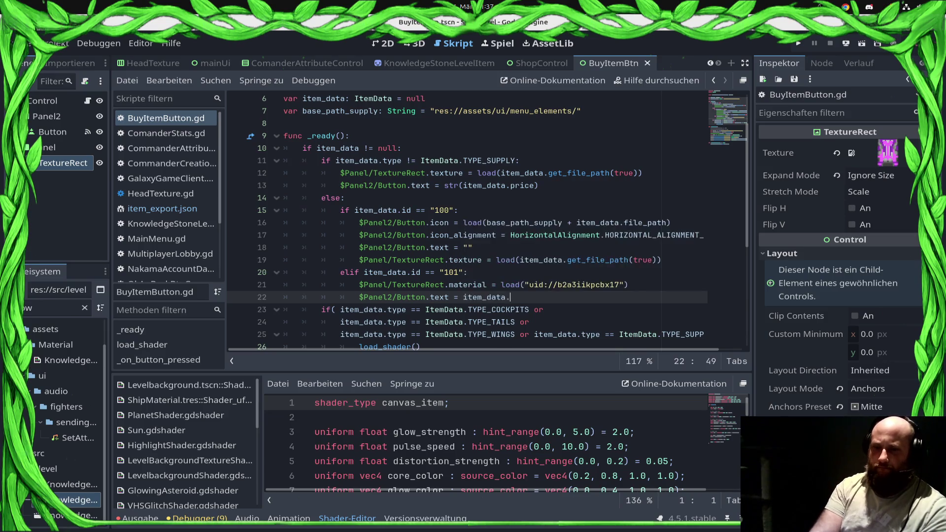
key("Return")
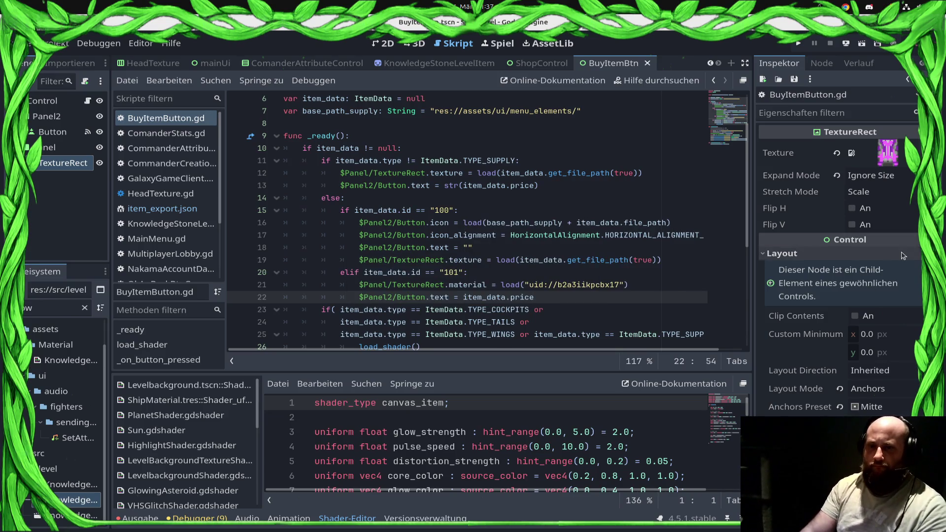
type("str(")
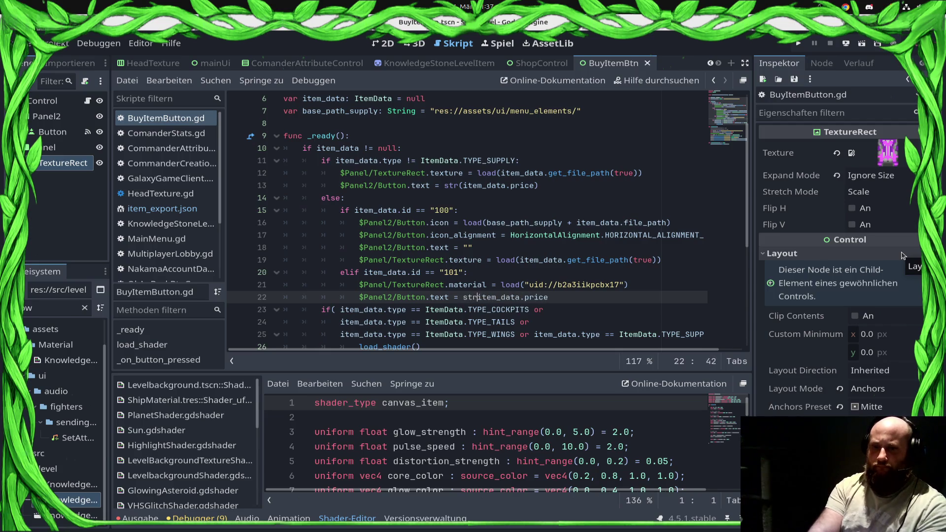
key("End")
type(")")
key("ctrl+s")
key("BackSpace")
key("ctrl+s")
left_click(799, 44)
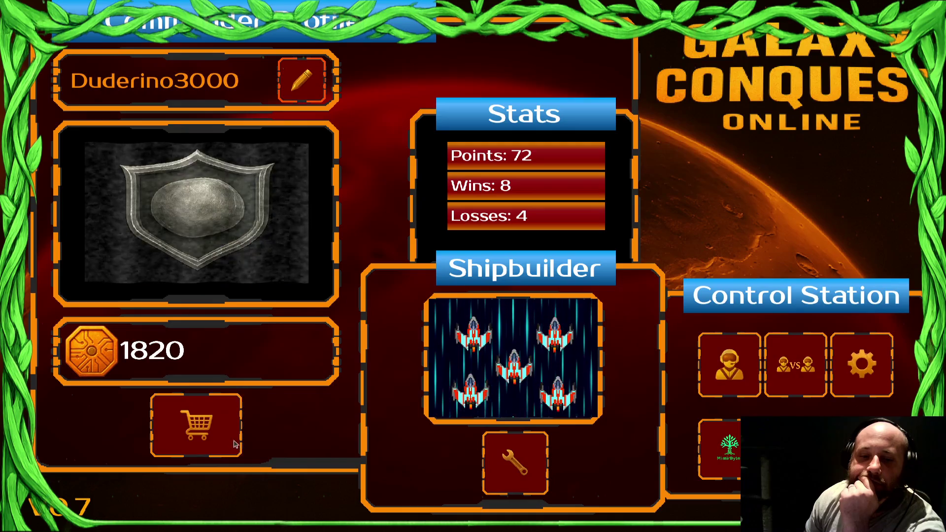
- Check item 101 priced 950 in the game's Supply shop, then stop the game
left_click(195, 424)
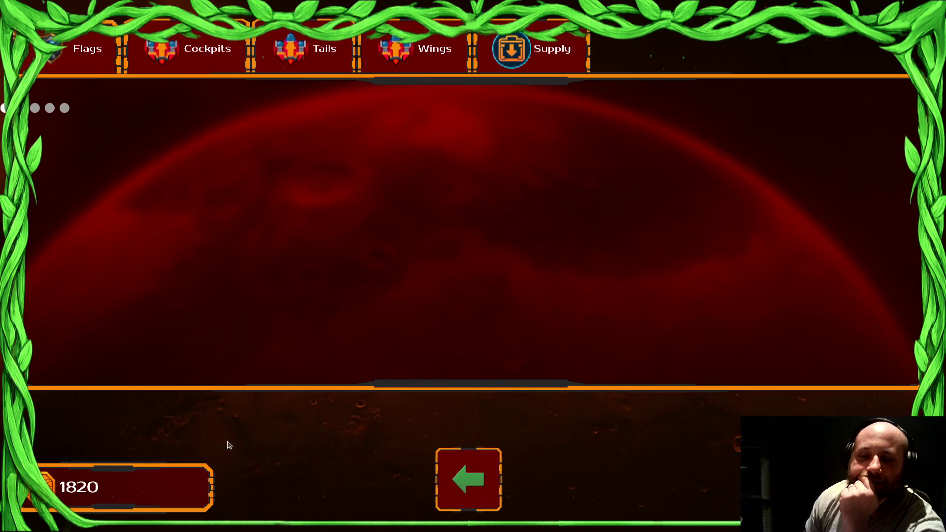
left_click(579, 61)
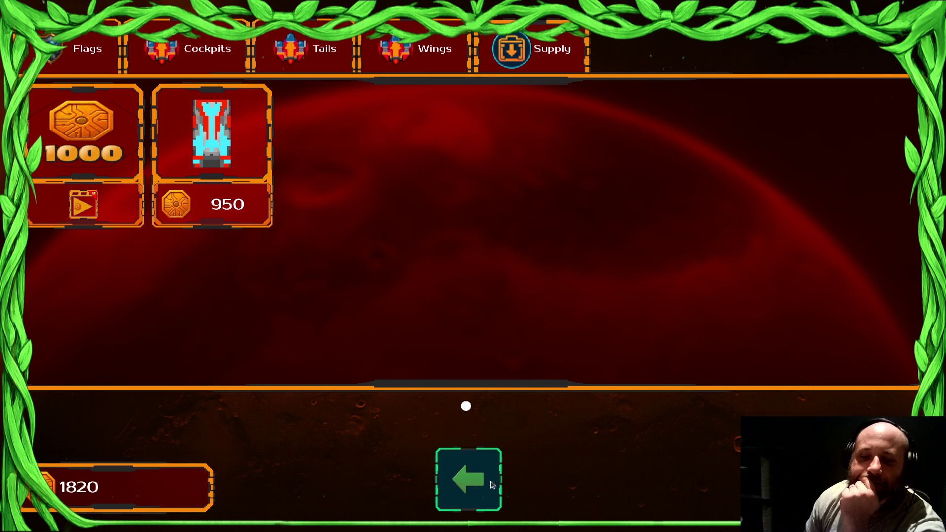
left_click(492, 486)
key("F8")
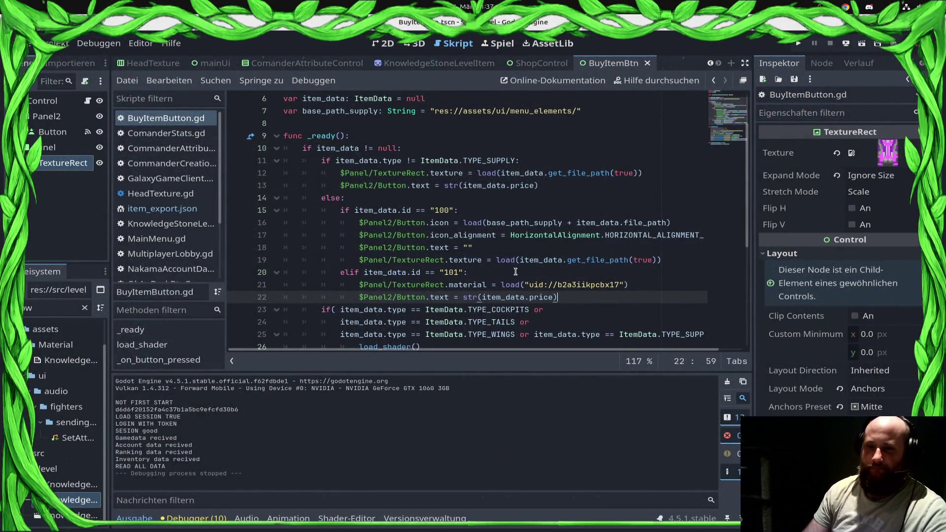
- Rewrite line 21 as var shader = load("uid://b2a3iikpcbx17").duplicate()
left_click(500, 287)
key("shift+Home")
key("BackSpace")
type("load")
key("BackSpace")
key("BackSpace")
key("BackSpace")
type("var shader =")
key("ctrl+s")
key("End")
key("Return")
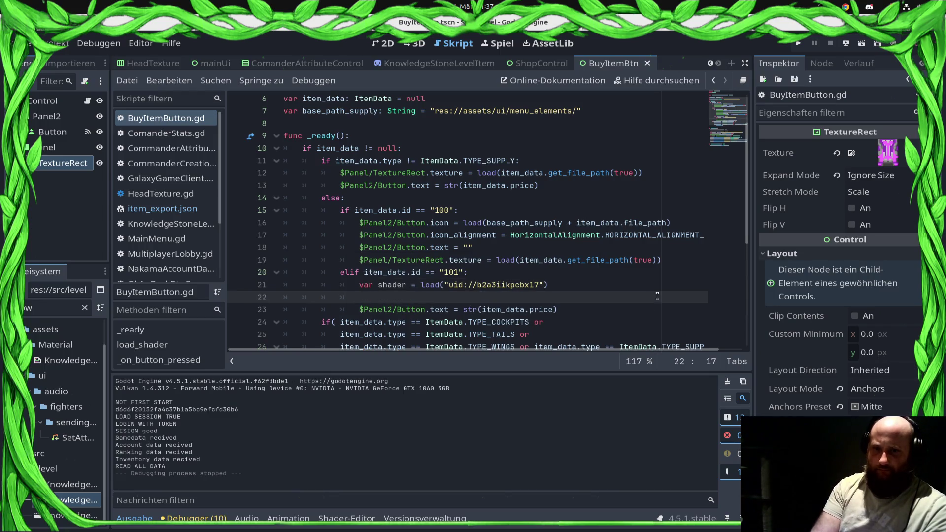
key("Up")
key("End")
type(".d")
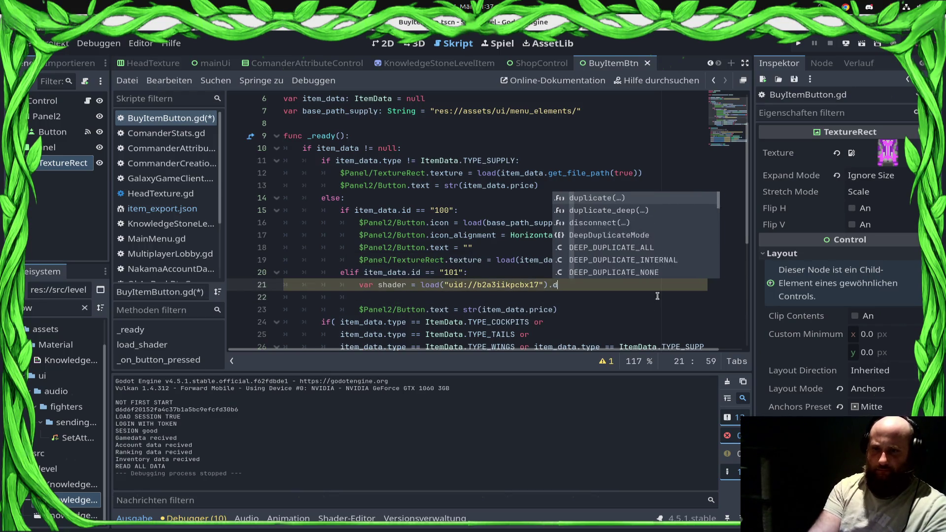
key("Return")
- Add $Panel/TextureRect.material = shader on the next line and save
key("End")
key("Return")
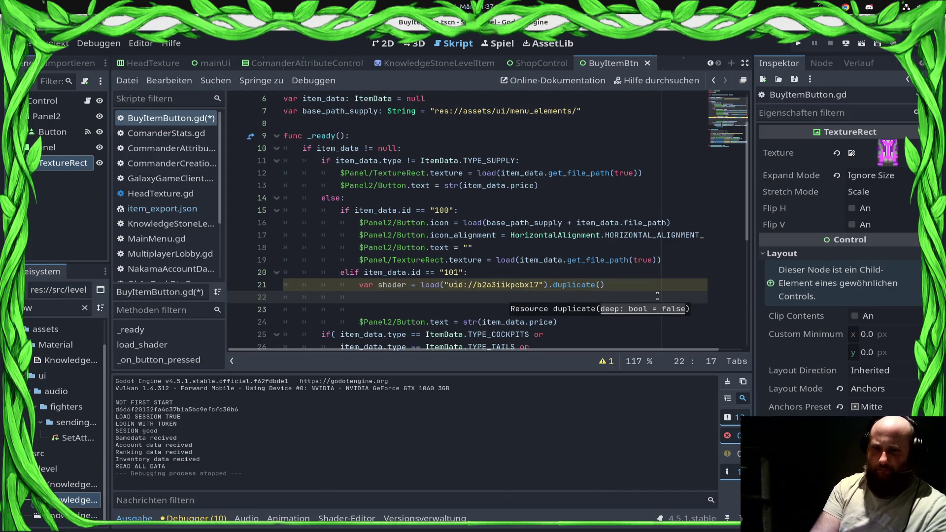
type("$Panel/TextureRect.material = sha")
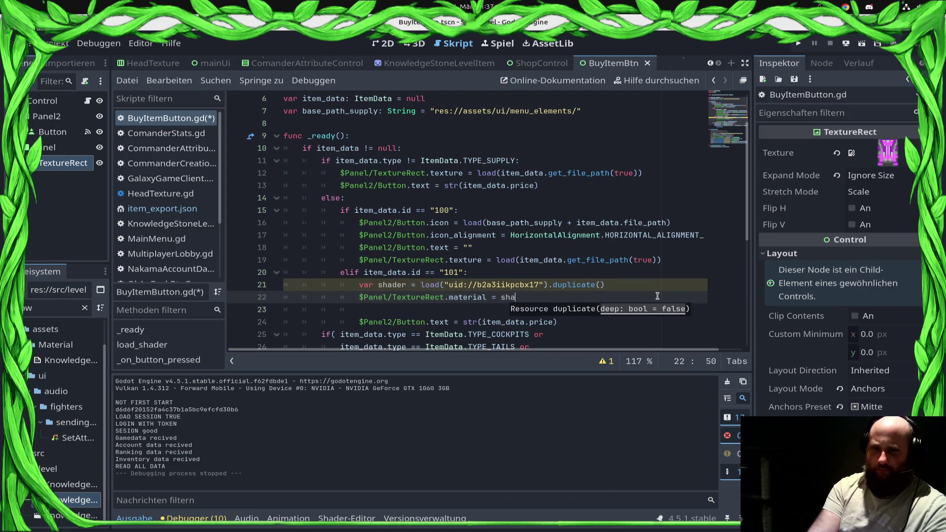
key("ctrl+s")
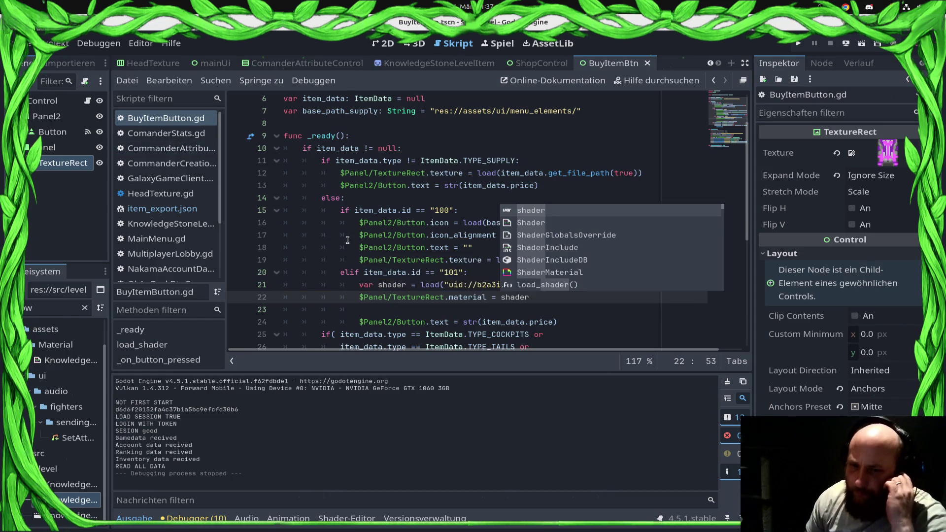
left_click(345, 237)
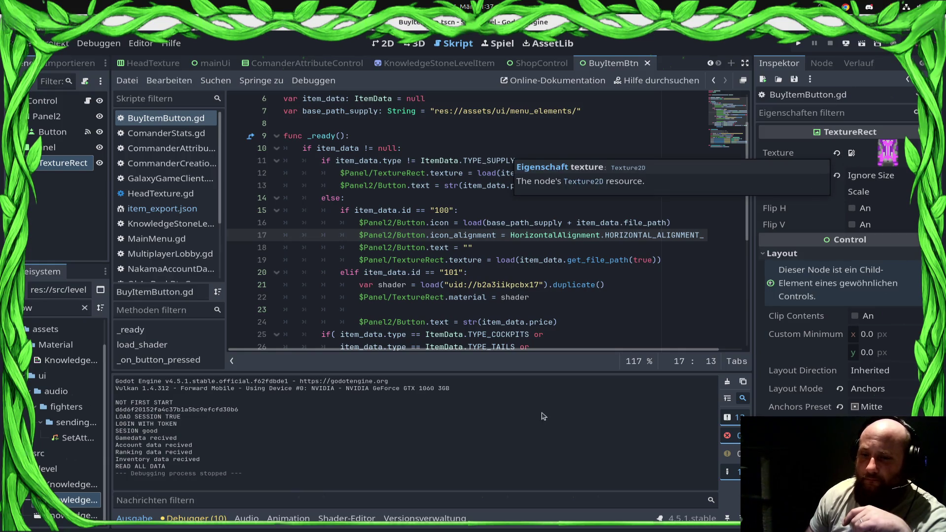
- Clear the FileSystem dock's filter so all project files show again
scroll(78, 416, "up", 2)
left_click(85, 307)
scroll(71, 386, "up", 3)
scroll(72, 385, "down", 10)
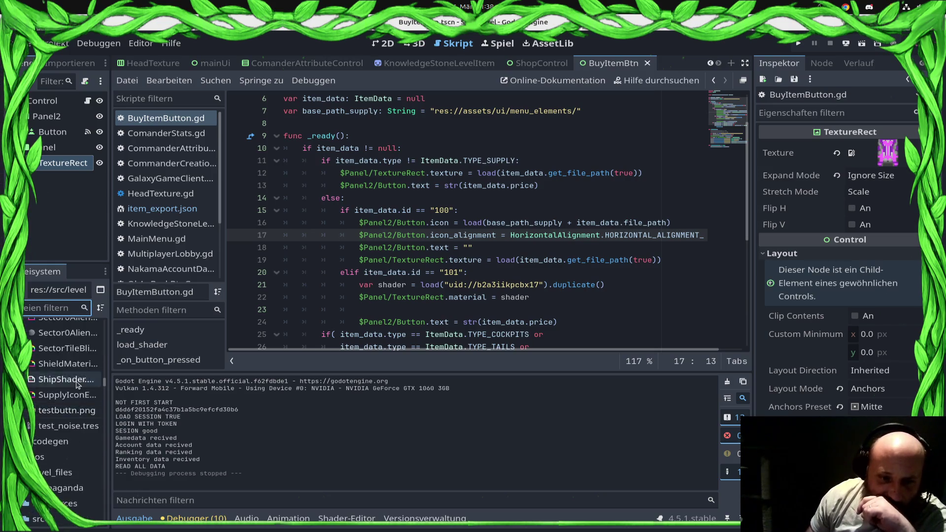
scroll(82, 380, "up", 8)
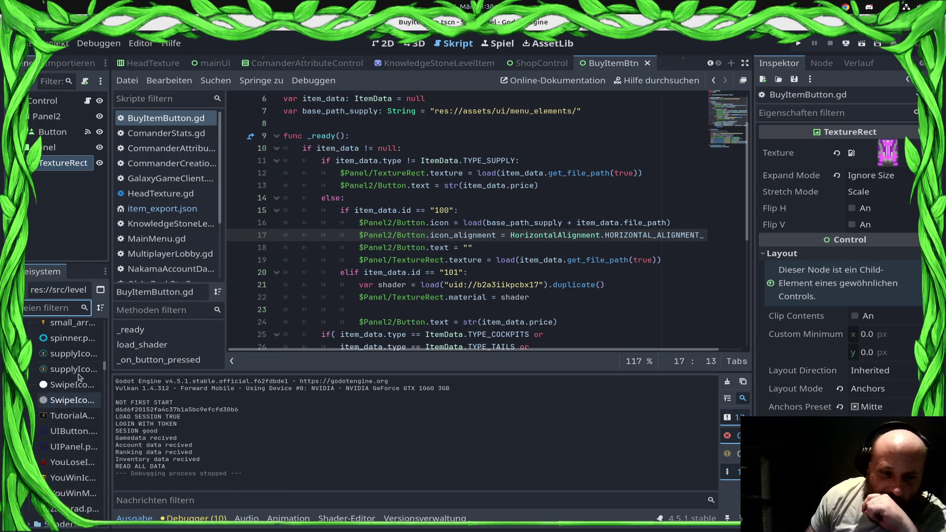
- Browse res://assets, collapsing menu_elements and expanding the textures folder
scroll(77, 384, "up", 6)
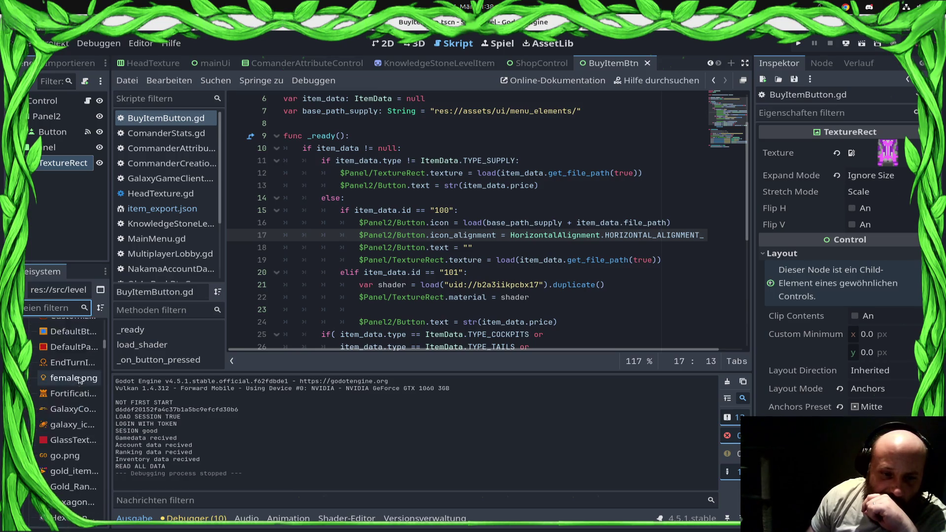
scroll(73, 412, "up", 5)
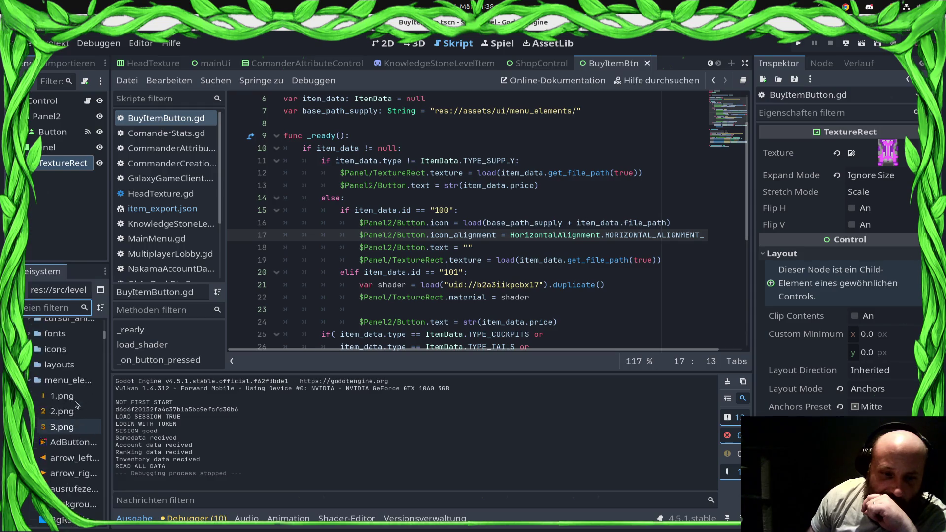
double_click(69, 483)
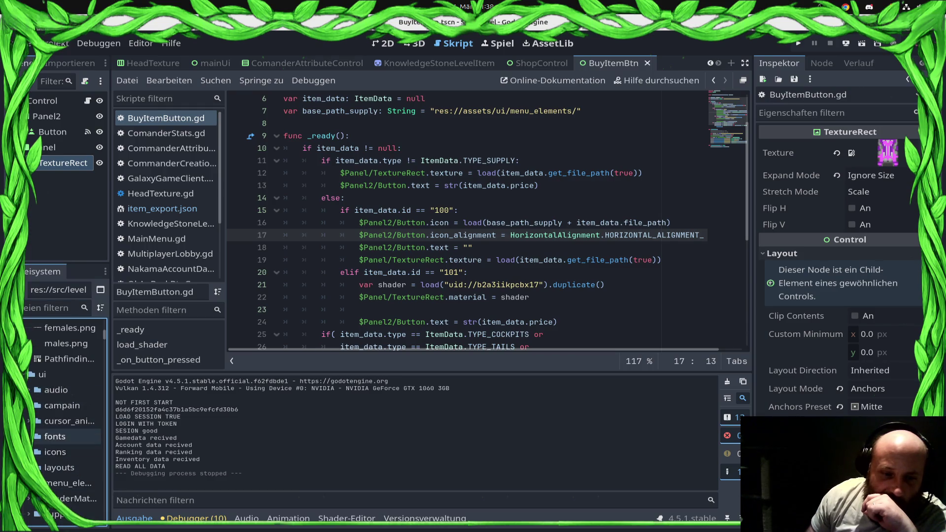
scroll(64, 452, "down", 5)
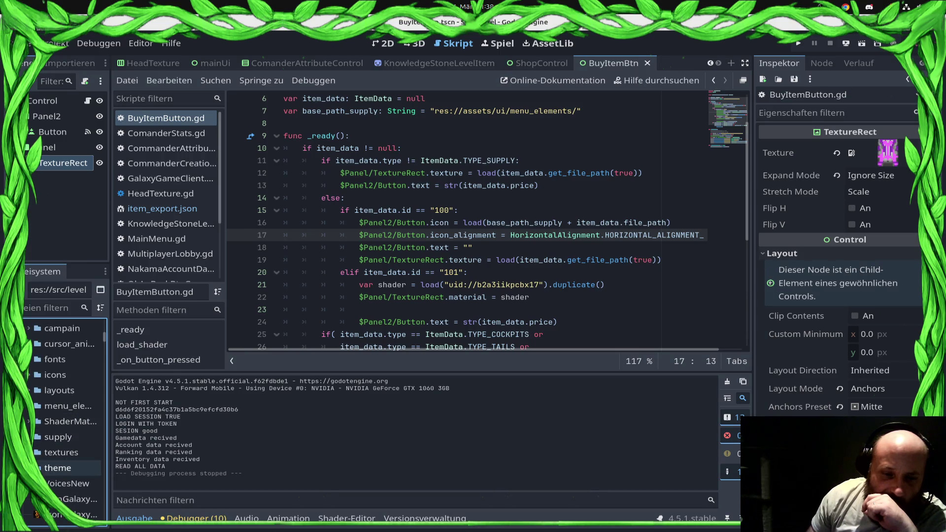
left_click(34, 450)
left_click(30, 451)
scroll(34, 455, "down", 3)
scroll(35, 408, "down", 4)
scroll(35, 408, "down", 6)
scroll(36, 408, "up", 3)
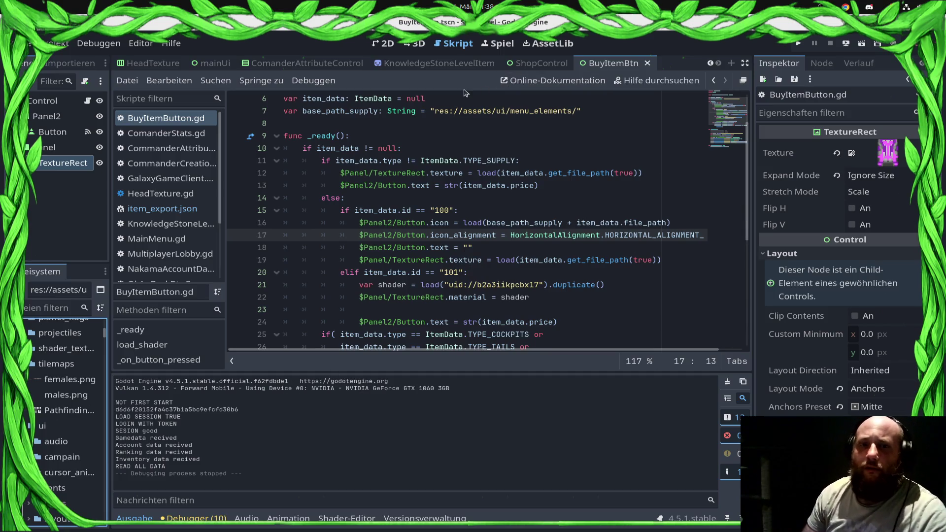
mouse_move(773, 146)
left_mouse_down()
mouse_move(375, 60)
mouse_move(192, 62)
mouse_move(531, 72)
mouse_move(2, 170)
left_mouse_up()
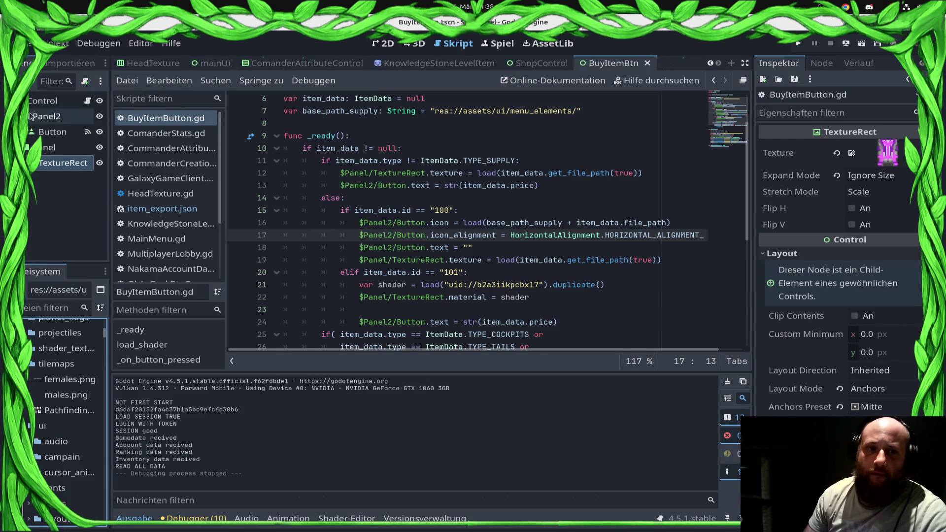
- Add a TextureRect node under the root Control node
left_click(49, 101)
right_click(35, 96)
key("Escape")
key("ctrl+a")
type("Te")
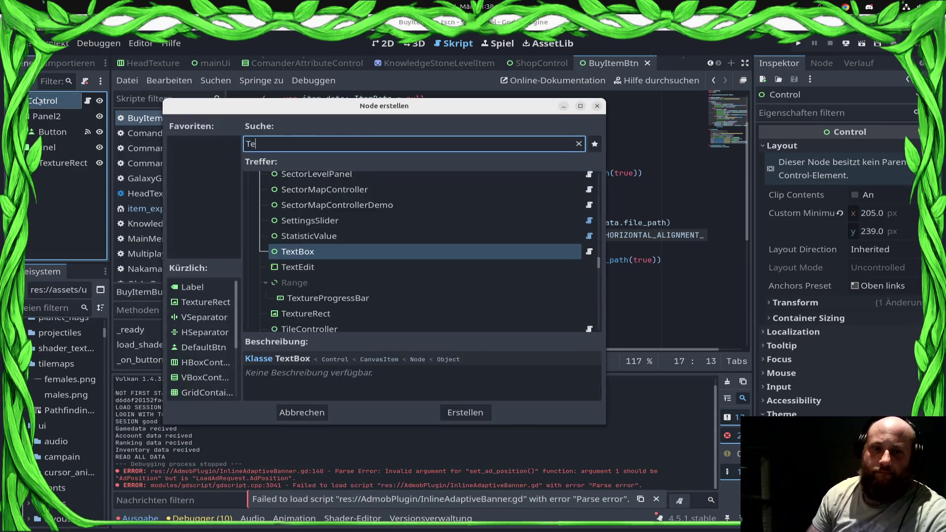
type("xture")
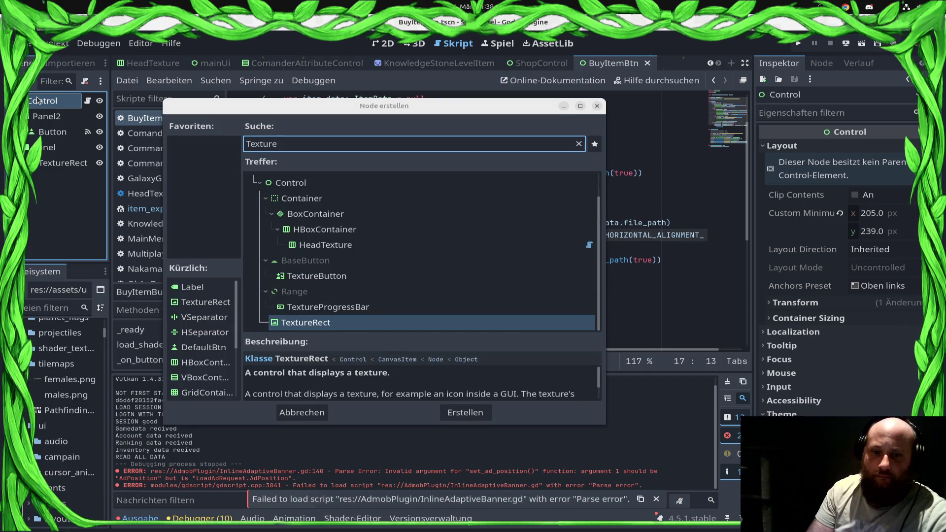
key("Return")
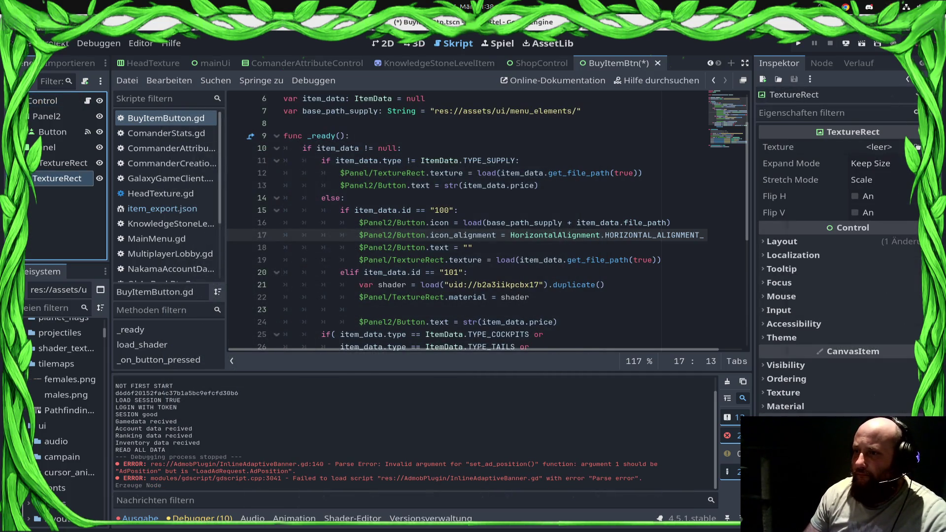
- Give the TextureRect a new 64 px wide GradientTexture2D and save the scene
left_click(880, 146)
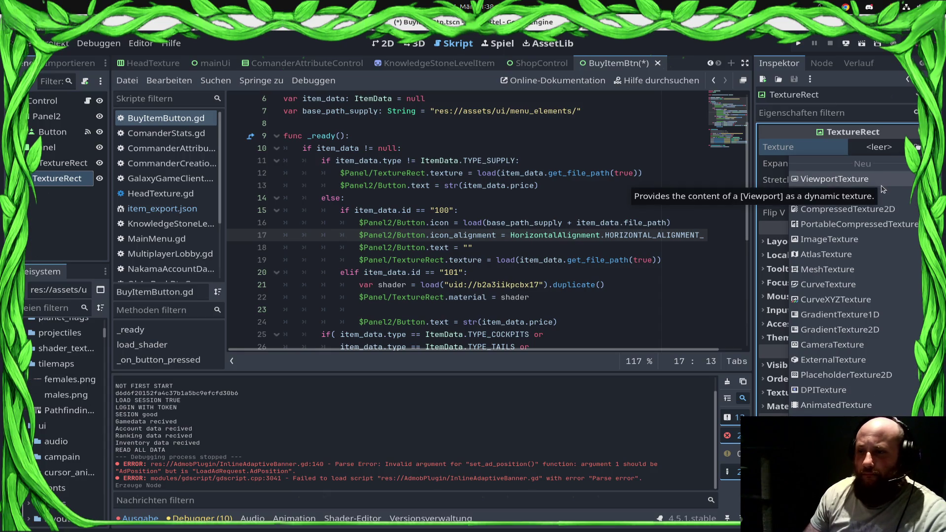
left_click(854, 330)
left_click(851, 152)
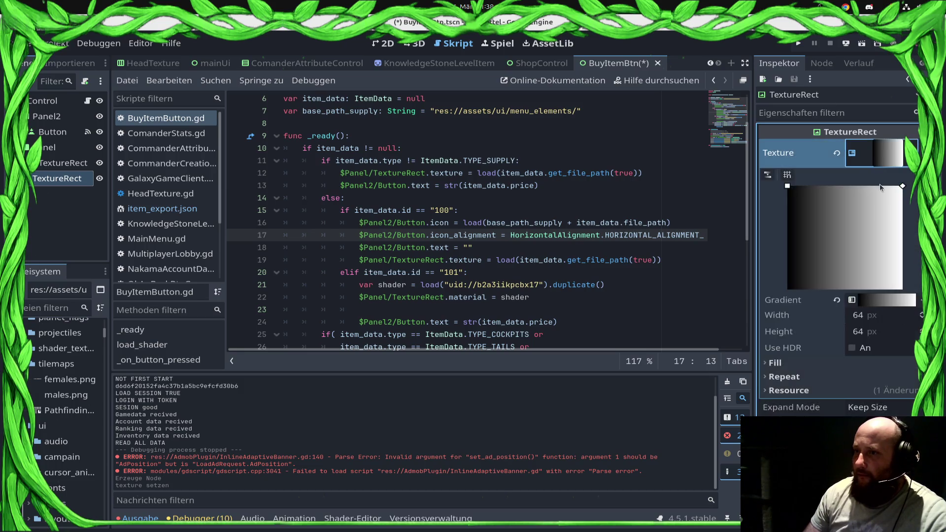
left_click(874, 316)
left_click(617, 234)
key("ctrl+s")
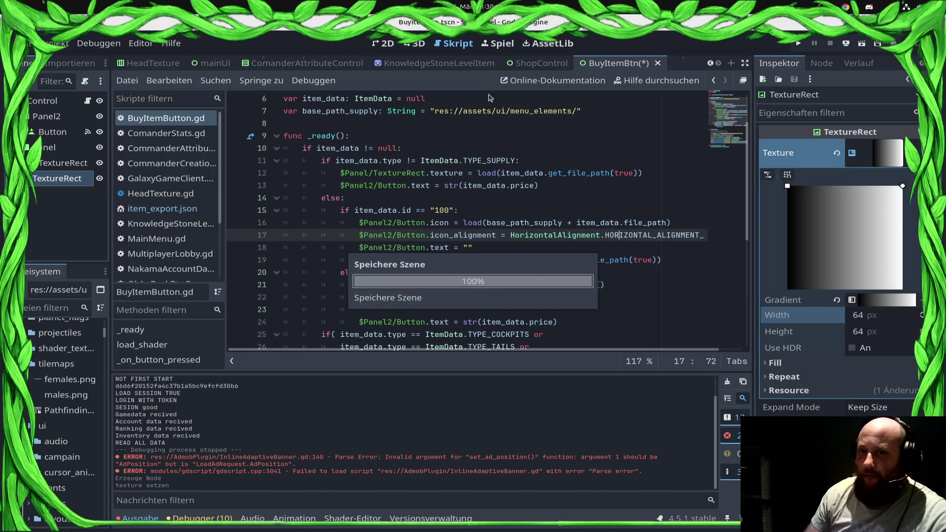
- Save the gradient texture as SimpleGrayGradiant.tres in the res://assets folder
left_click(920, 148)
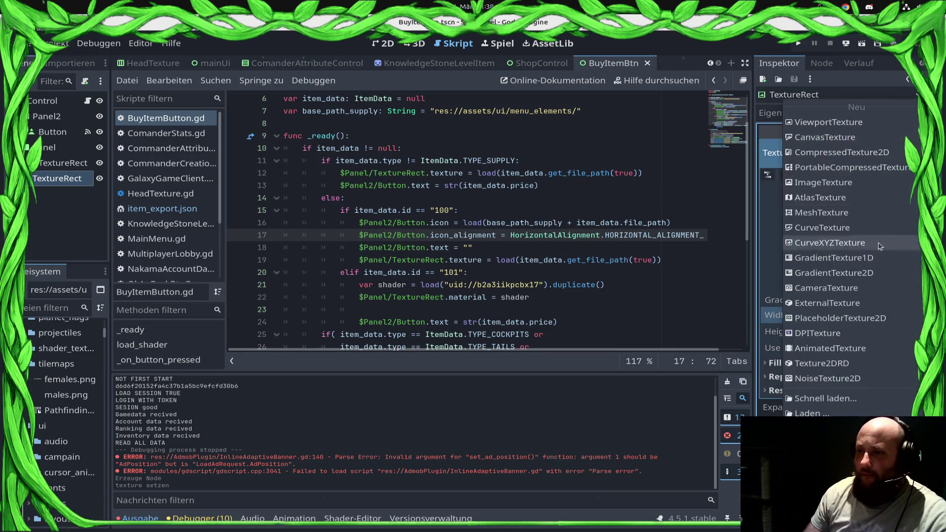
key("Escape")
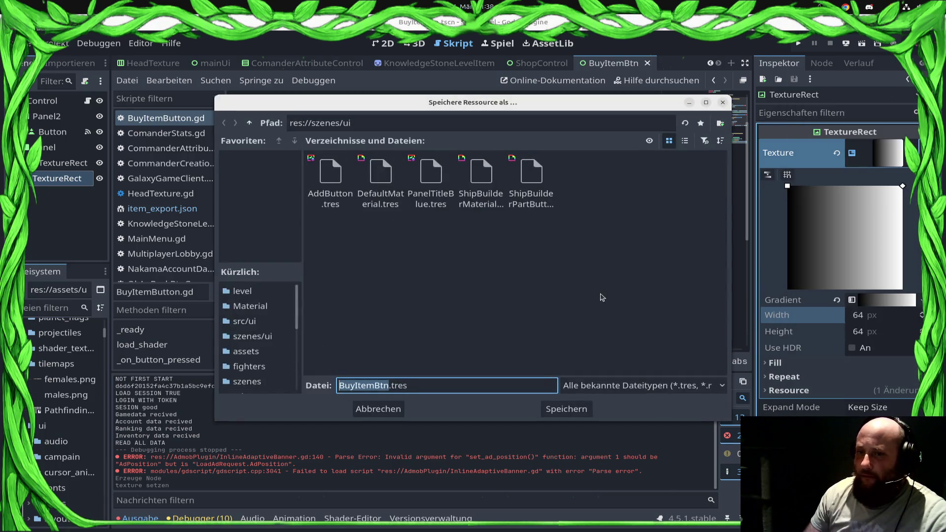
left_click(249, 123)
left_click(249, 123)
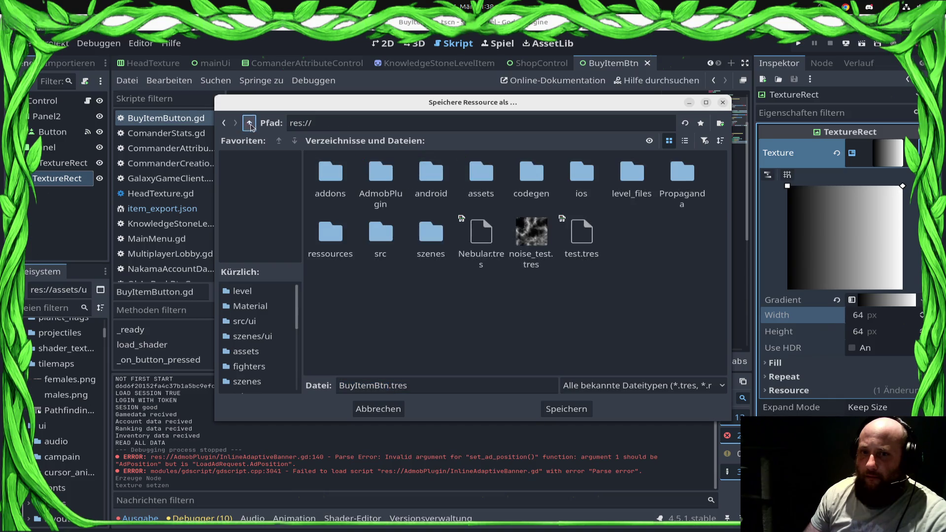
double_click(481, 177)
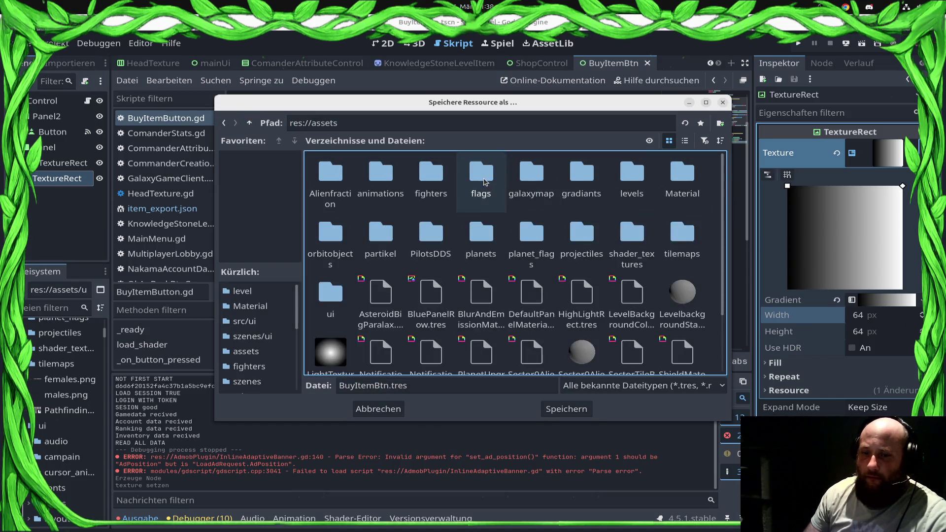
double_click(349, 385)
type("SimpleG")
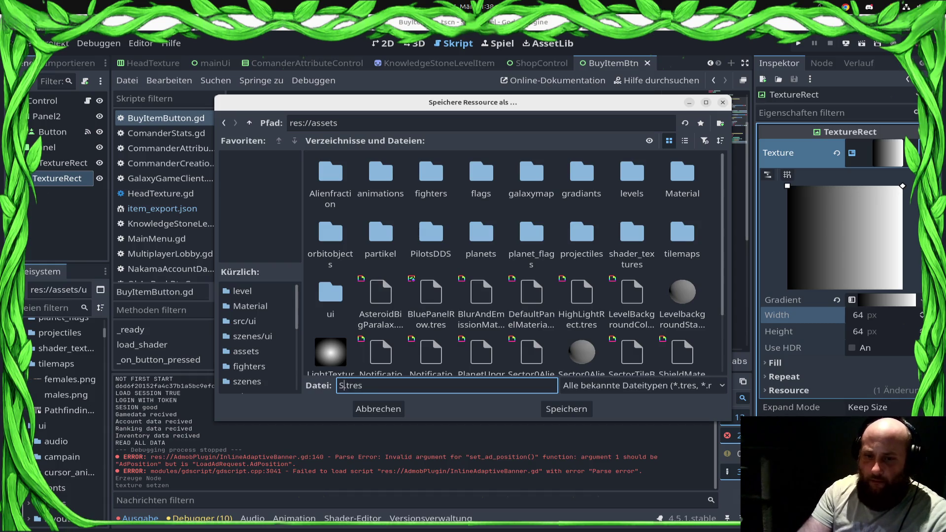
type("rayGra")
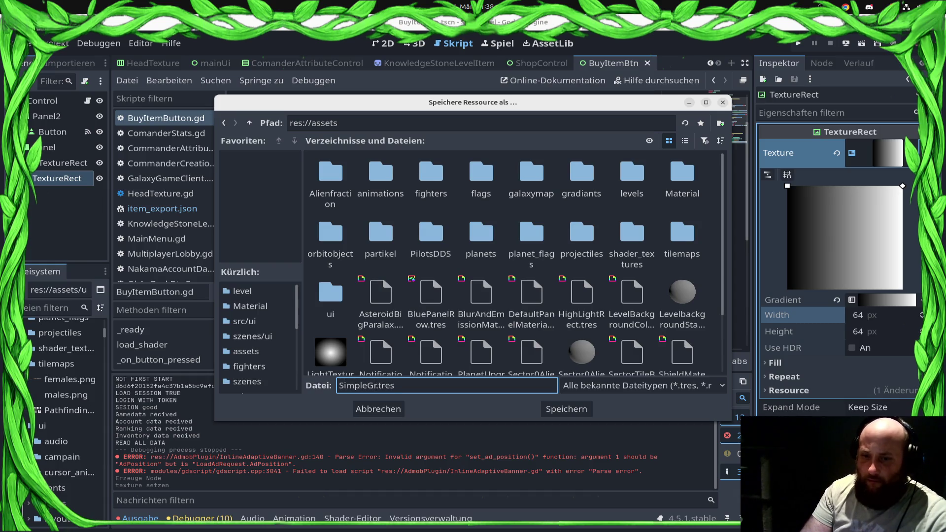
type("dia")
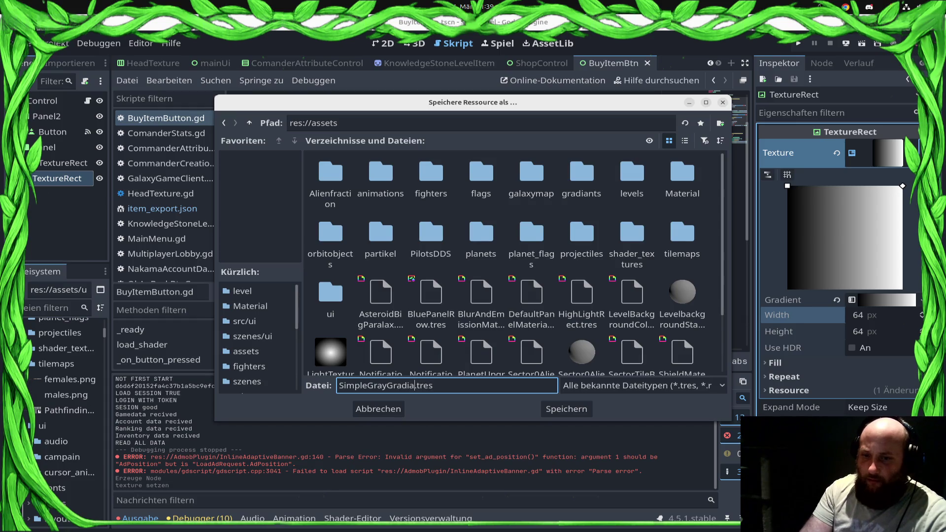
type("nt")
key("Return")
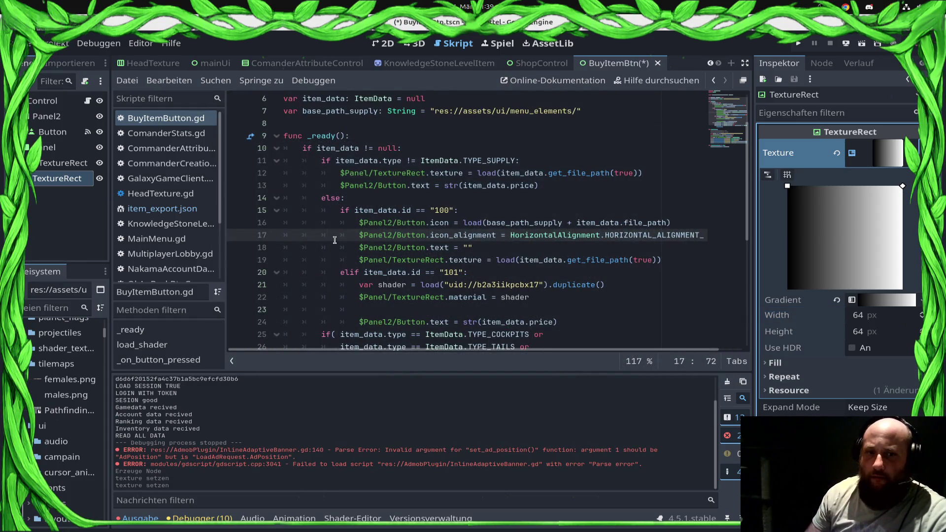
- Copy $Panel/TextureRect.texture onto a new line under the item 101 condition
left_click(488, 260)
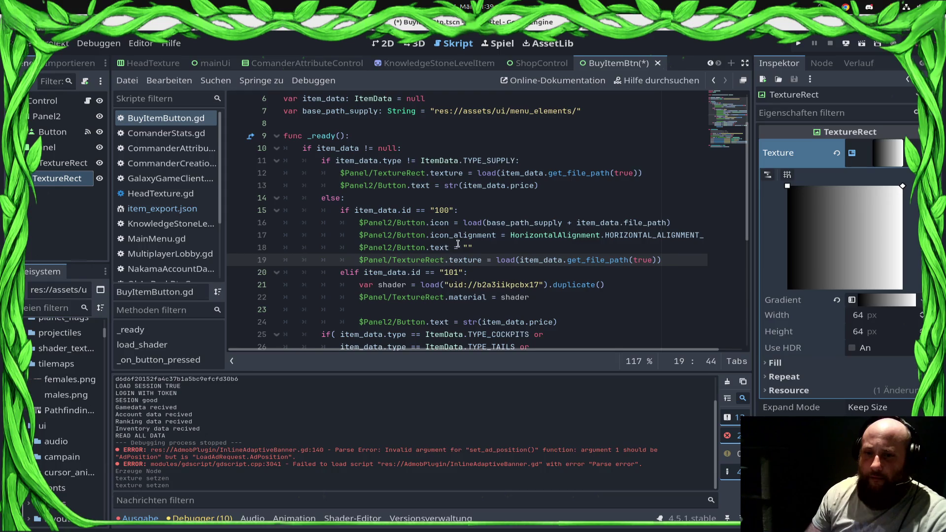
key("Up")
left_click(451, 223)
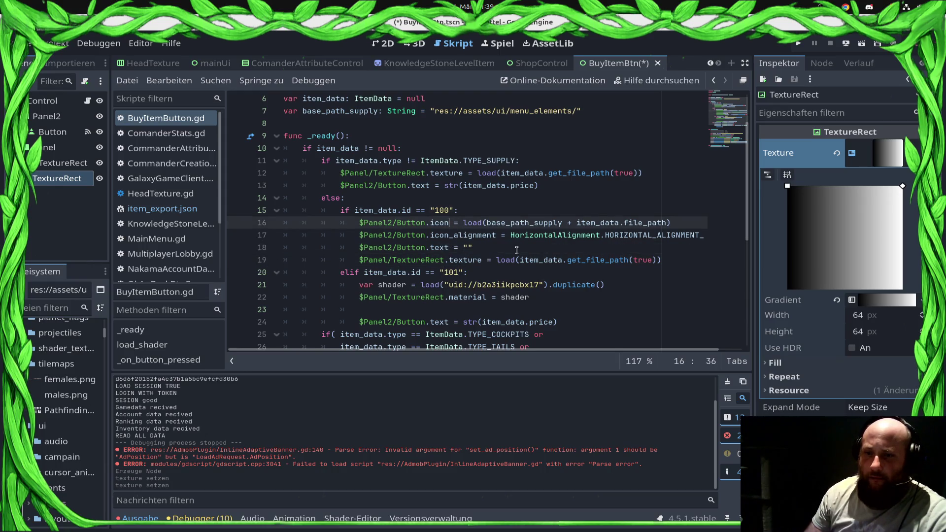
mouse_move(359, 260)
left_mouse_down()
mouse_move(475, 223)
mouse_move(463, 260)
mouse_move(483, 260)
left_mouse_up()
key("ctrl+c")
left_click(481, 274)
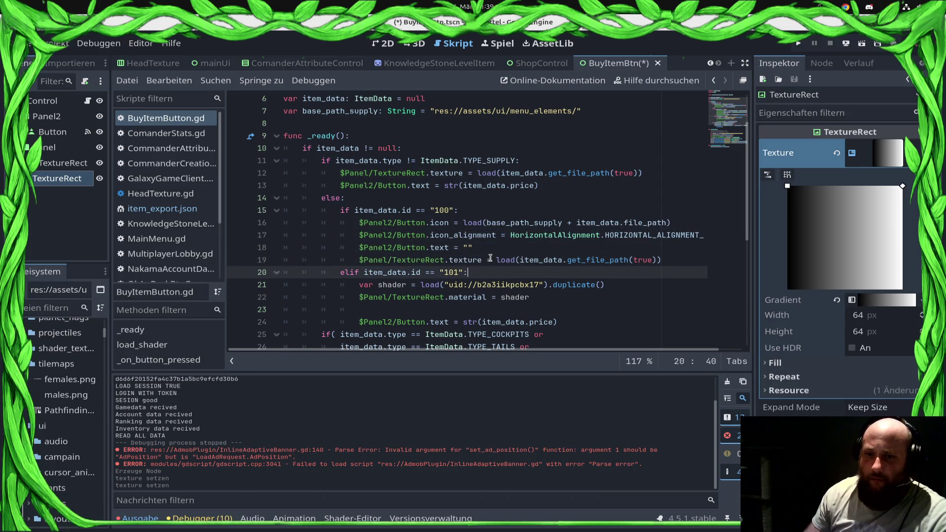
key("Return")
key("ctrl+v")
- Assign the saved gradient resource with '= load(...)' on that line, save, and run the game
left_click(64, 303)
type("pl")
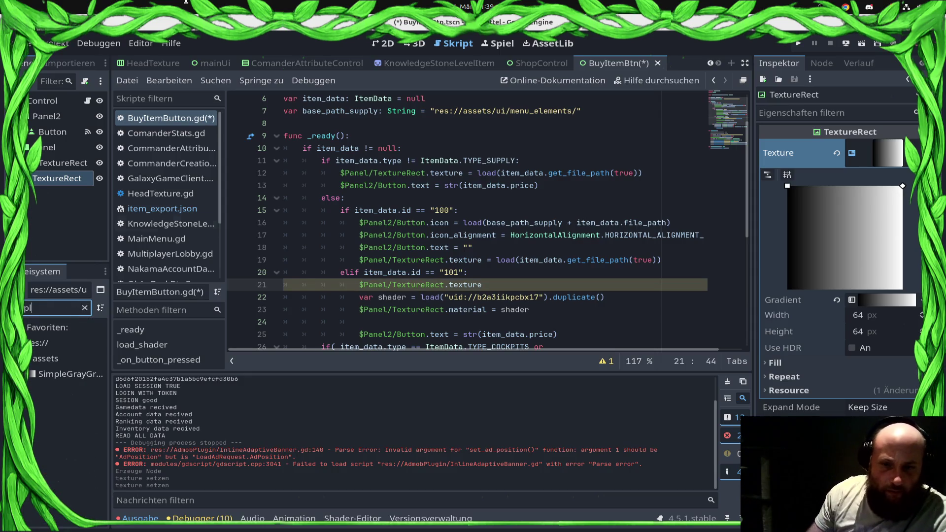
mouse_move(67, 375)
left_mouse_down()
mouse_move(680, 313)
mouse_move(542, 269)
mouse_move(533, 275)
left_mouse_up()
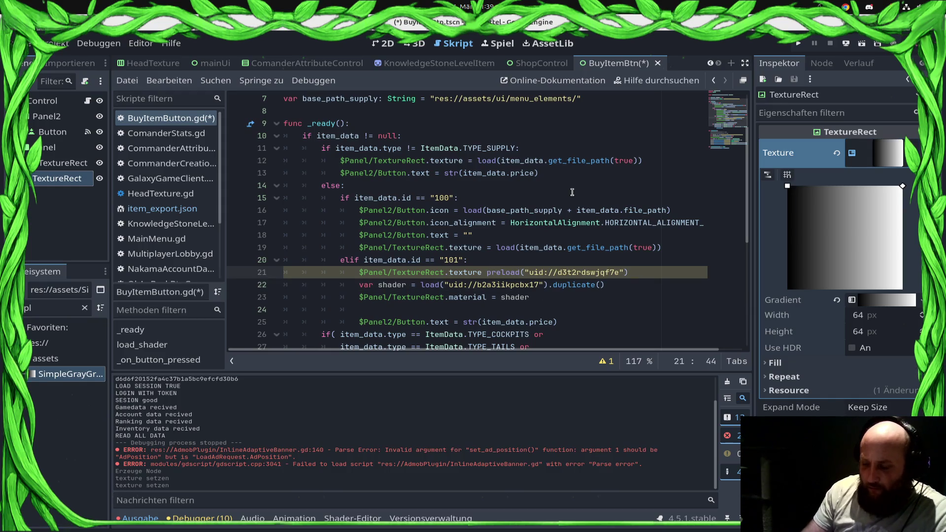
type("=")
key("ctrl+s")
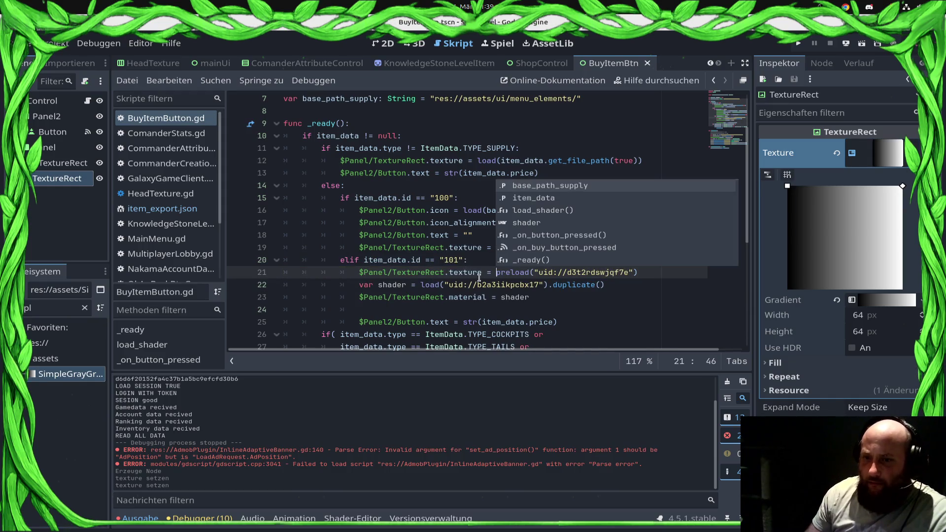
left_click(512, 273)
key("BackSpace")
key("BackSpace")
key("BackSpace")
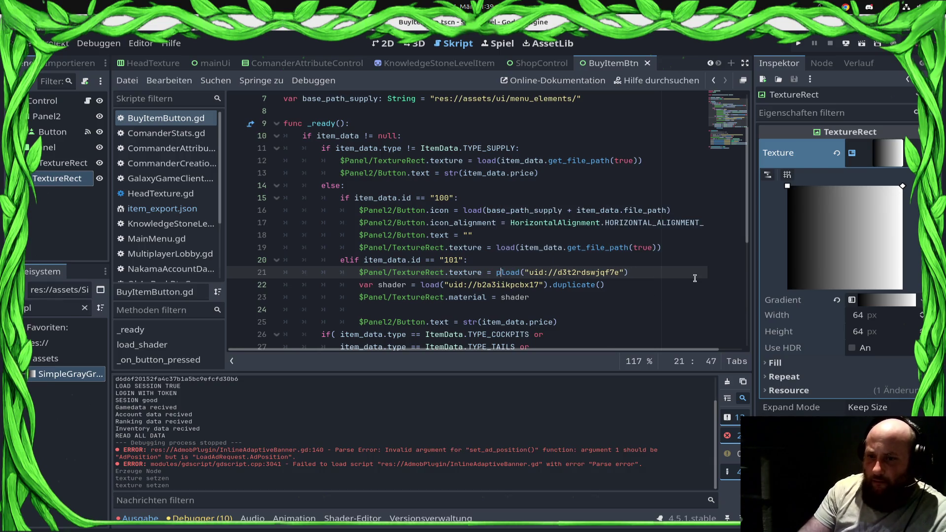
left_click(798, 44)
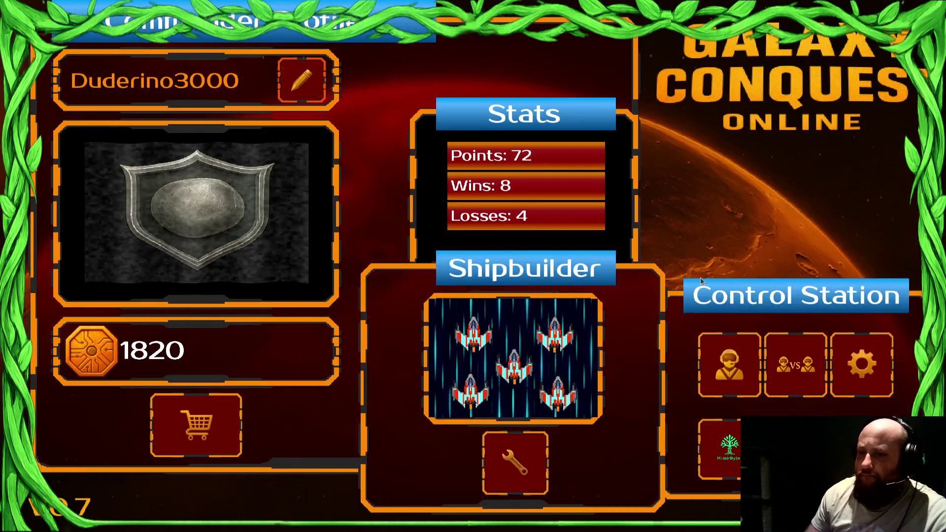
left_click(740, 382)
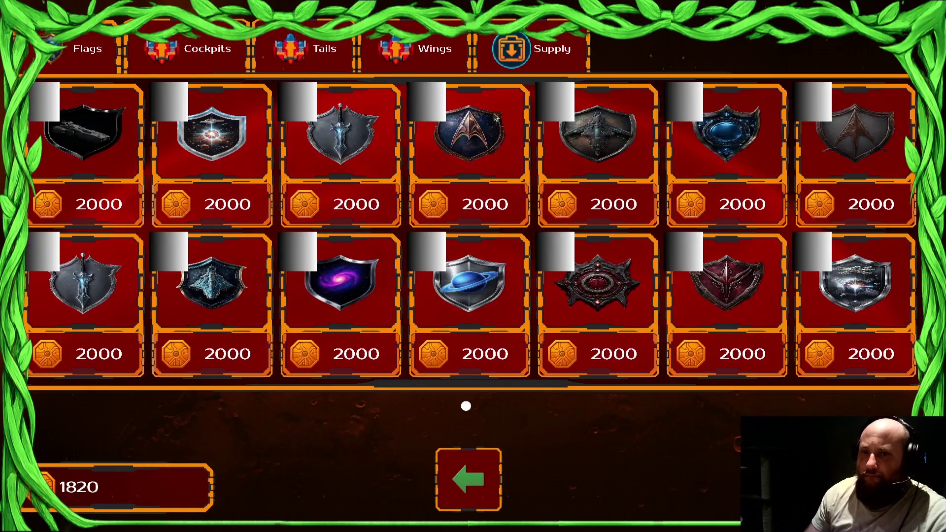
left_click(525, 44)
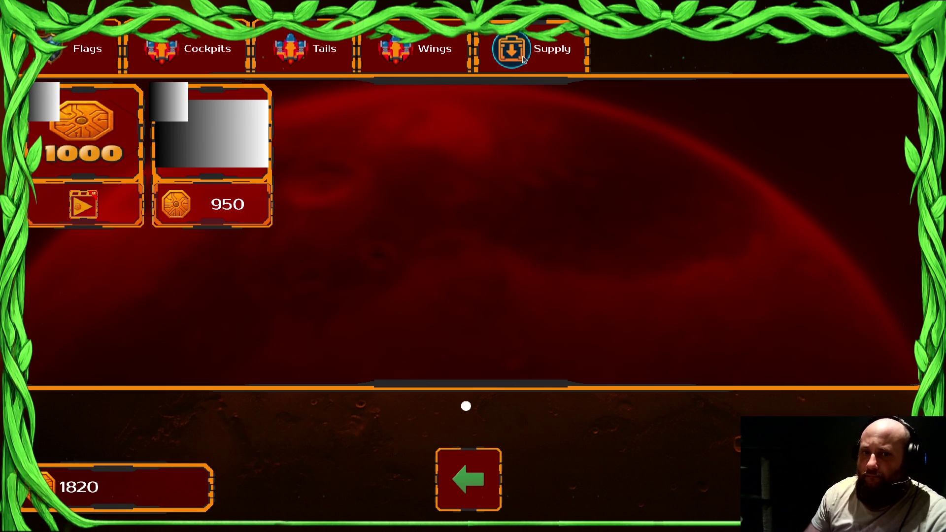
left_click(485, 471)
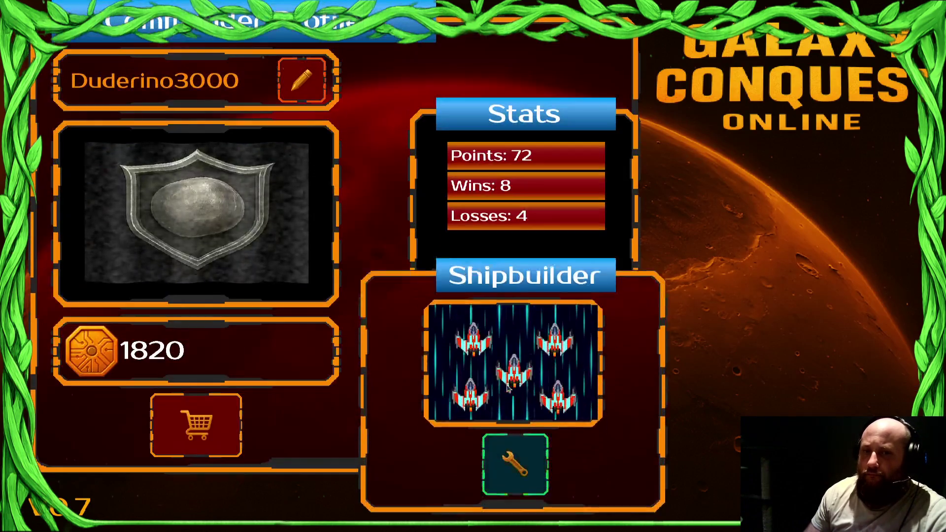
key("alt+F4")
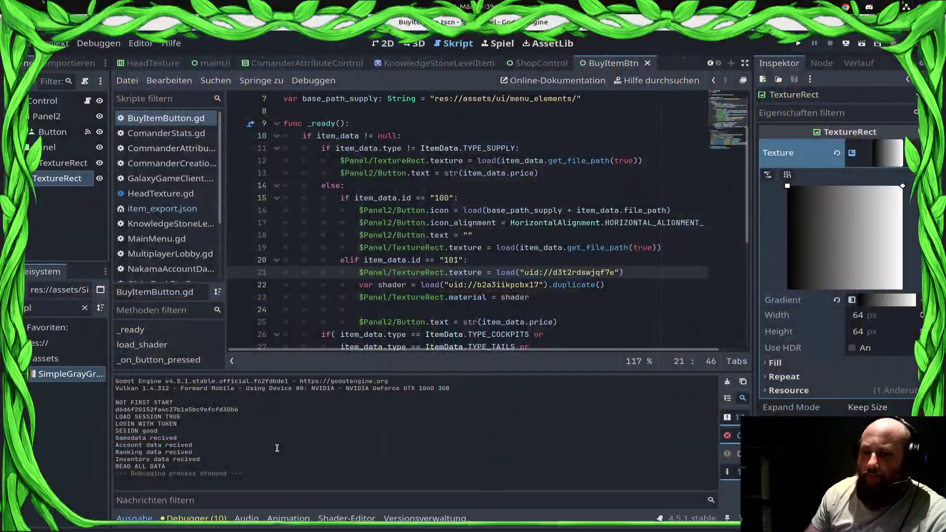
- Delete the extra TextureRect node and select the remaining one
right_click(69, 190)
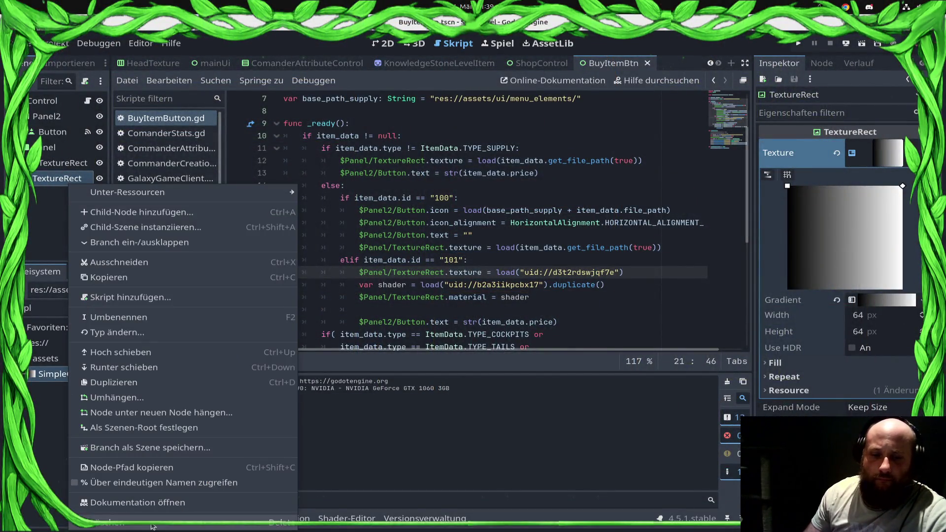
left_click(207, 461)
left_click(492, 276)
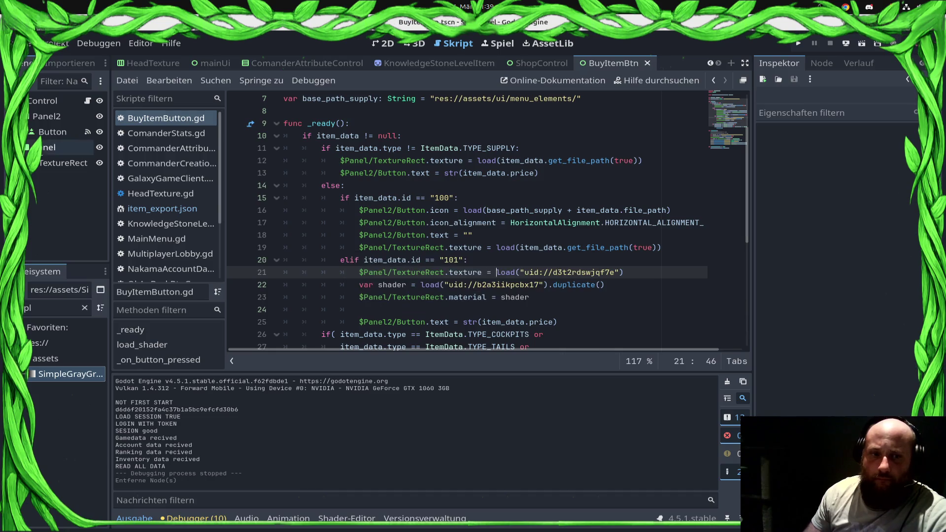
left_click(63, 163)
- Review the shader material assignment to $Panel/TextureRect on line 23
left_click(603, 302)
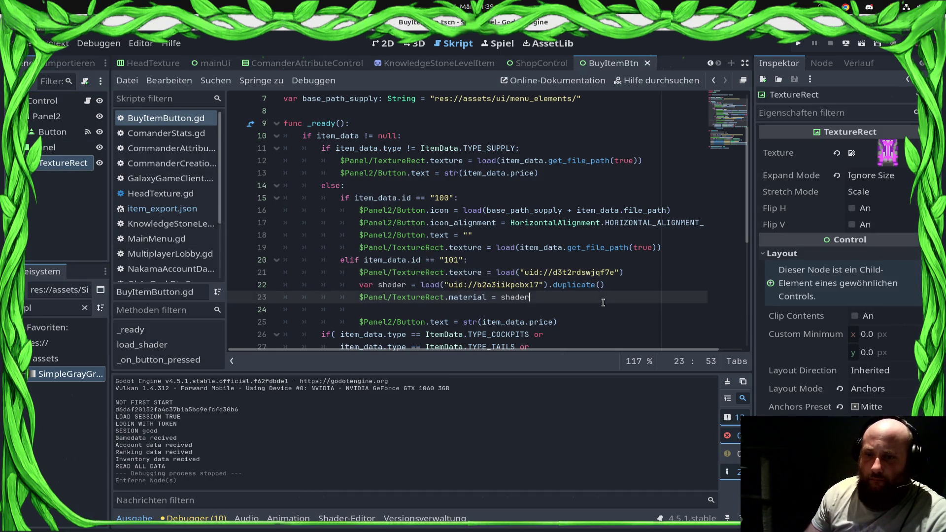
scroll(815, 329, "down", 4)
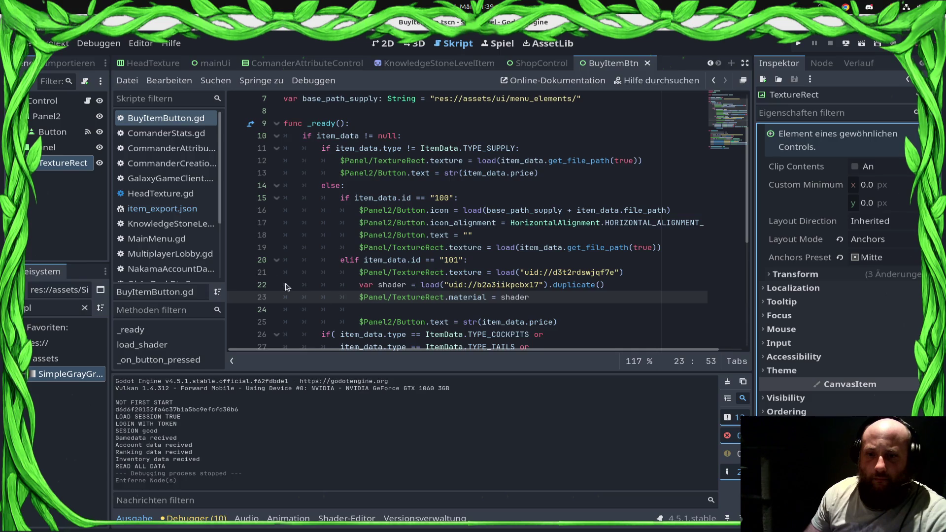
double_click(450, 299)
double_click(515, 297)
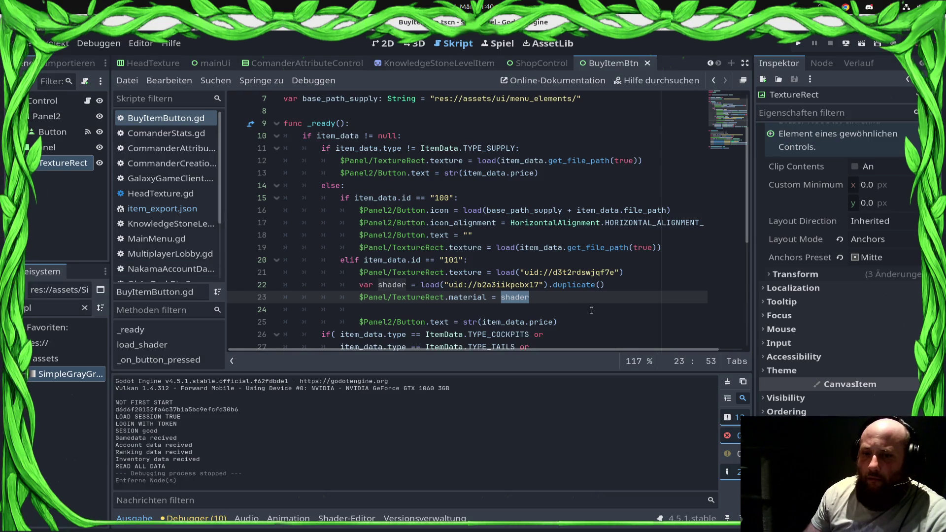
double_click(419, 299)
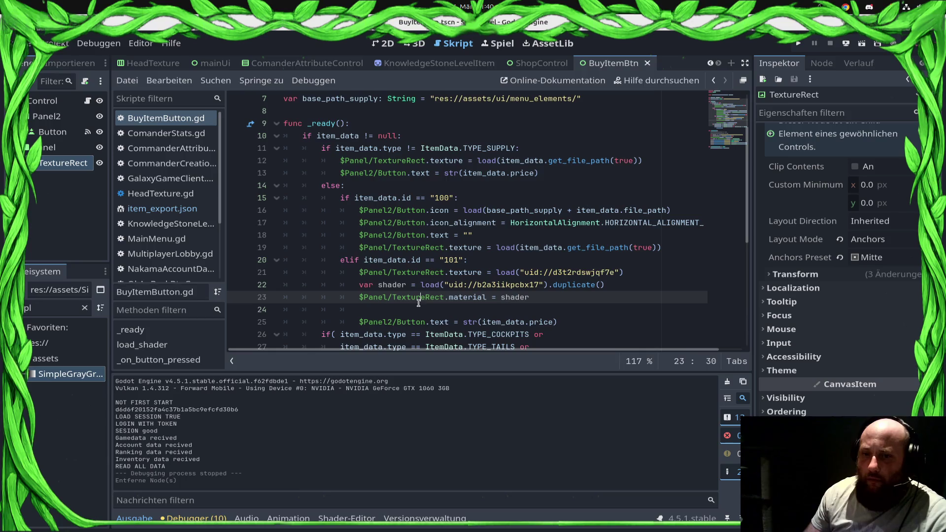